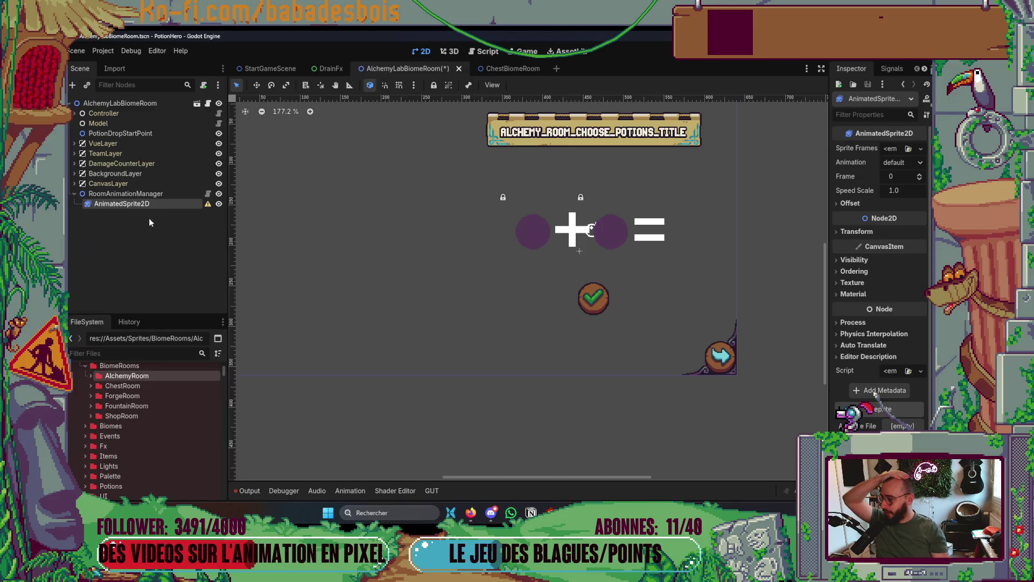
Add two Sprite2D children under RoomAnimationManager and give one the Back_AlchemyRoom.png texture.
right_click(161, 193)
click(183, 217)
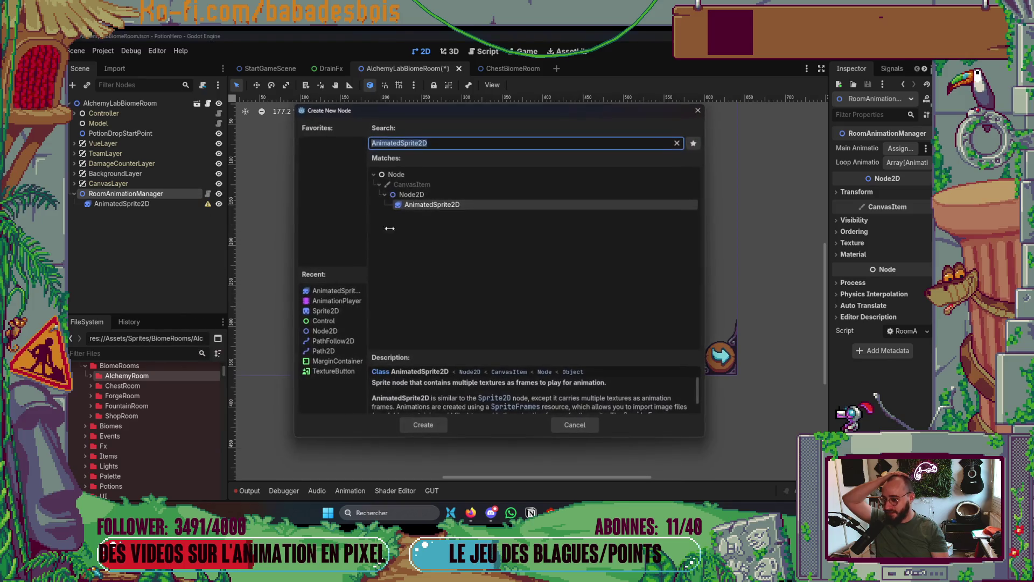
double_click(324, 312)
right_click(158, 195)
click(178, 218)
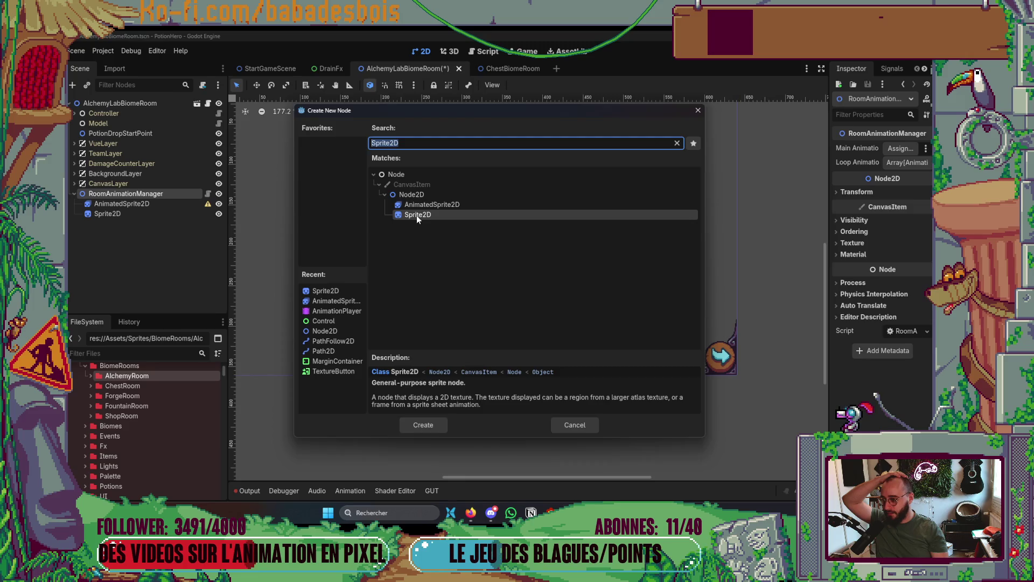
double_click(416, 217)
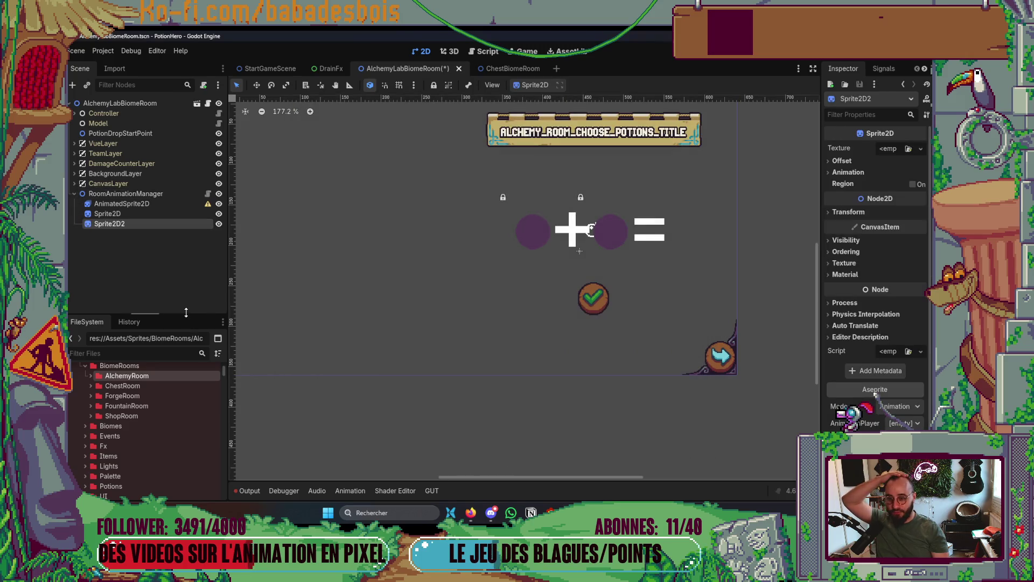
click(91, 375)
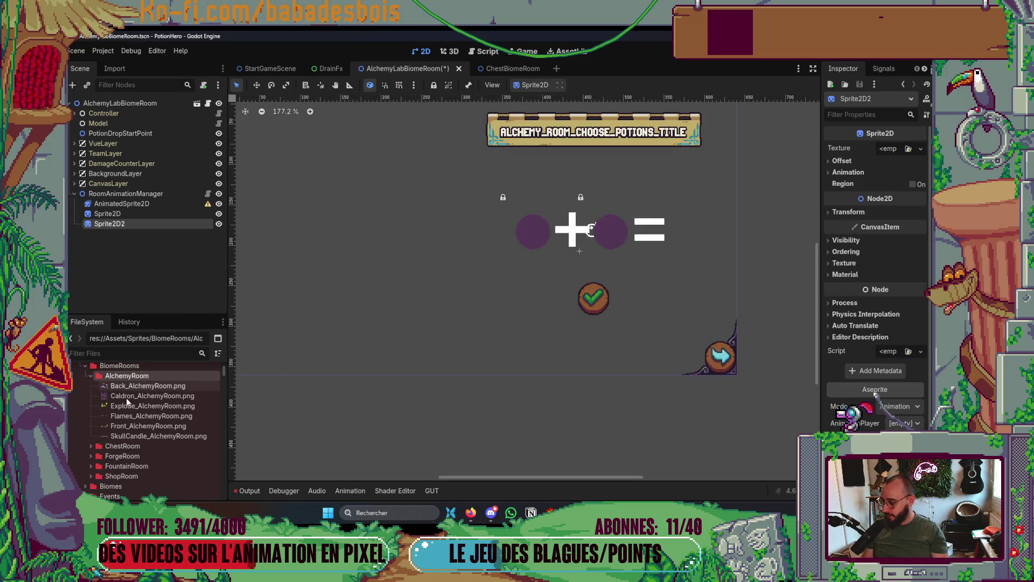
mouse_move(144, 389)
mouse_down()
mouse_move(349, 335)
mouse_move(889, 149)
mouse_up()
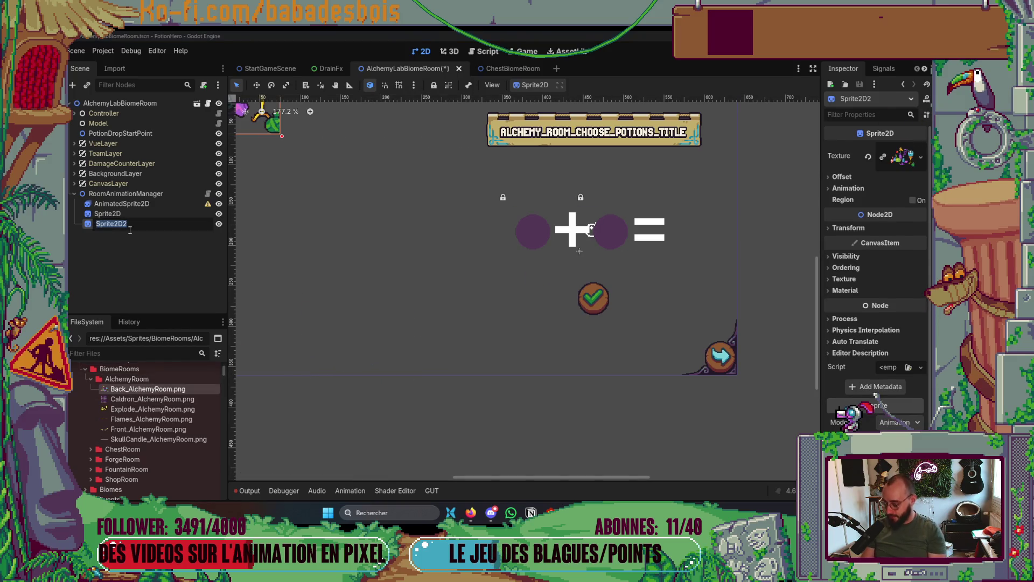
Rename the two Sprite2D nodes Back and Front.
key(F2)
text(Bck)
key(Return)
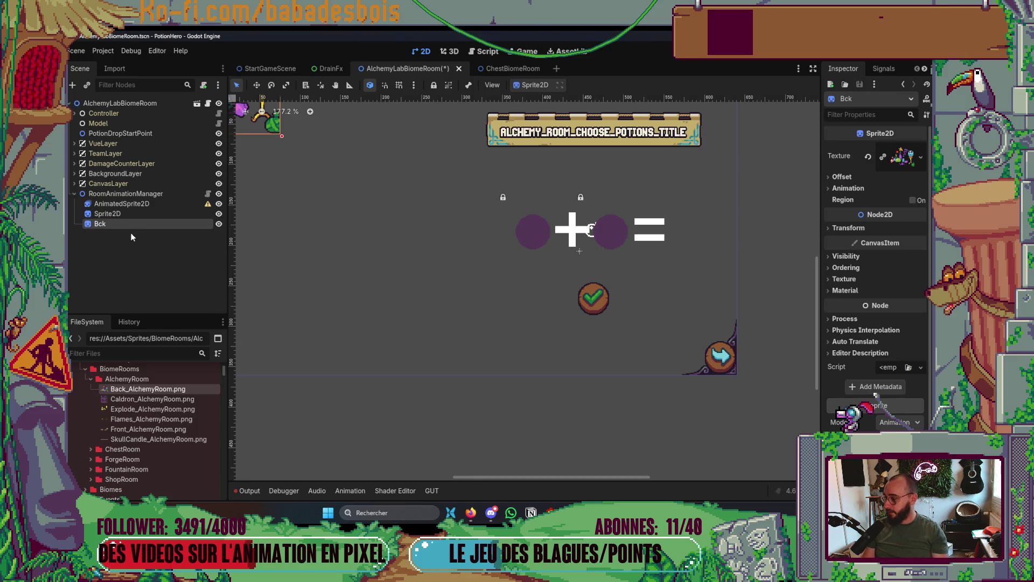
double_click(115, 226)
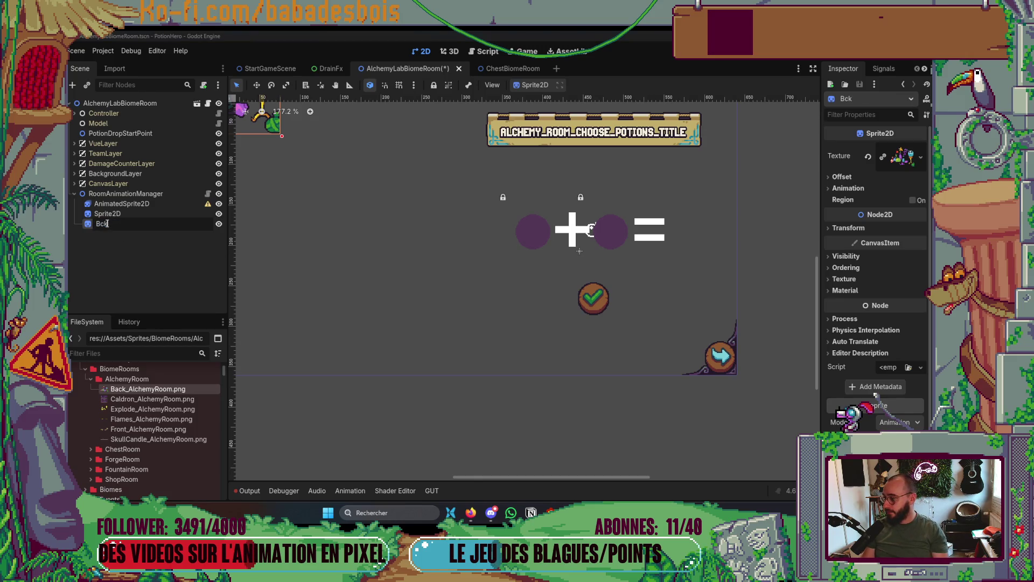
text(a)
click(127, 214)
double_click(127, 214)
text(Fro)
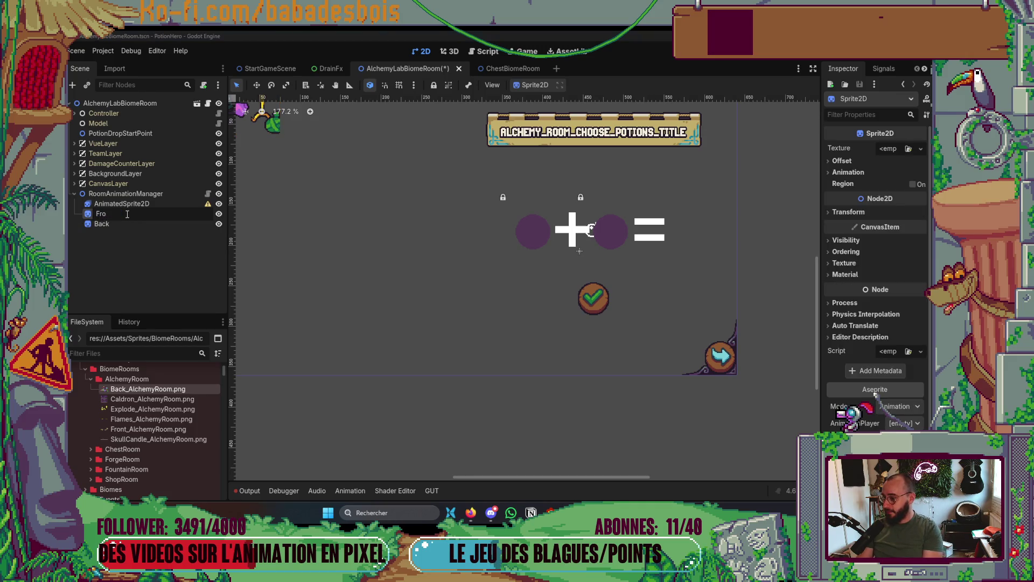
text(ntnt)
key(Return)
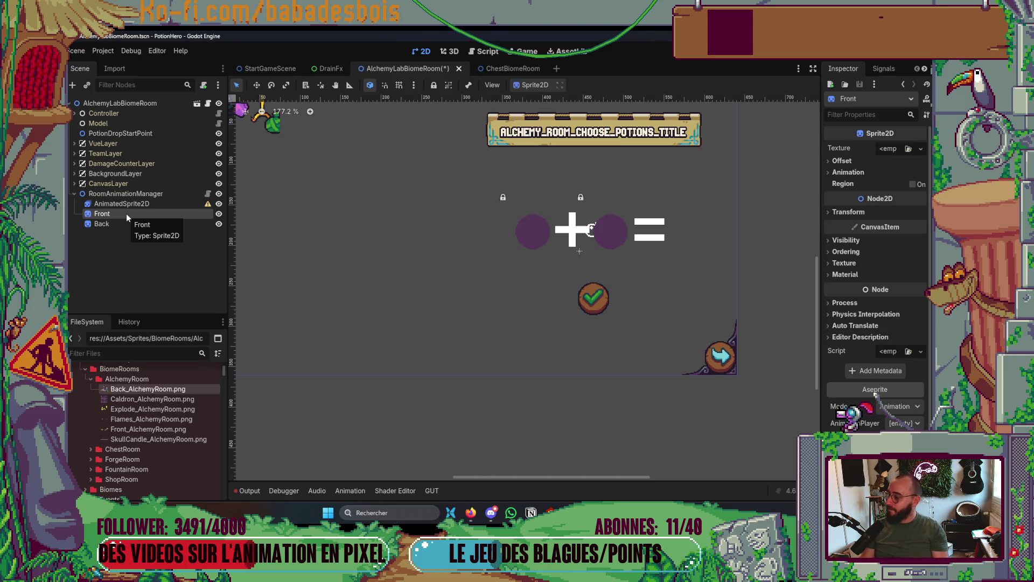
scroll(395, 247, down, 2)
scroll(434, 261, down, 2)
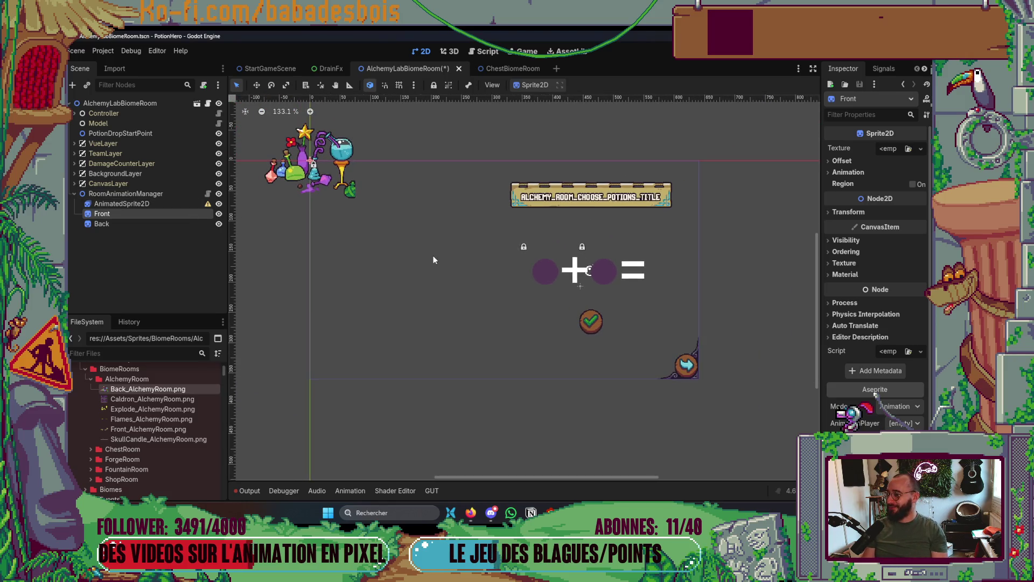
key(w)
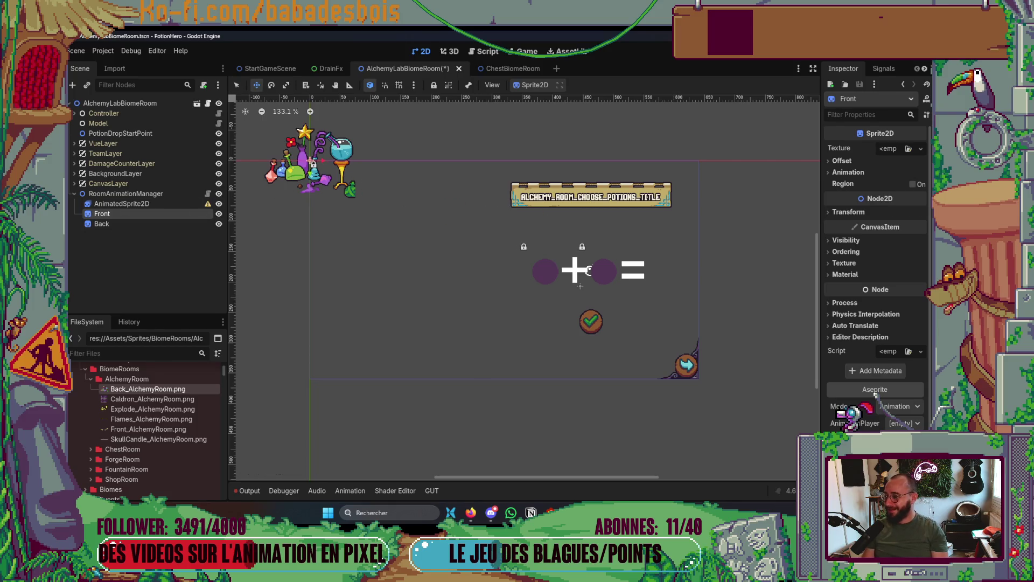
Move the Back potions image to the right of the equals sign.
click(103, 224)
mouse_move(318, 179)
mouse_down()
mouse_move(775, 282)
mouse_move(673, 305)
mouse_move(668, 295)
mouse_move(686, 279)
mouse_up()
scroll(693, 271, up, 5)
scroll(694, 270, up, 1)
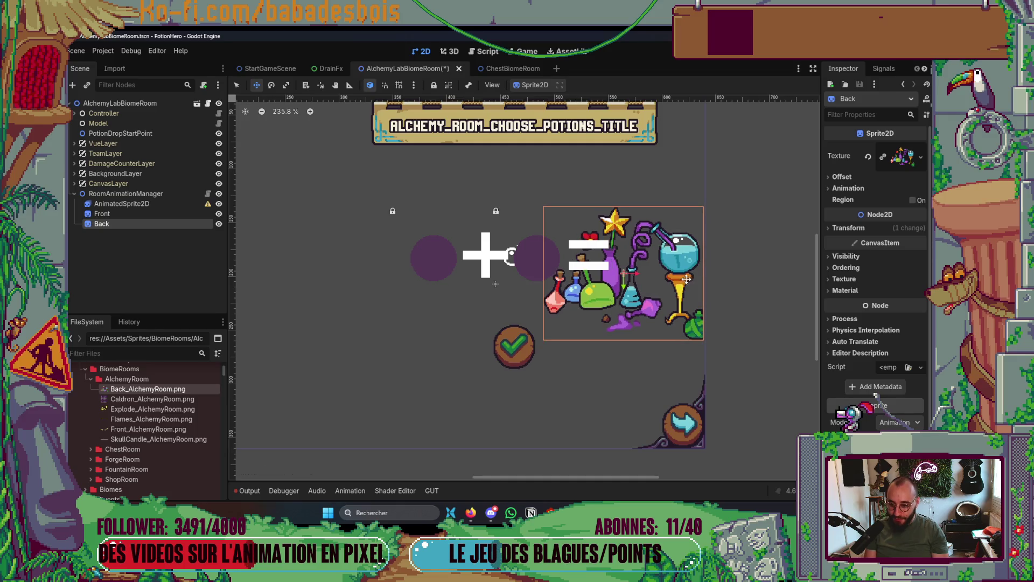
scroll(687, 275, up, 9)
scroll(687, 267, down, 7)
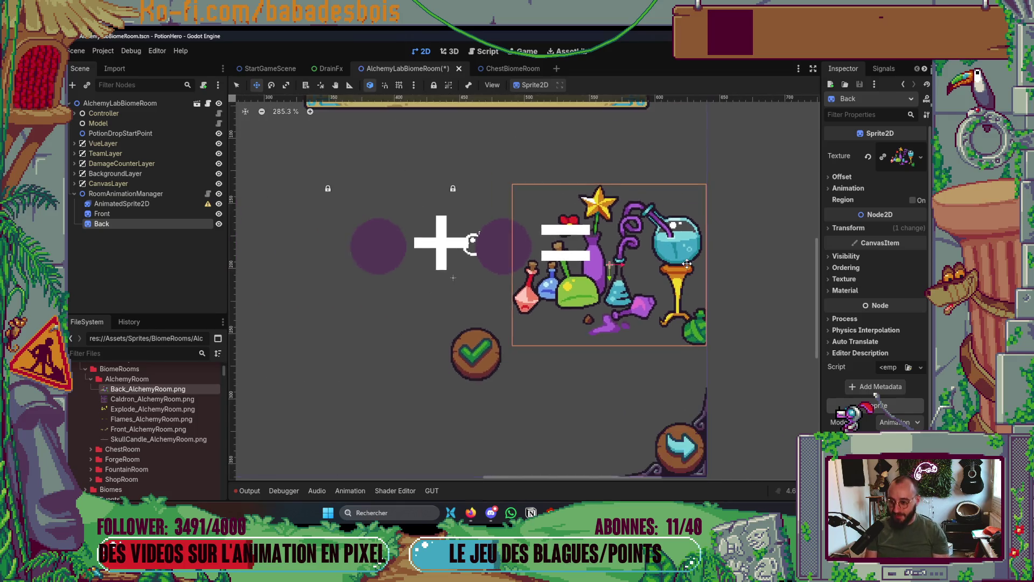
scroll(687, 264, down, 4)
Give Front the Front_AlchemyRoom.png texture and place the scroll just below the potions.
click(150, 218)
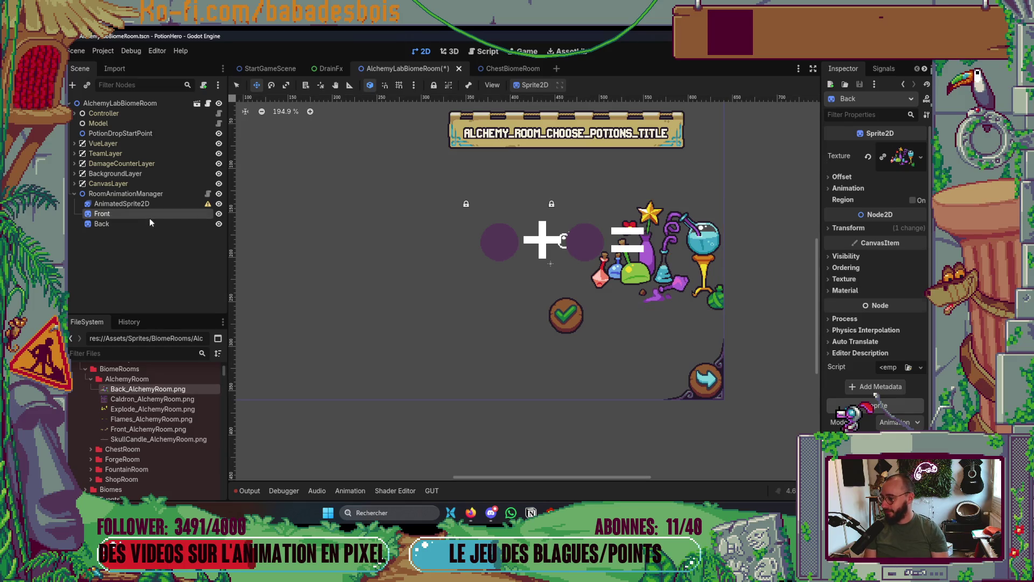
scroll(425, 262, down, 4)
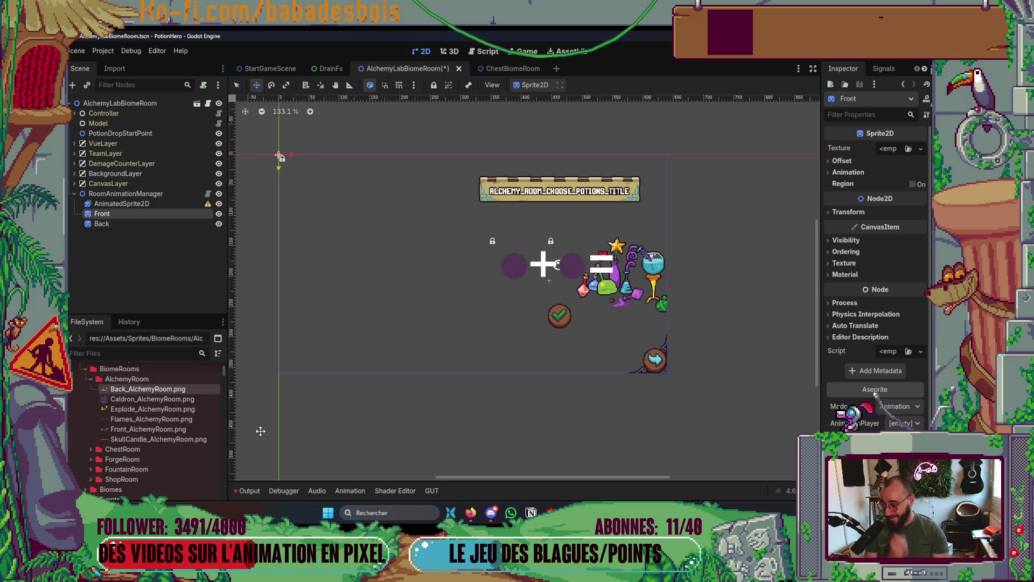
click(115, 222)
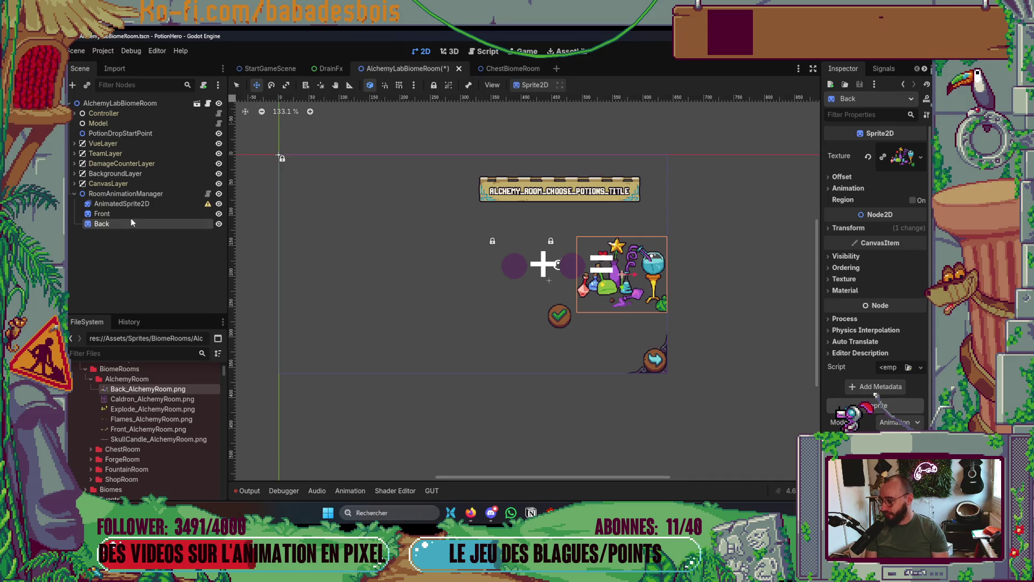
click(130, 214)
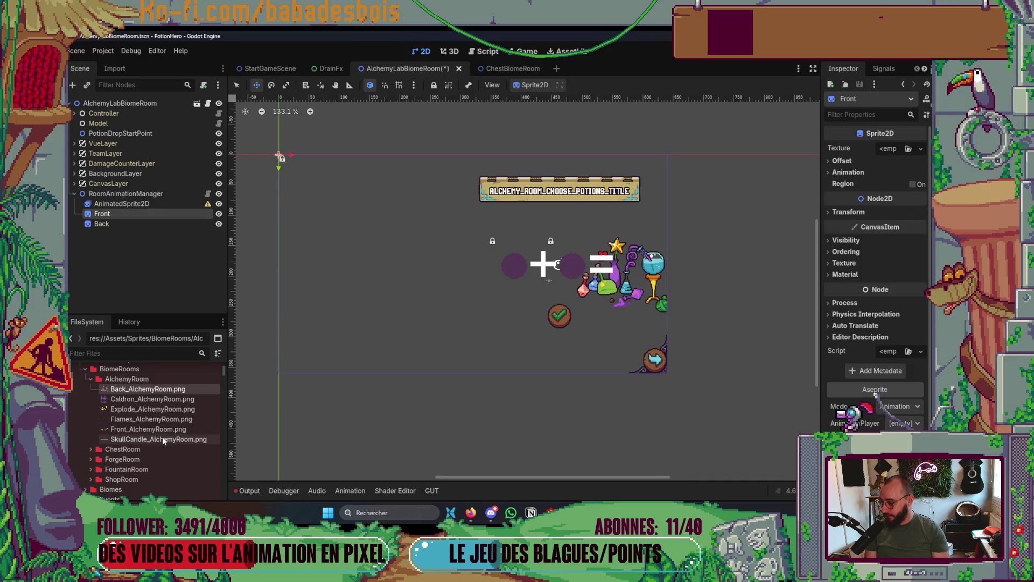
drag(166, 430, 844, 151)
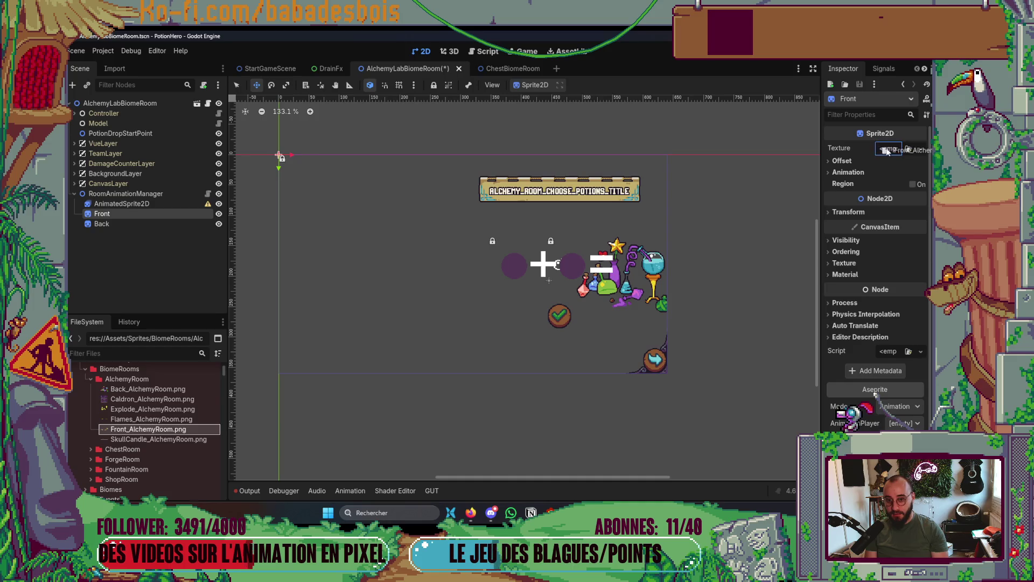
mouse_move(340, 169)
mouse_down()
mouse_move(616, 344)
mouse_move(606, 353)
mouse_up()
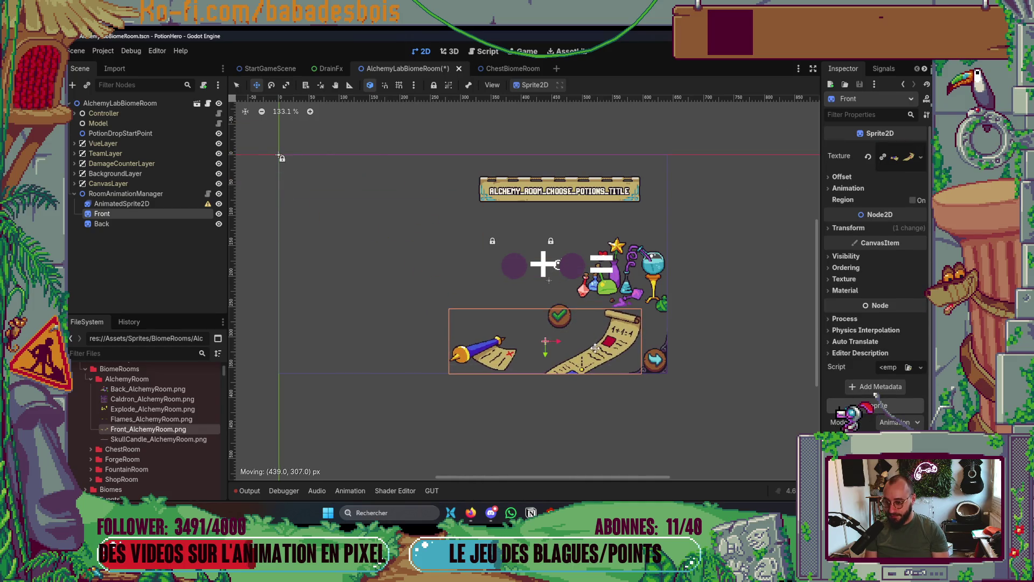
scroll(601, 355, up, 6)
scroll(580, 371, up, 2)
scroll(571, 366, up, 1)
drag(570, 364, 567, 364)
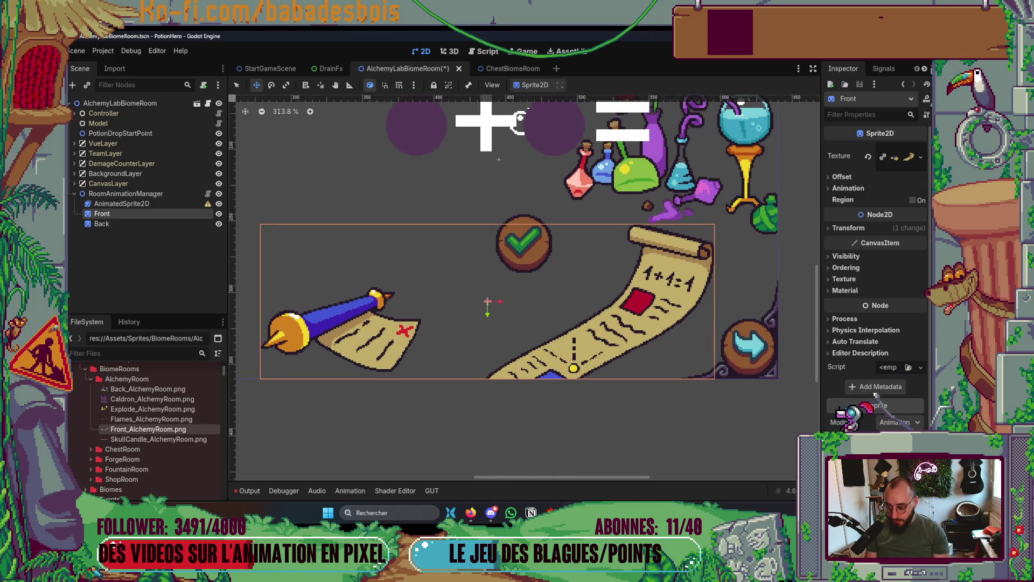
key(alt+Tab)
scroll(280, 458, down, 1)
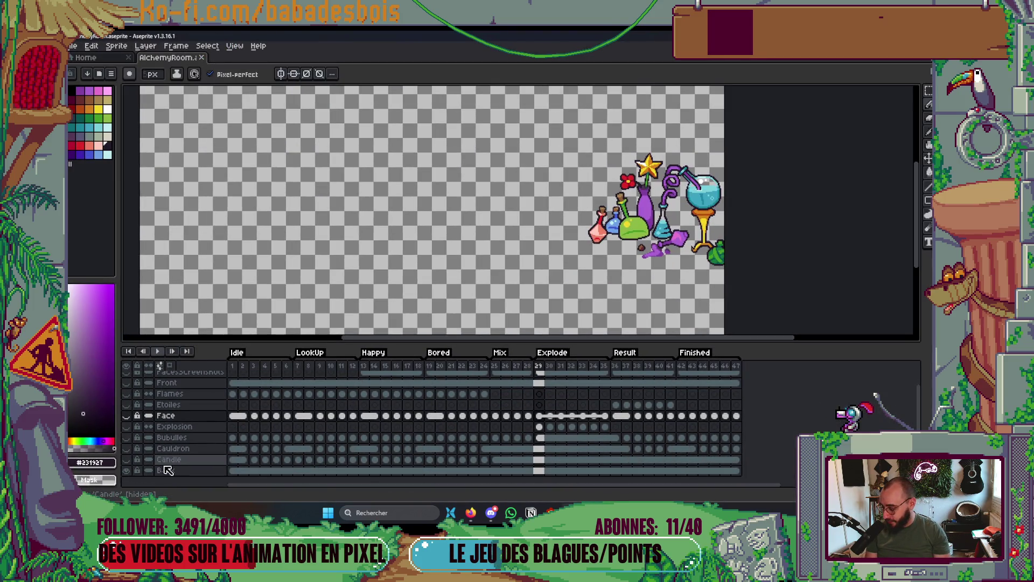
In Aseprite, turn on the Front layer and marquee-select a strip below the purple splash.
scroll(137, 455, up, 1)
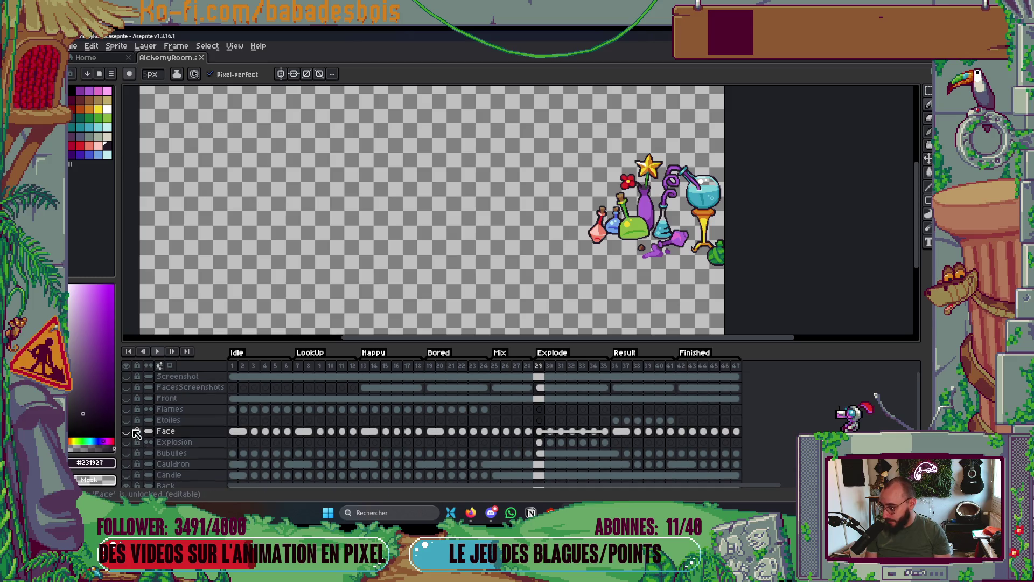
click(126, 398)
scroll(694, 265, up, 2)
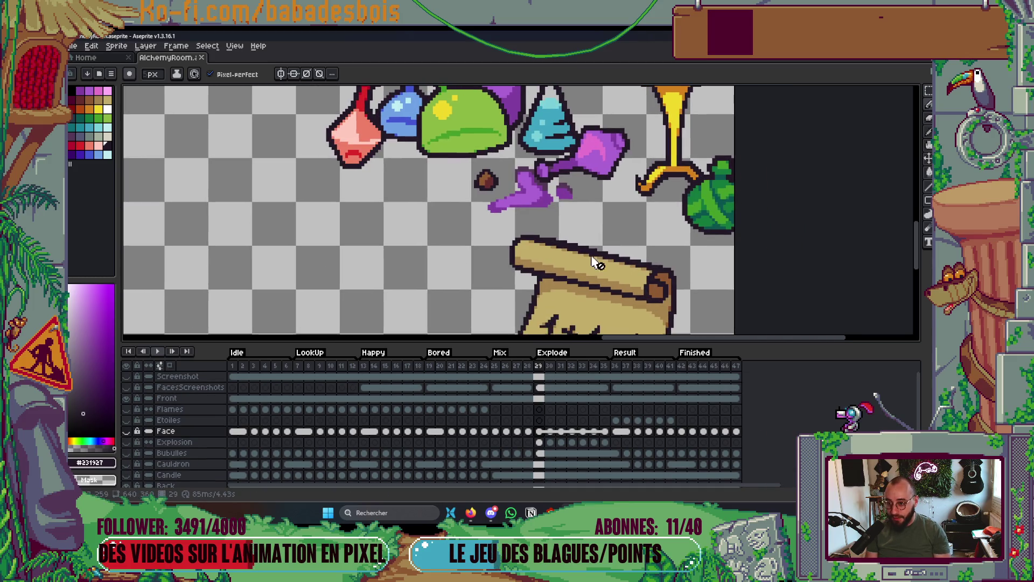
scroll(518, 224, up, 1)
scroll(517, 224, up, 1)
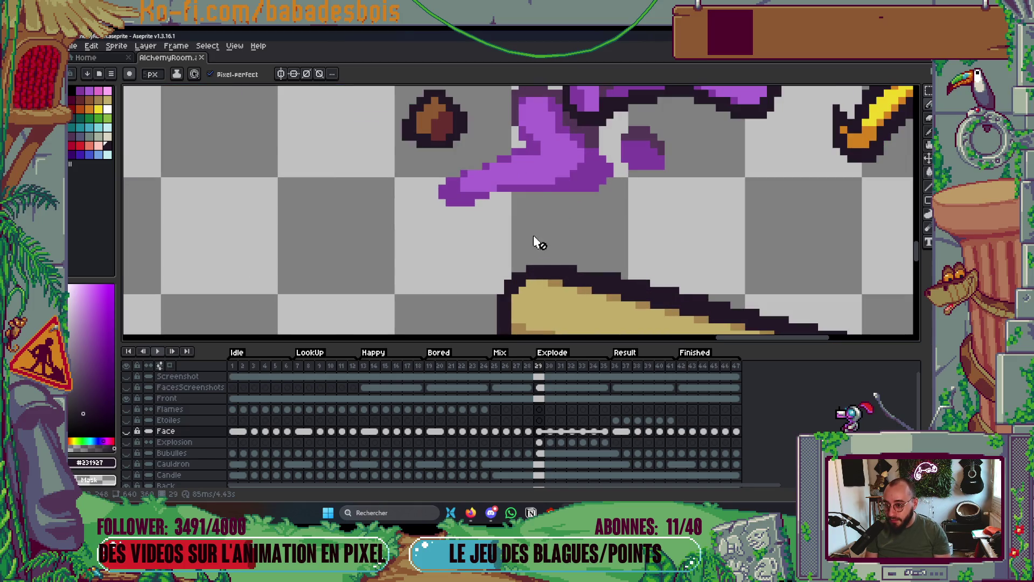
key(m)
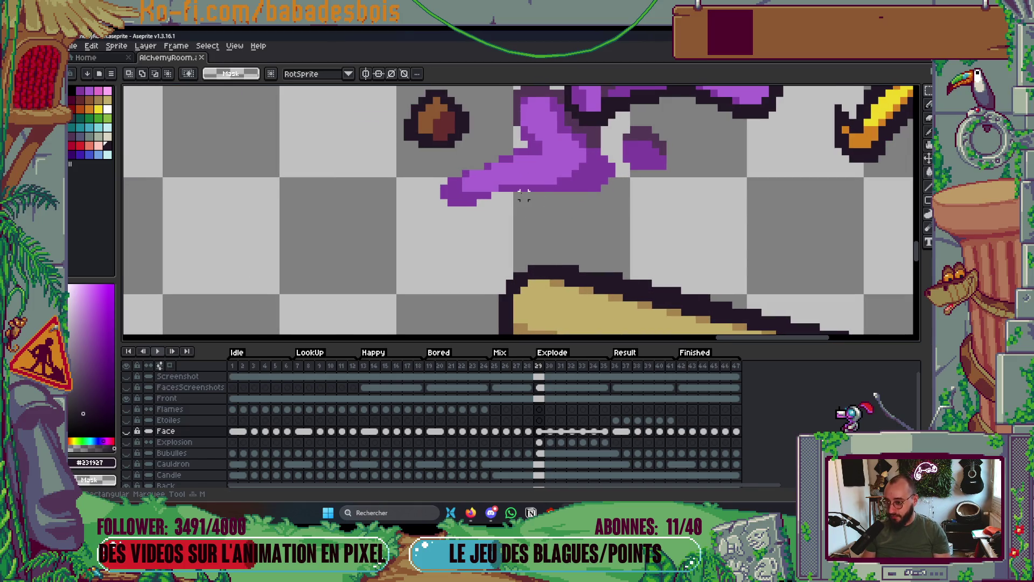
drag(528, 192, 531, 261)
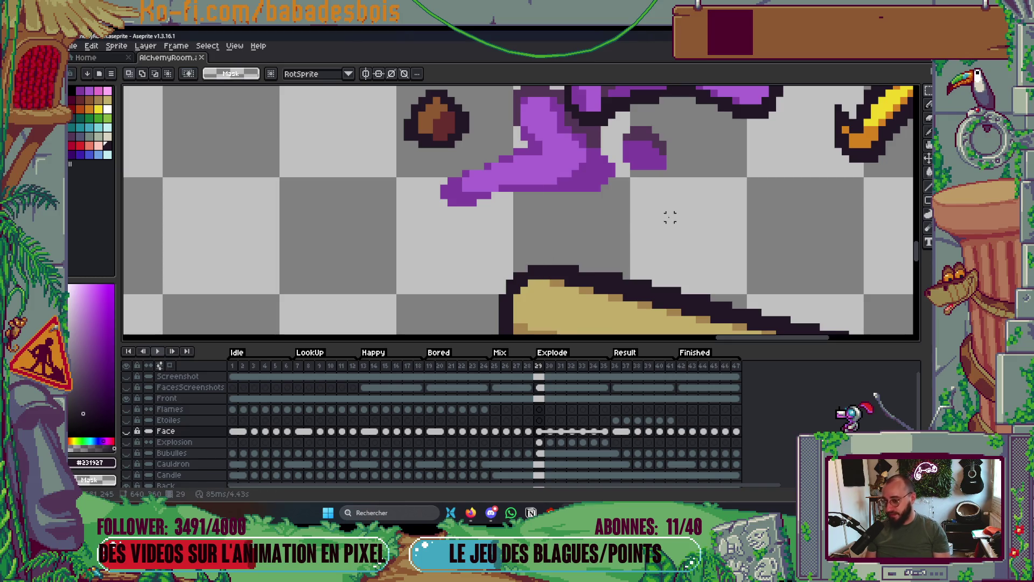
key(alt+Tab)
scroll(683, 236, up, 3)
scroll(683, 235, right, 3)
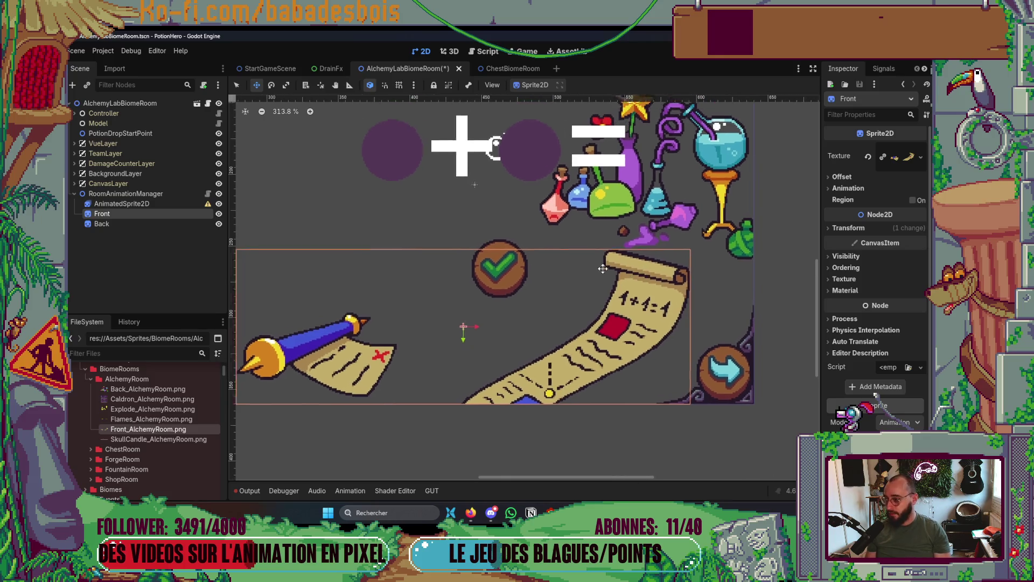
Nudge the Front sprite to the right with the arrow key.
click(663, 228)
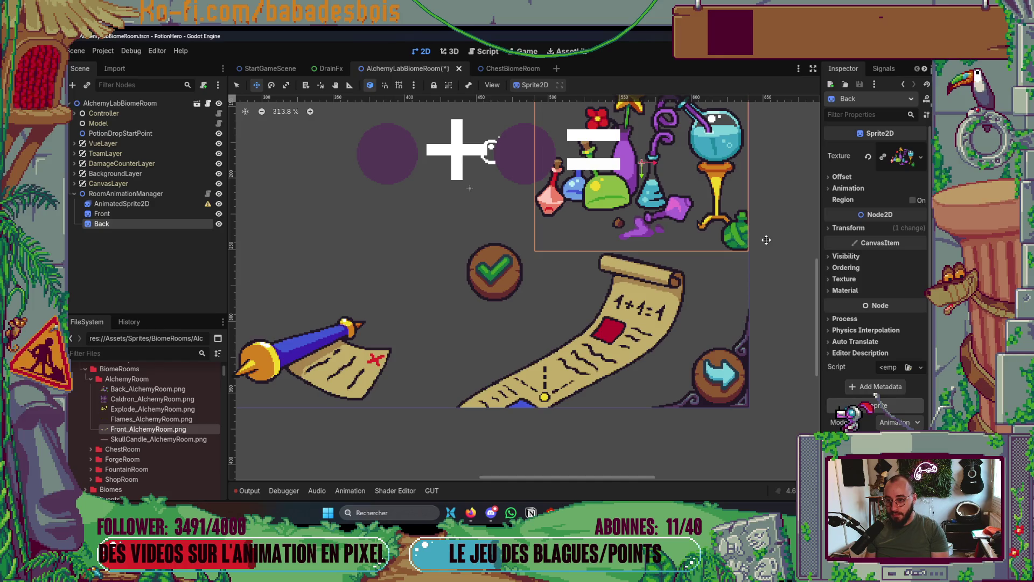
key(alt+Tab)
key(alt+Tab)
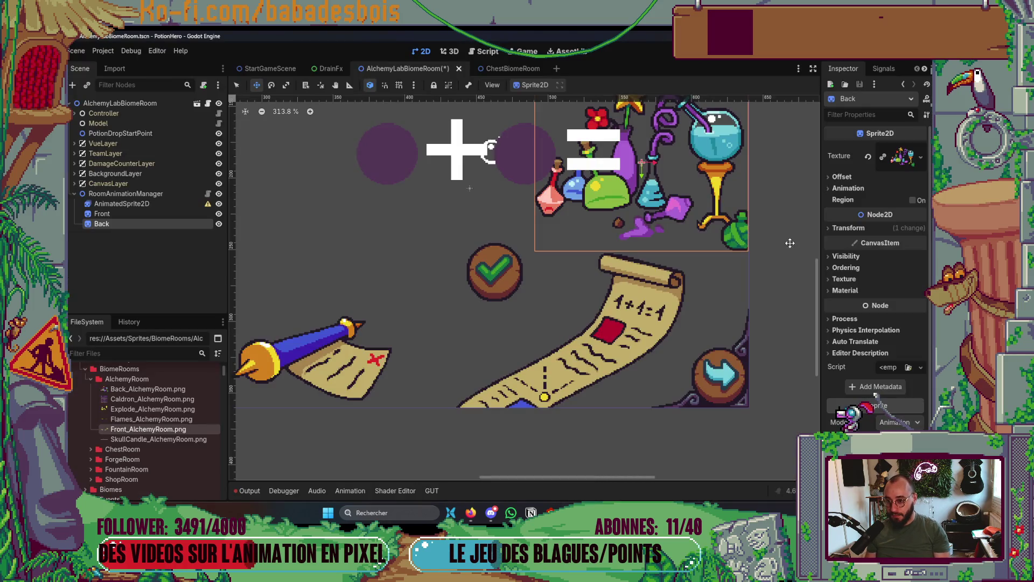
click(102, 213)
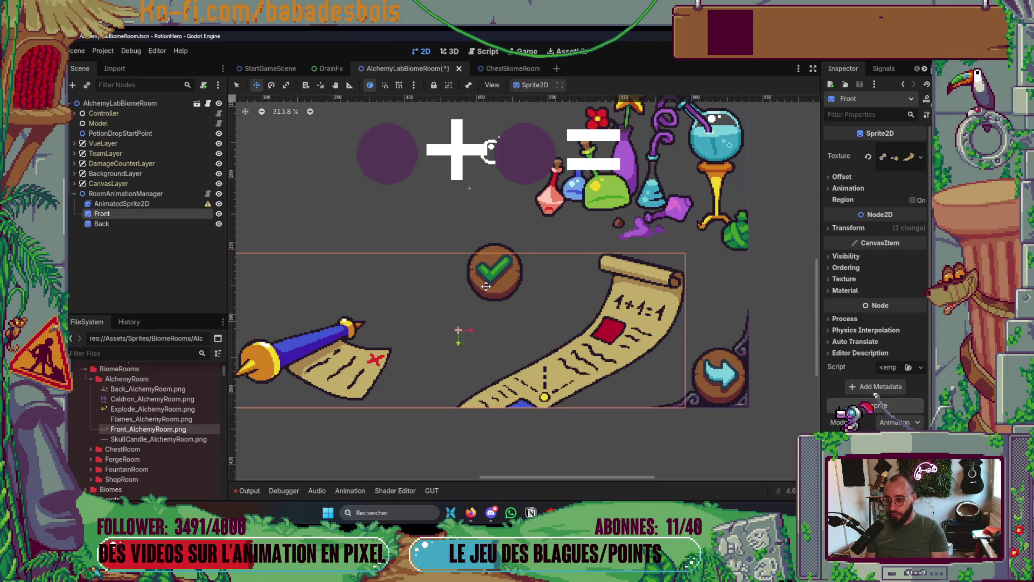
key(Right)
key(Right)
key(Right)
key(Right)
key(Right)
key(Right)
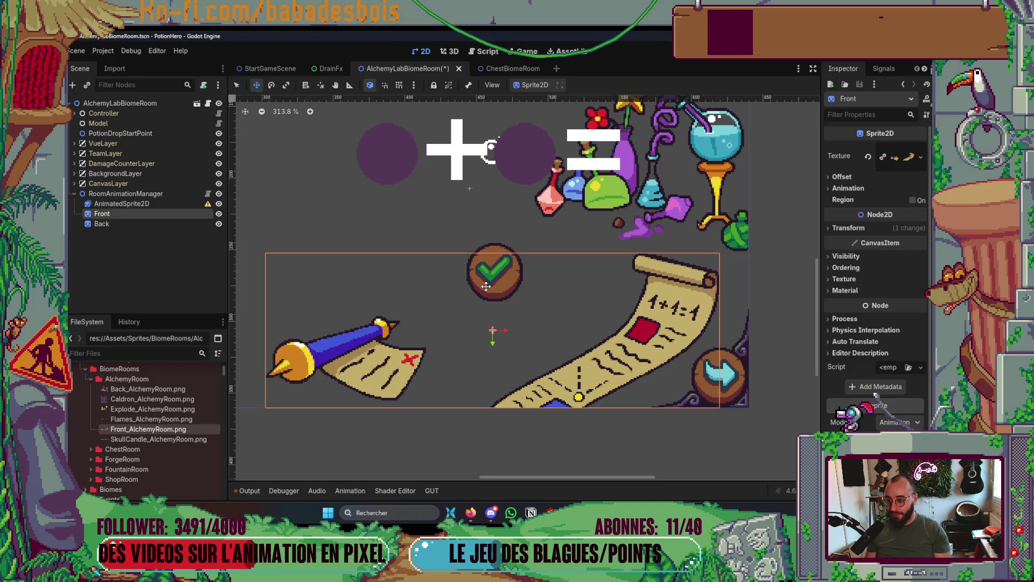
scroll(486, 286, down, 2)
scroll(682, 257, down, 1)
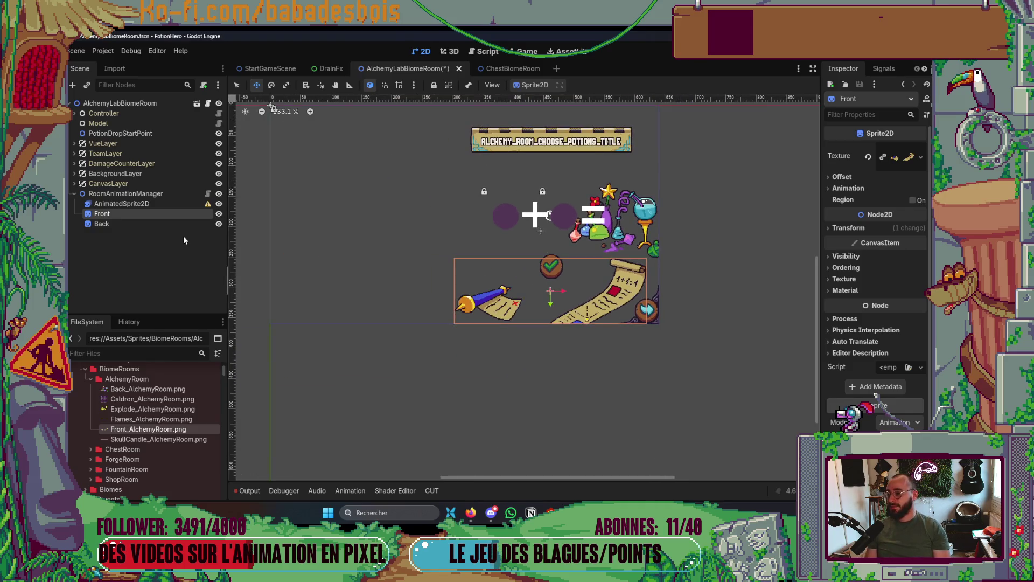
Measure the gap from the purple splash to the scroll with the Ruler tool.
click(638, 239)
scroll(623, 266, up, 5)
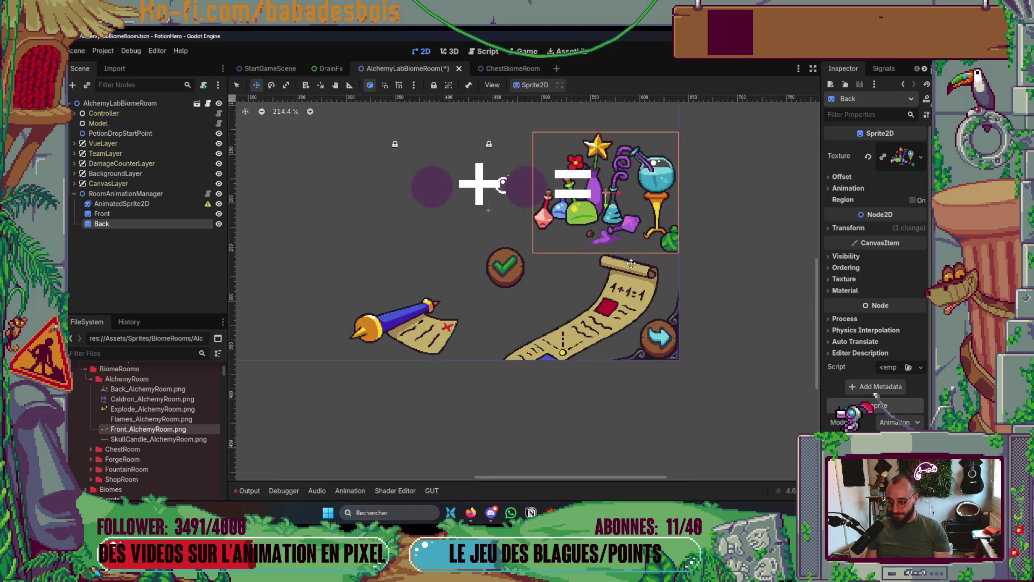
click(237, 85)
click(804, 306)
scroll(697, 260, up, 2)
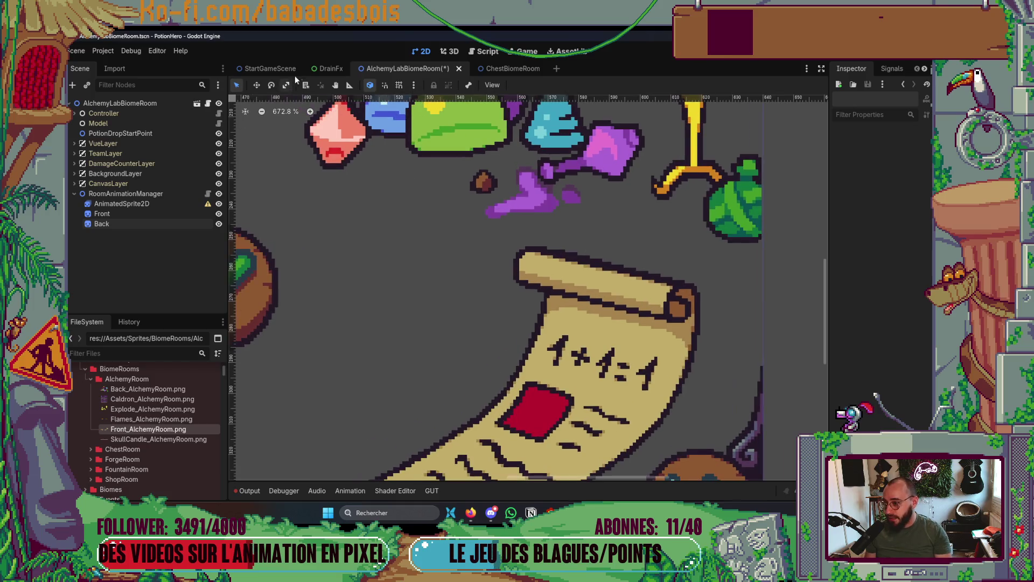
click(349, 85)
scroll(530, 216, up, 2)
drag(531, 216, 533, 264)
scroll(533, 264, down, 3)
Shift the Back sprite slightly lower and save the AlchemyLabBiomeRoom scene.
click(135, 213)
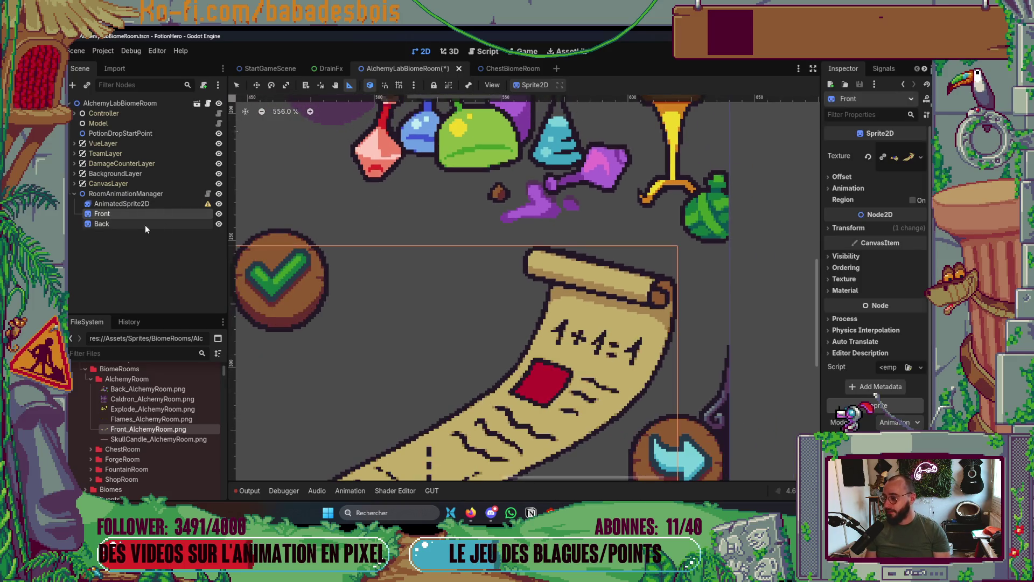
click(144, 225)
key(e)
key(w)
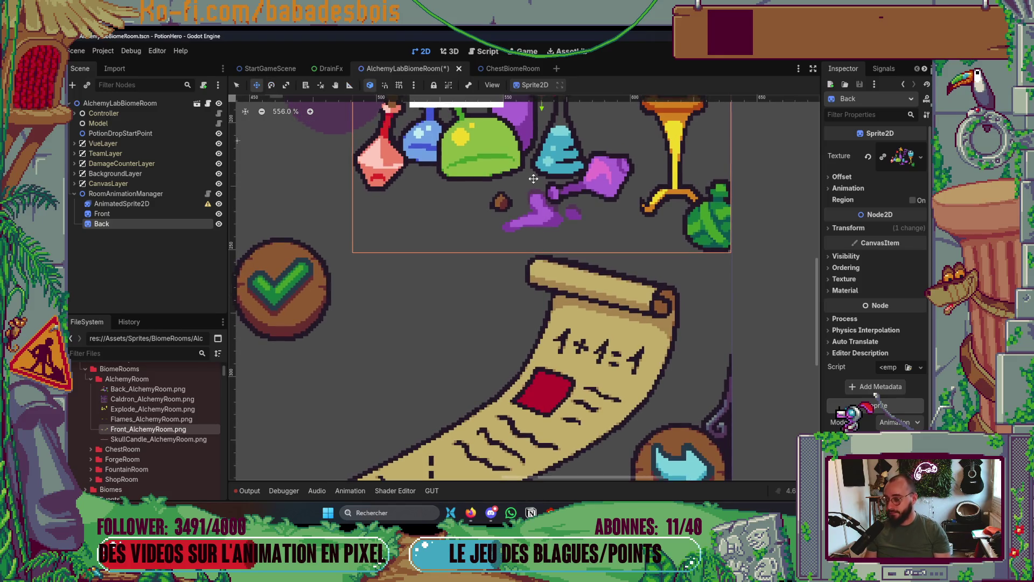
key(ctrl+s)
scroll(624, 142, down, 7)
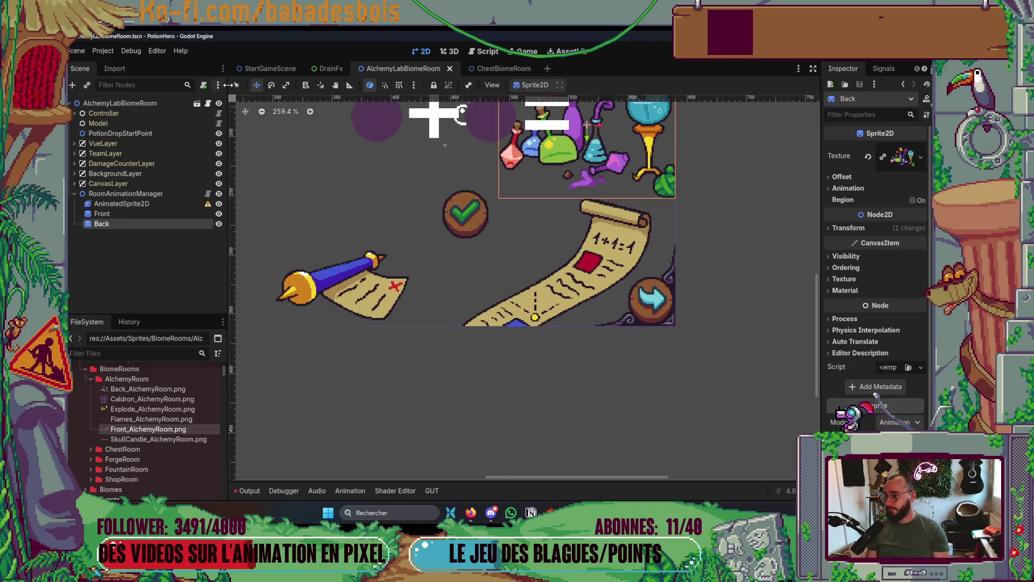
key(q)
scroll(393, 205, down, 2)
click(674, 214)
scroll(695, 307, down, 1)
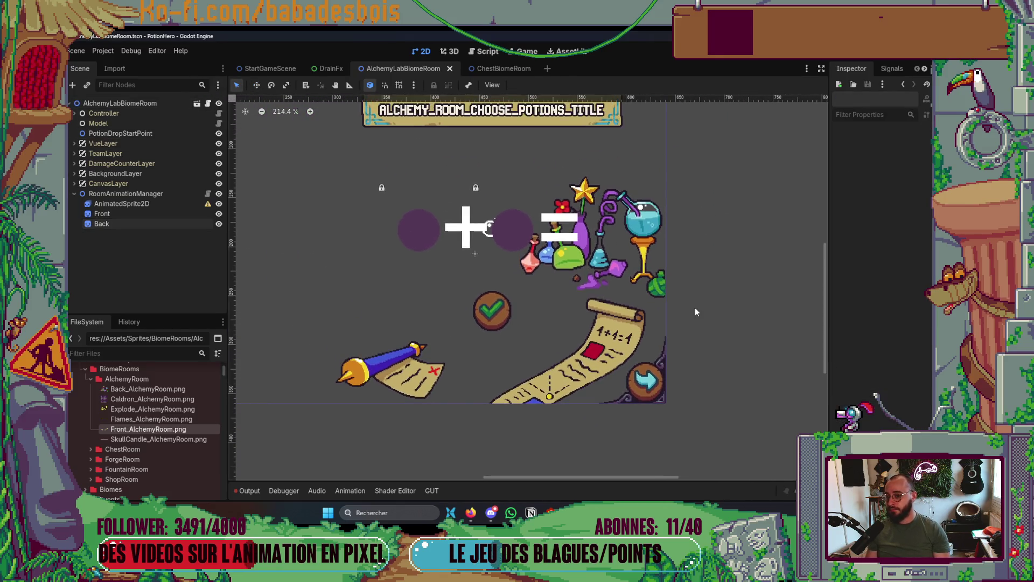
scroll(675, 339, down, 2)
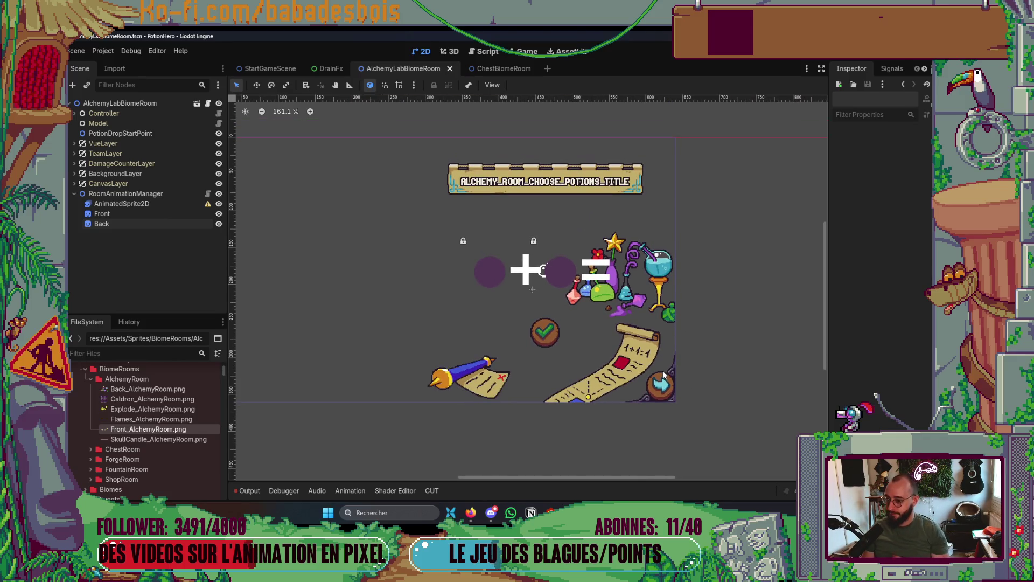
Rename the AnimatedSprite2D node to Caldron and assign it a New SpriteFrames resource.
scroll(601, 342, down, 1)
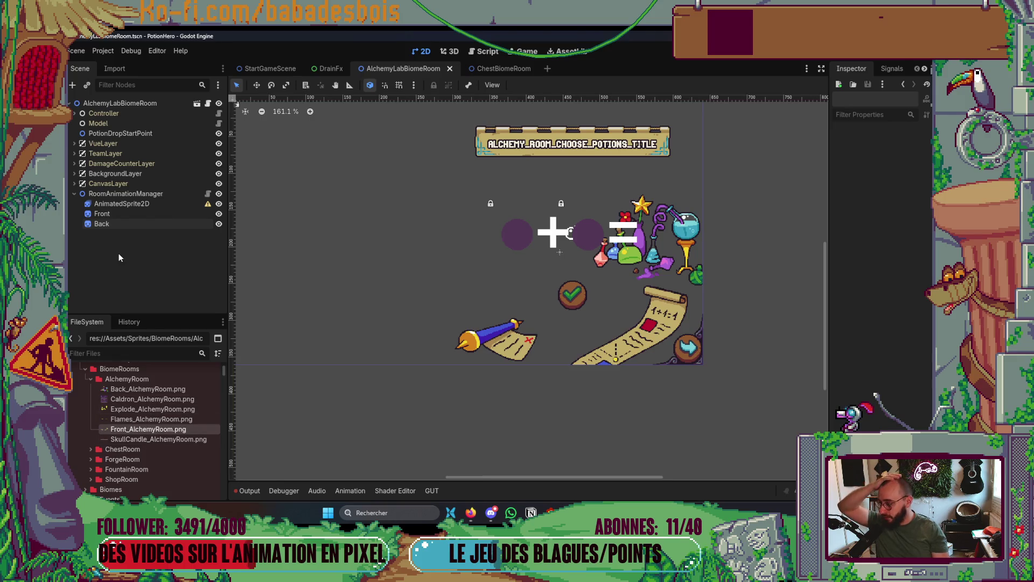
click(144, 205)
click(145, 204)
text(Caldron)
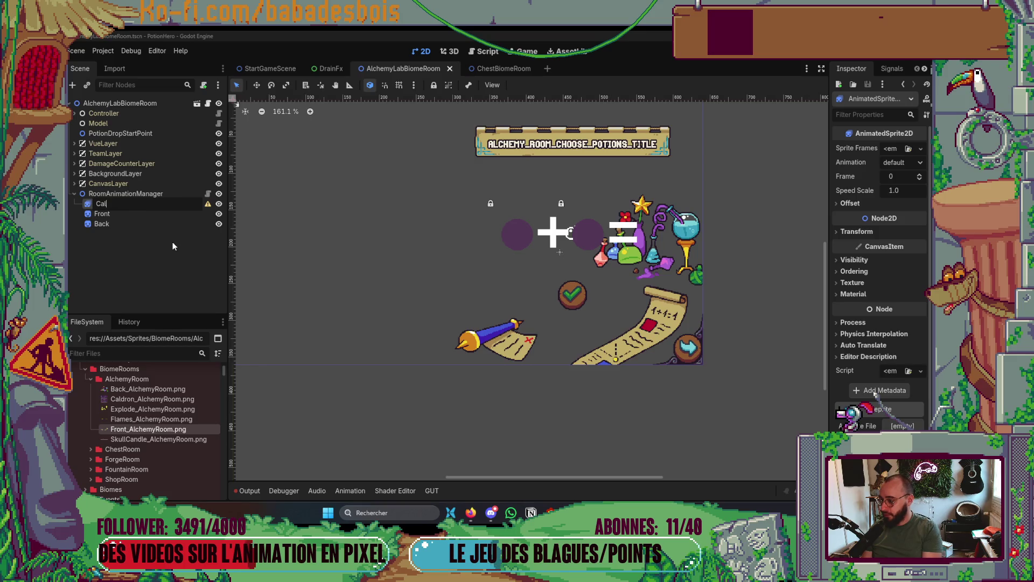
key(Return)
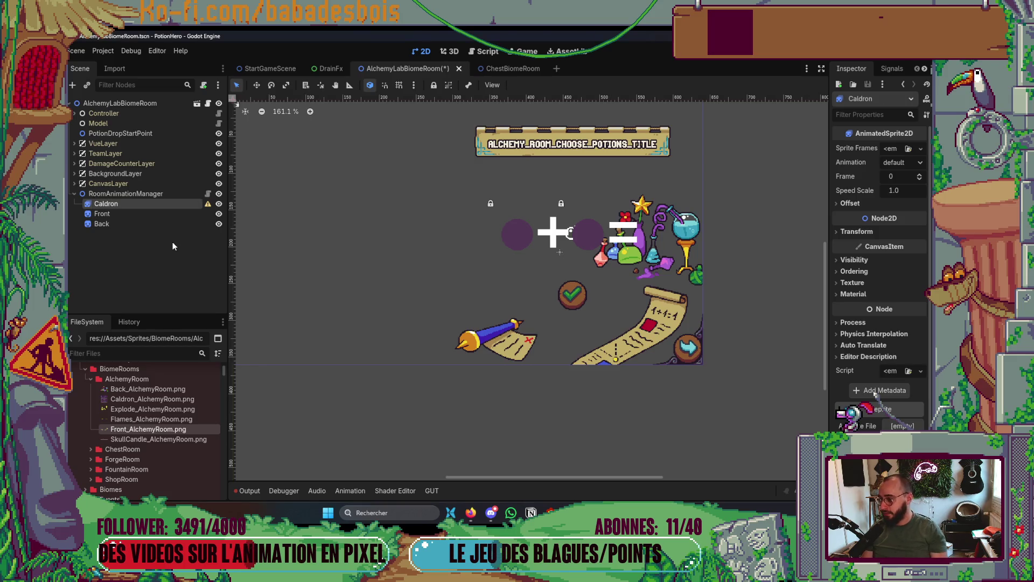
click(890, 150)
click(891, 175)
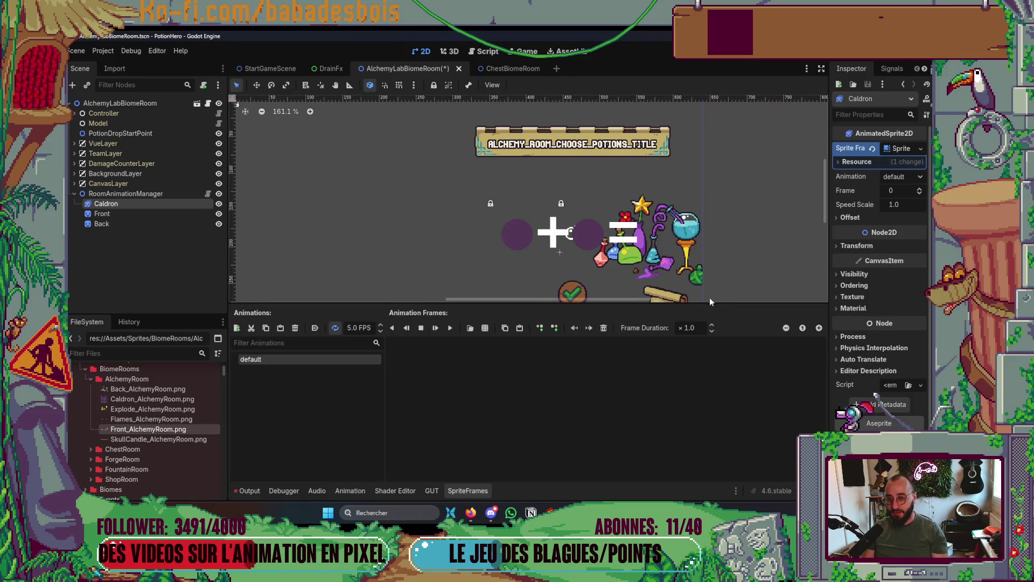
Rename the default animation to Idle.
click(485, 328)
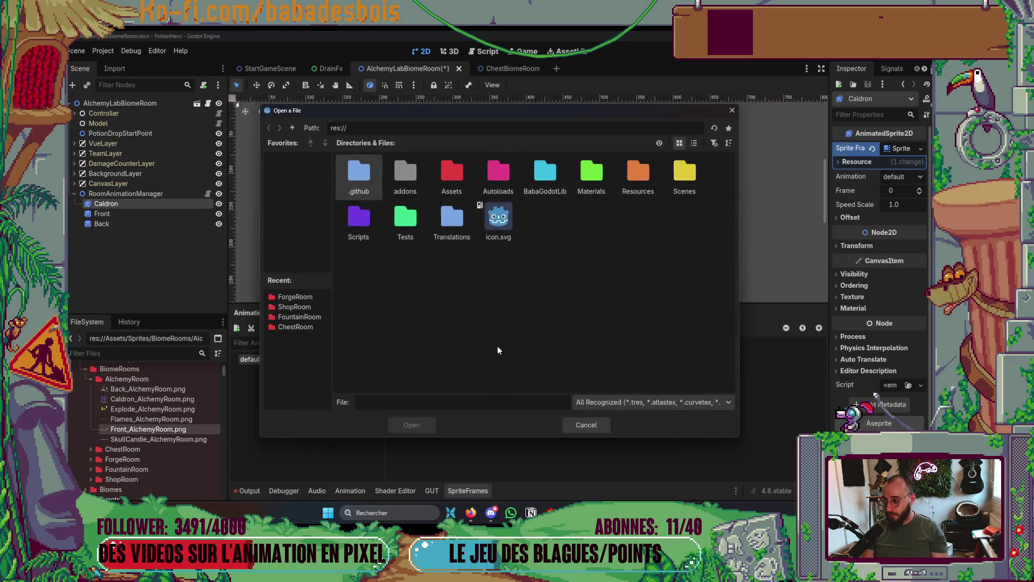
key(Escape)
double_click(276, 360)
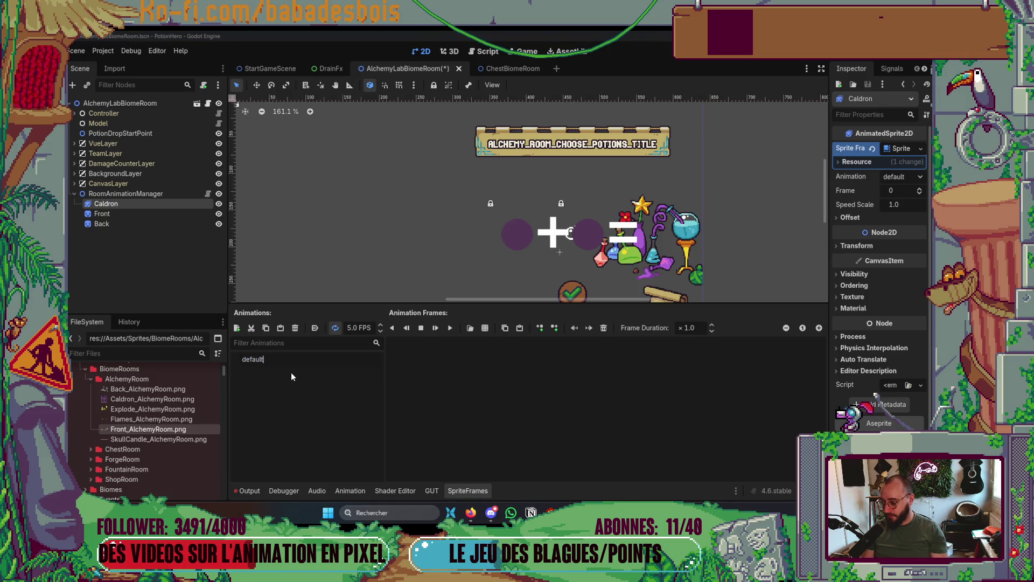
key(BackSpace)
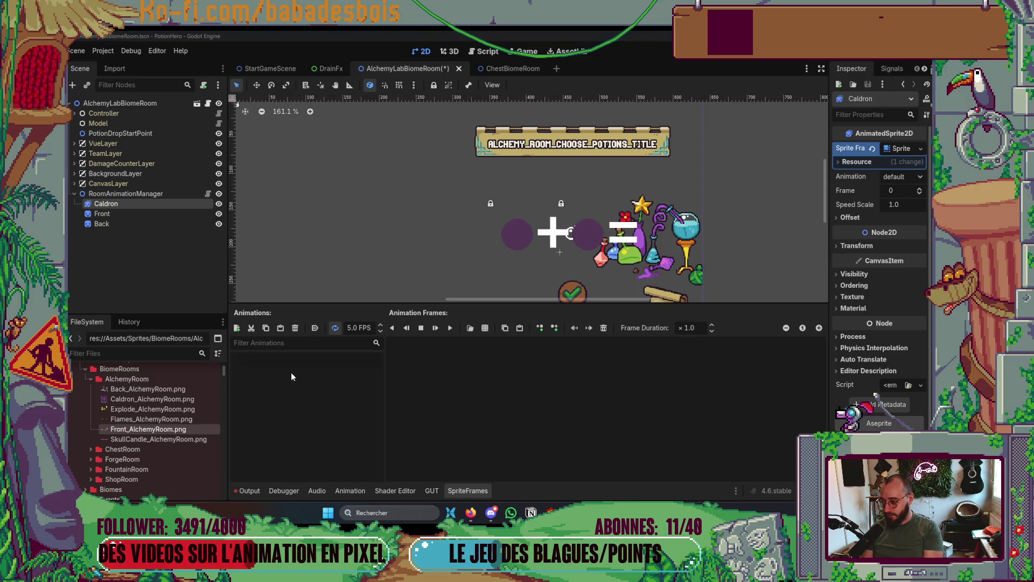
text(Idle)
key(Return)
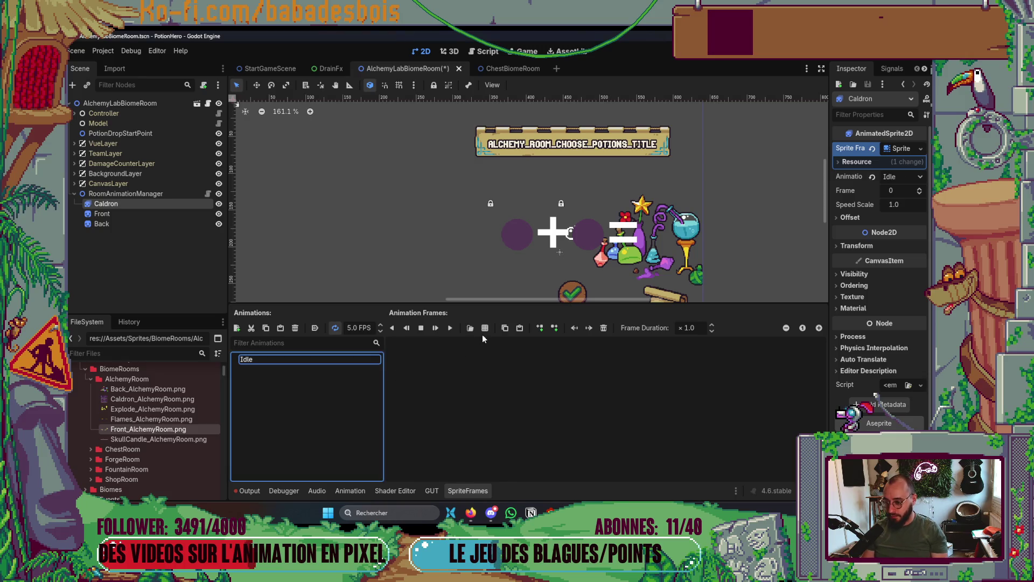
Load Caldron_AlchemyRoom.png from Assets/Sprites/BiomeRooms/AlchemyRoom as a sprite sheet for Idle.
click(485, 329)
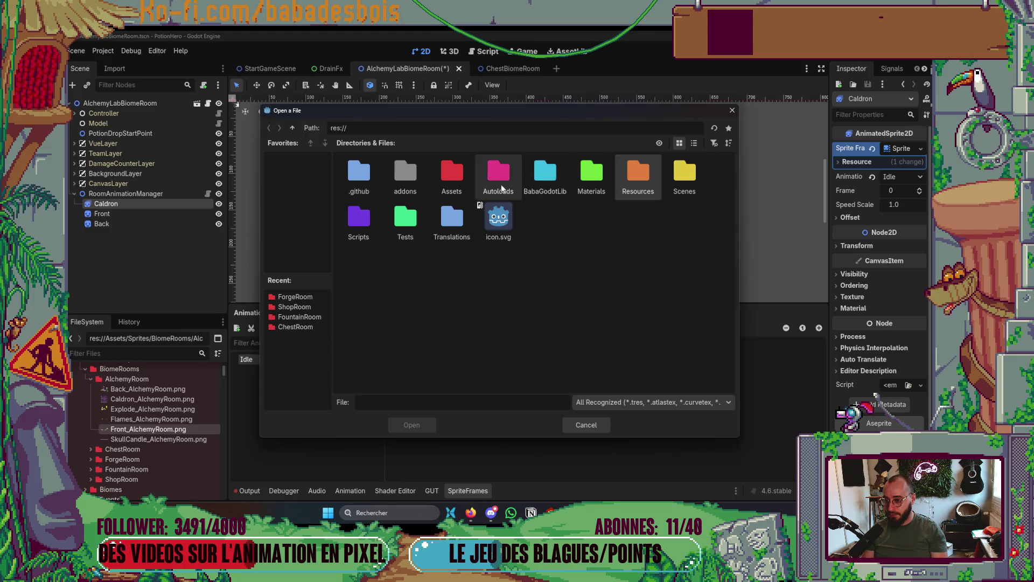
double_click(443, 171)
double_click(456, 188)
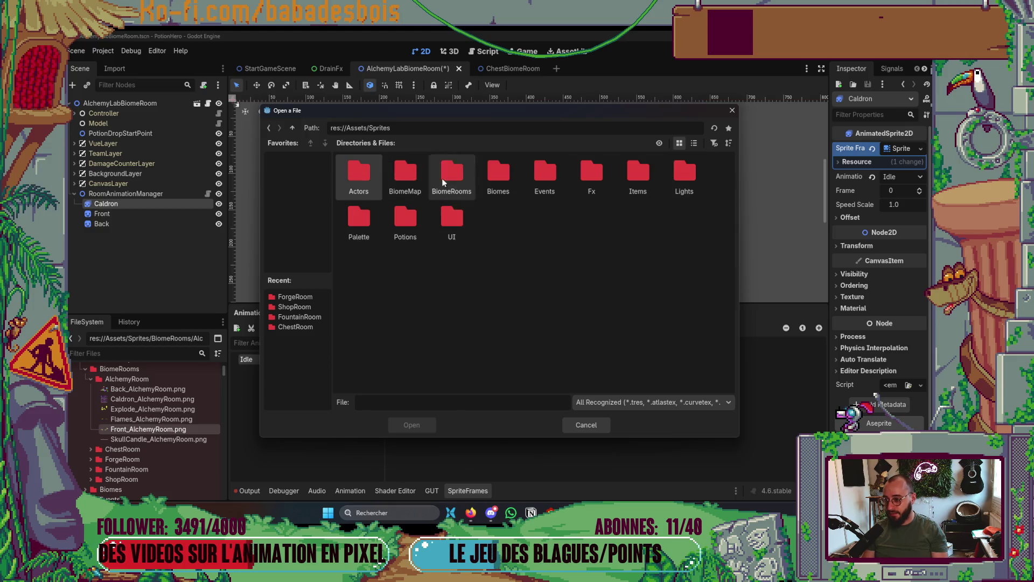
double_click(448, 183)
double_click(370, 184)
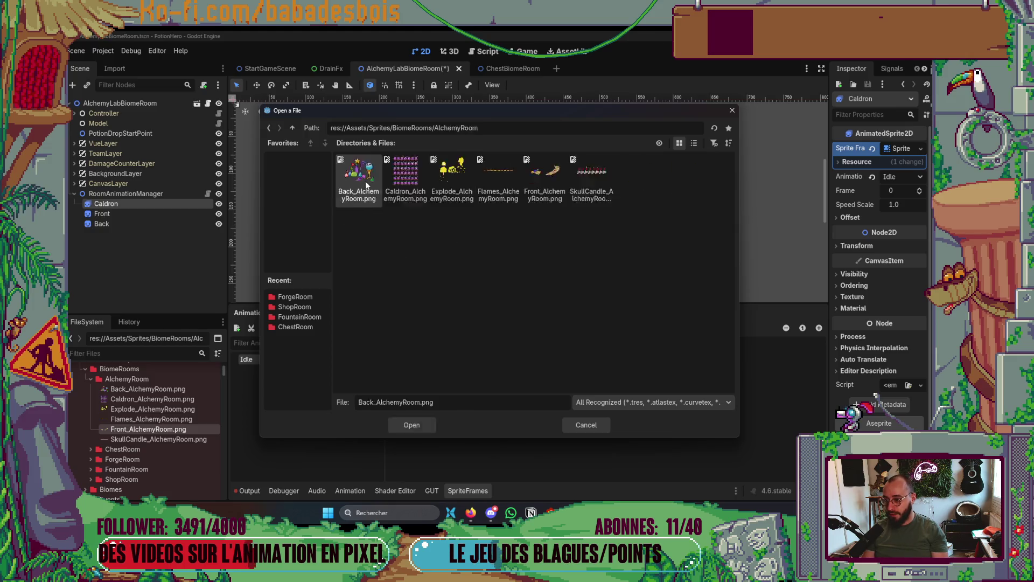
click(393, 176)
double_click(394, 178)
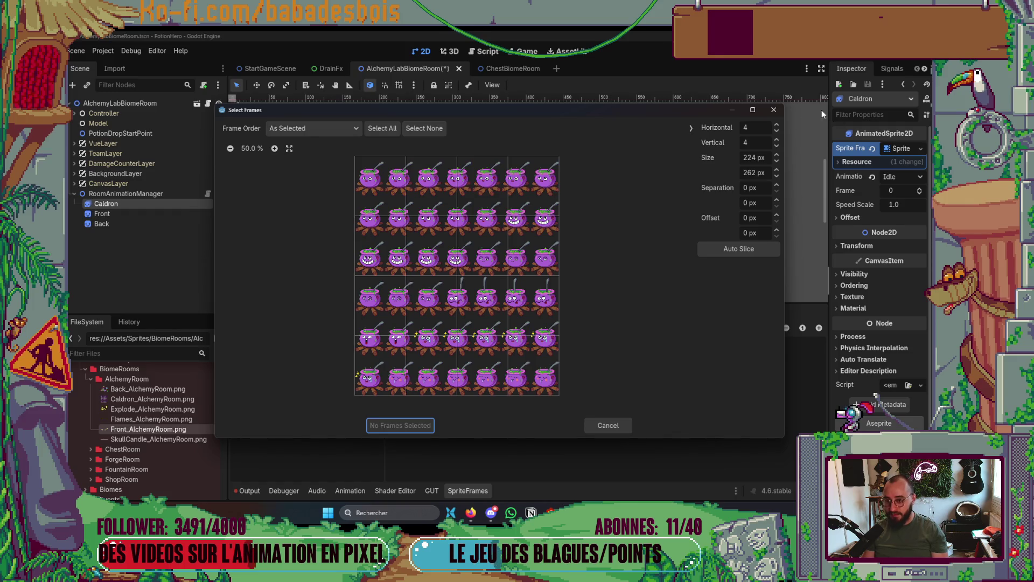
Slice the sheet 7×6, add the six top-row frames to Idle, and set 1 FPS.
click(767, 127)
text(7)
key(Tab)
text(6)
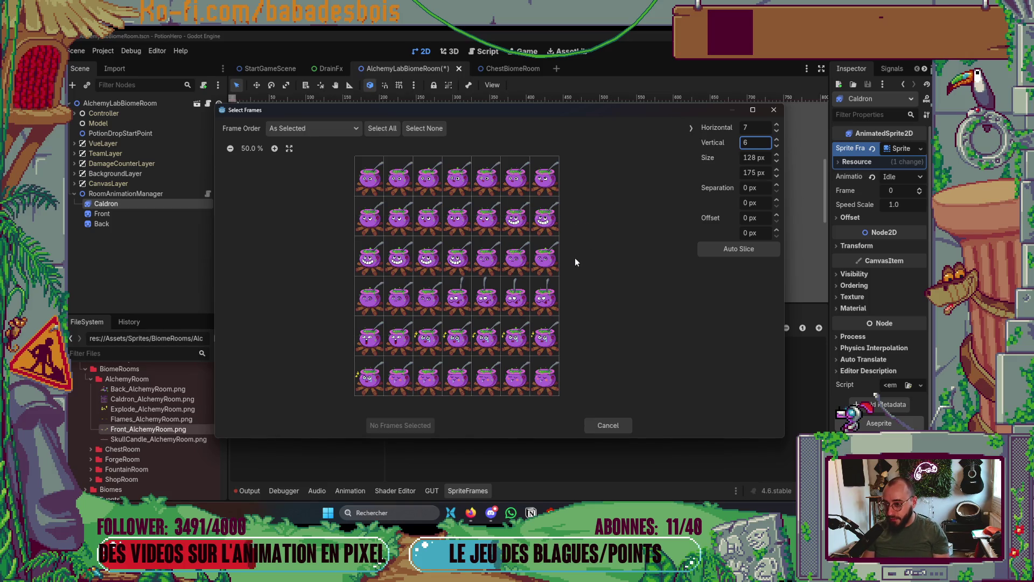
drag(379, 186, 519, 184)
click(403, 426)
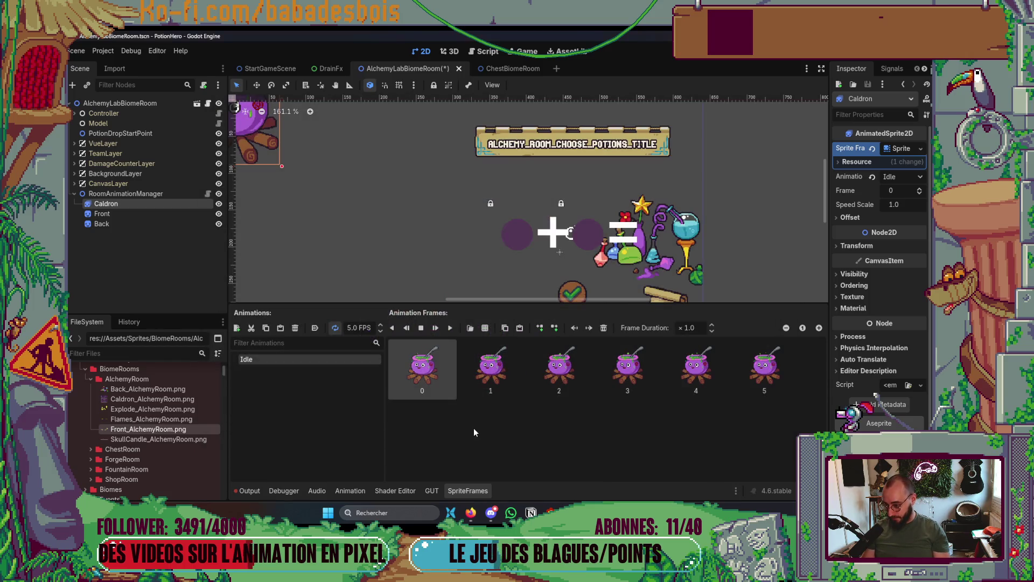
click(351, 328)
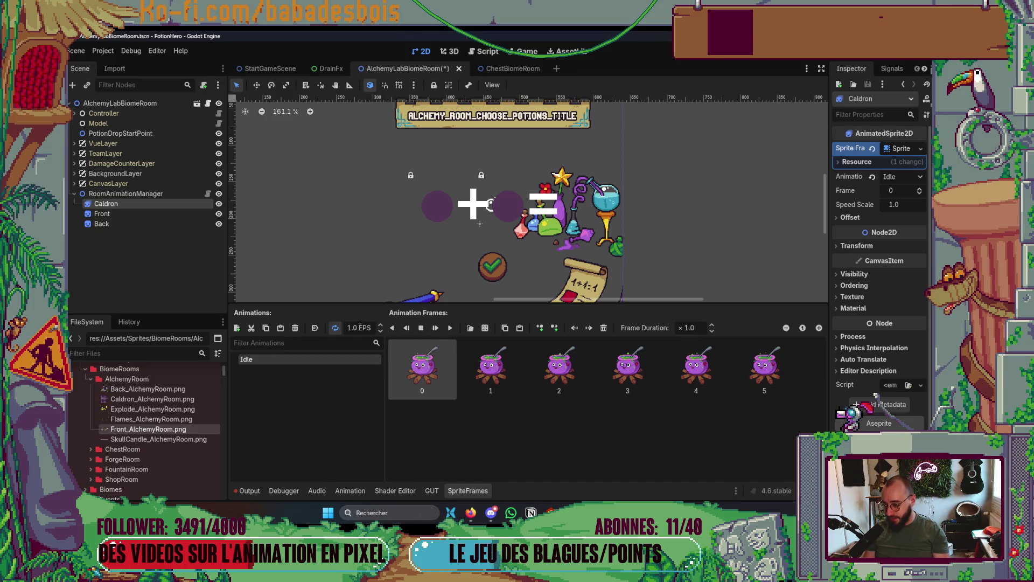
key(alt+Tab)
In Aseprite, show the Cauldron layer and check frame 1's Frame Properties for timing.
scroll(538, 177, down, 2)
scroll(538, 216, down, 2)
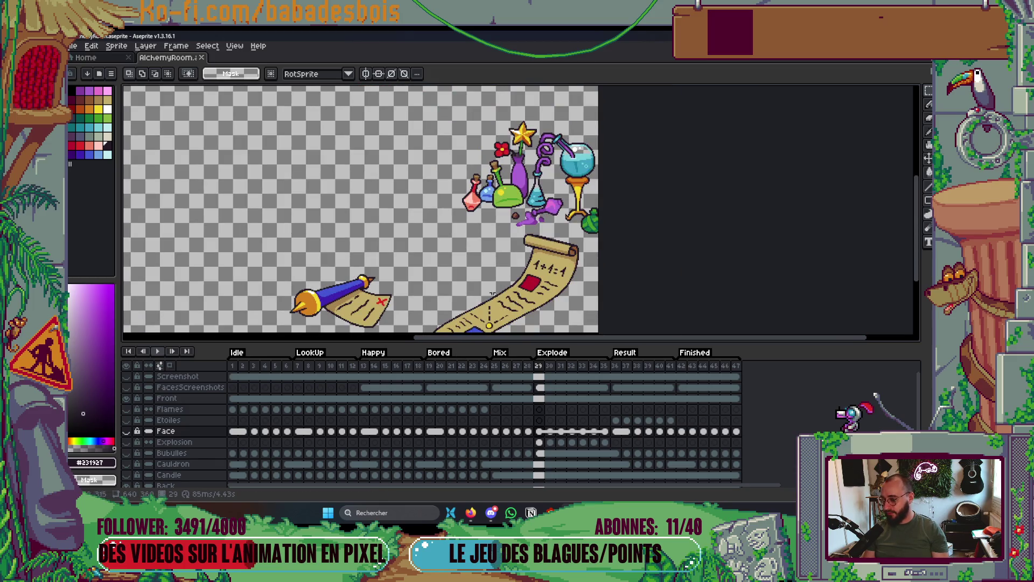
scroll(485, 242, down, 1)
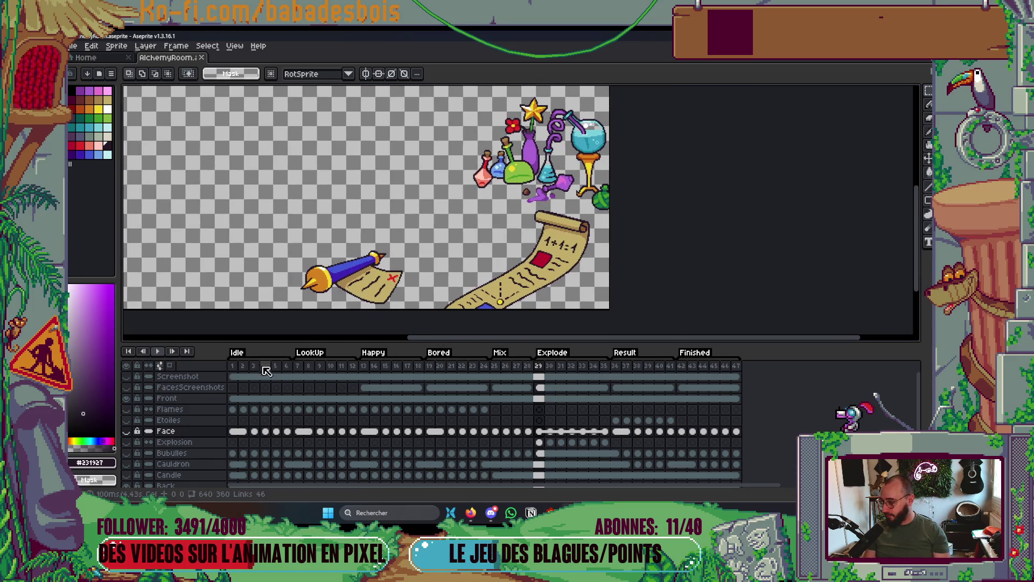
scroll(158, 450, down, 1)
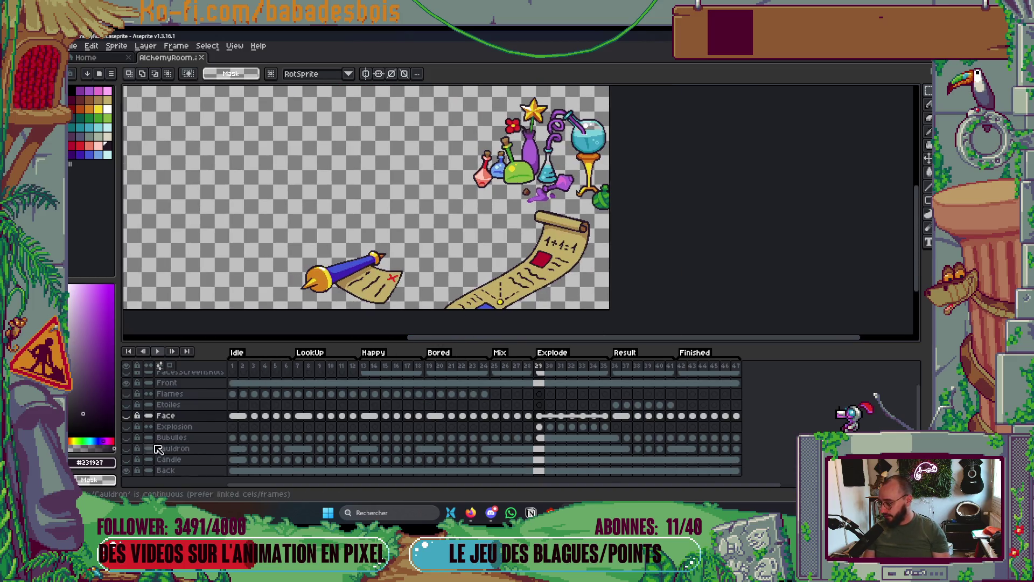
click(126, 449)
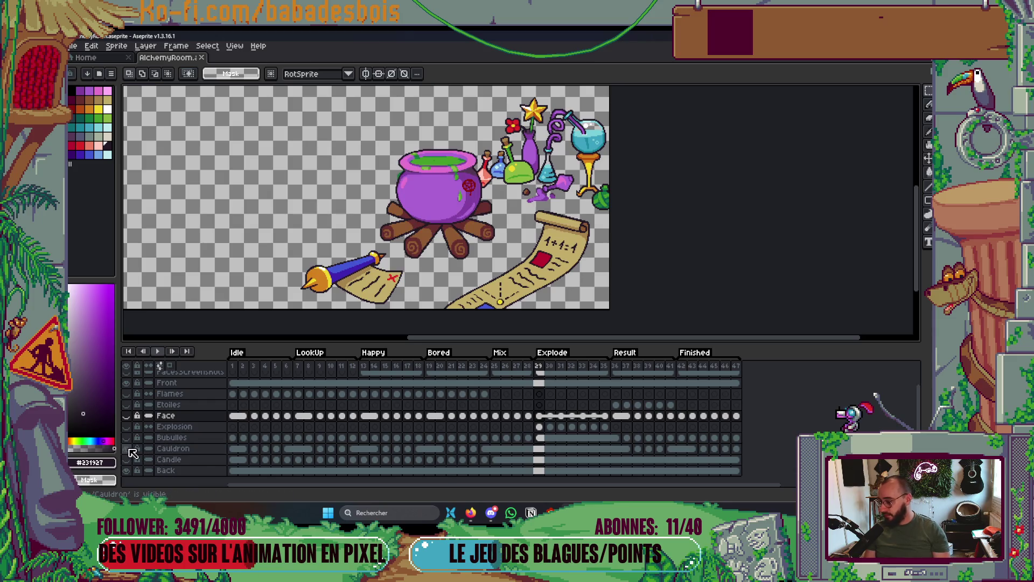
click(232, 366)
right_click(233, 366)
click(249, 371)
key(Return)
key(alt+Tab)
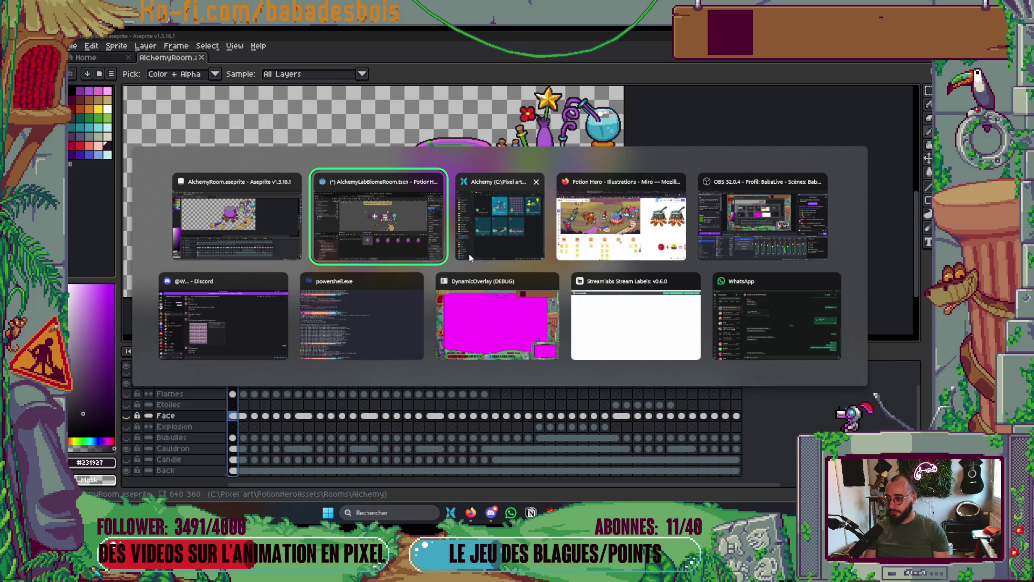
key(alt+Tab)
scroll(587, 163, down, 2)
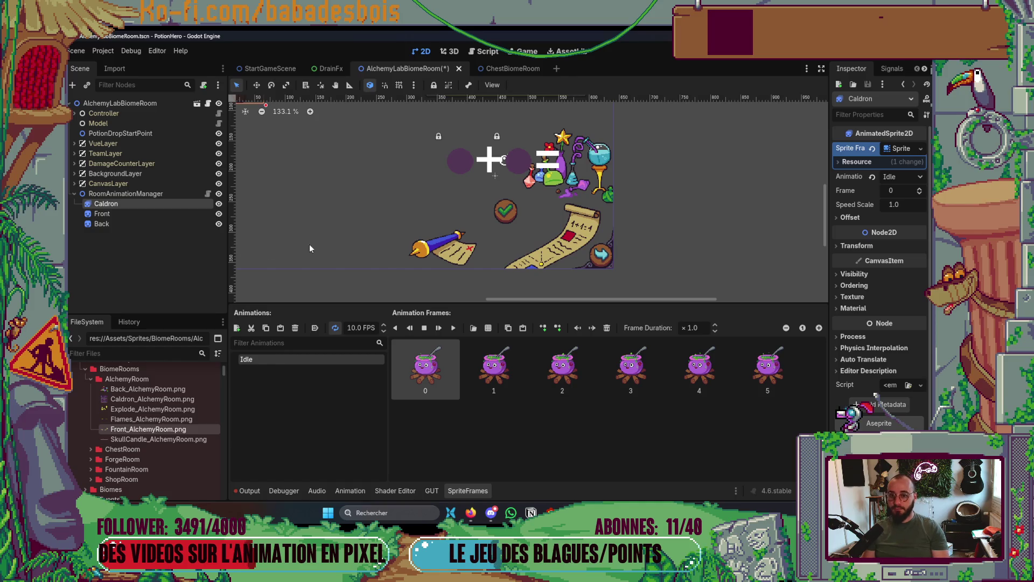
Add a new animation to Caldron's SpriteFrames and name it LookUp.
scroll(733, 204, left, 3)
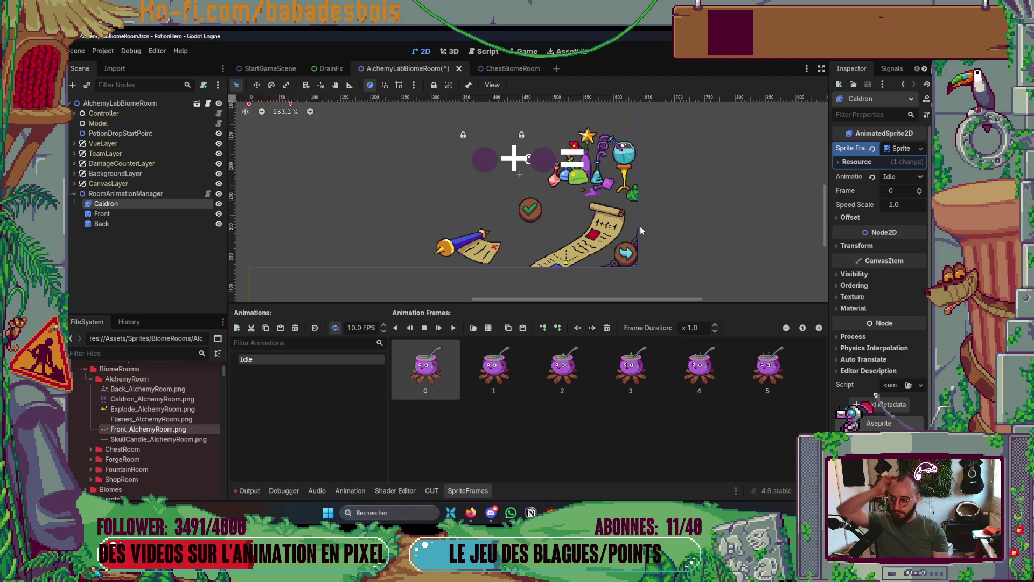
scroll(640, 227, up, 1)
scroll(596, 208, up, 1)
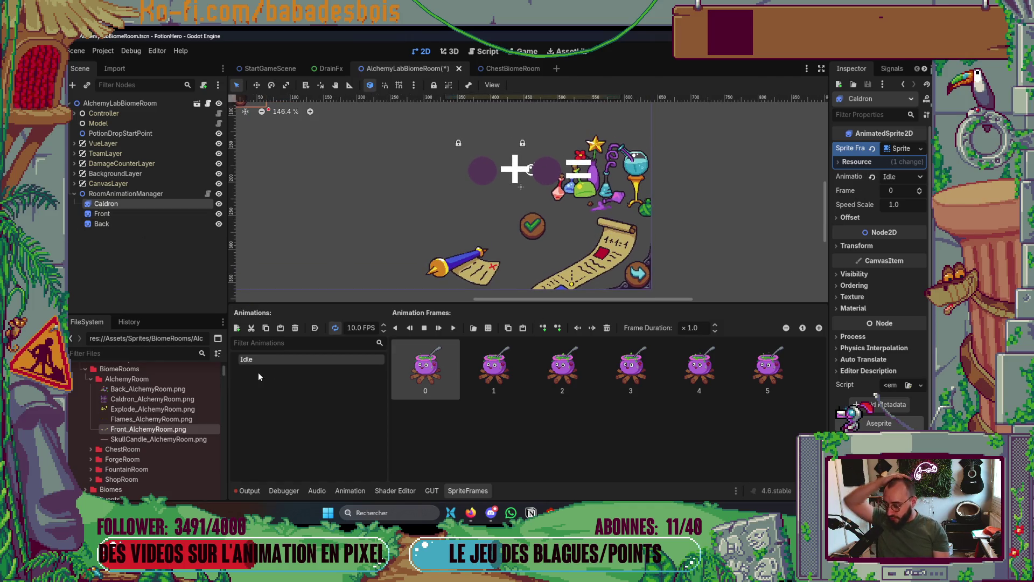
key(alt+Tab)
key(Escape)
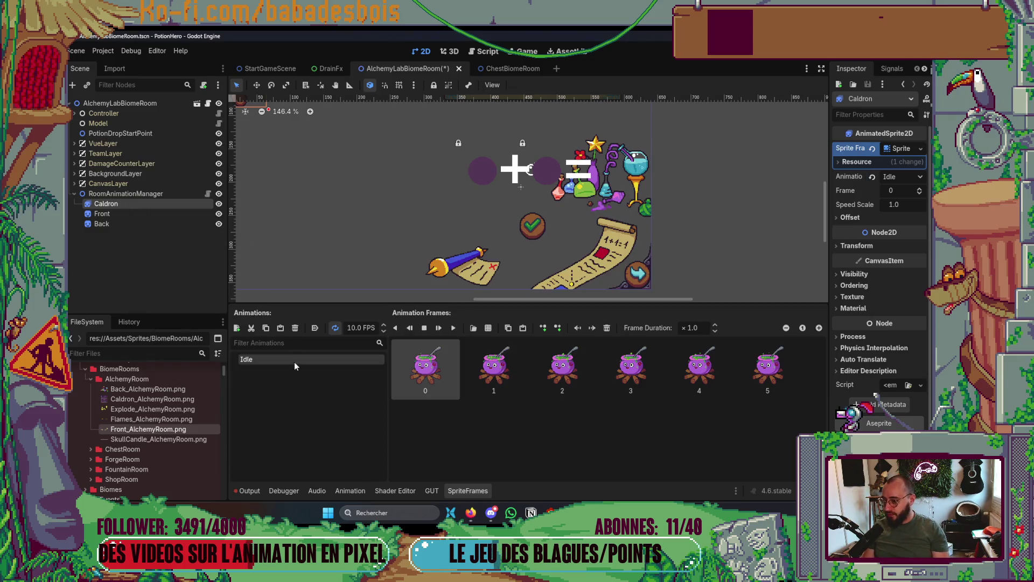
click(237, 329)
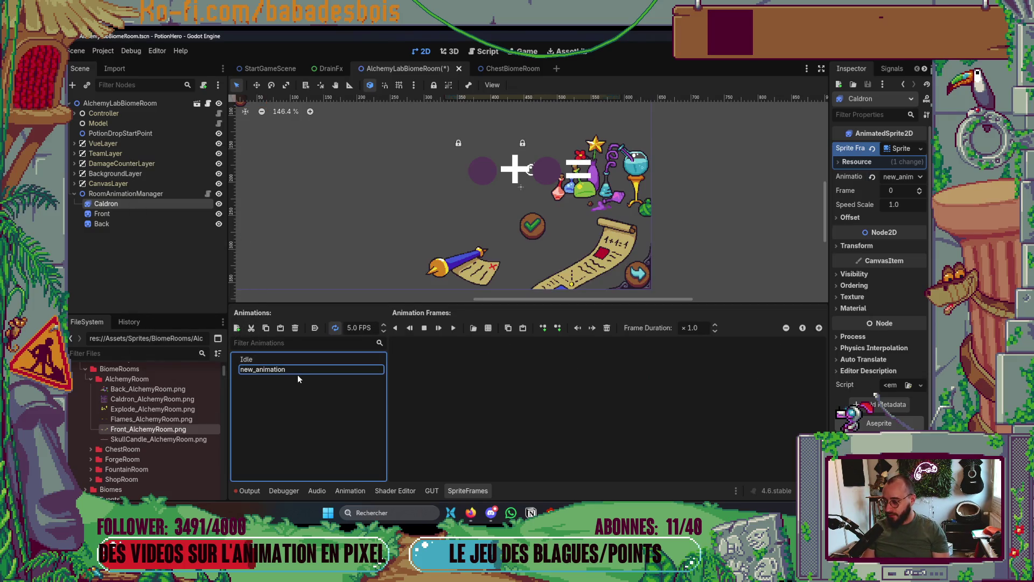
key(alt+Tab)
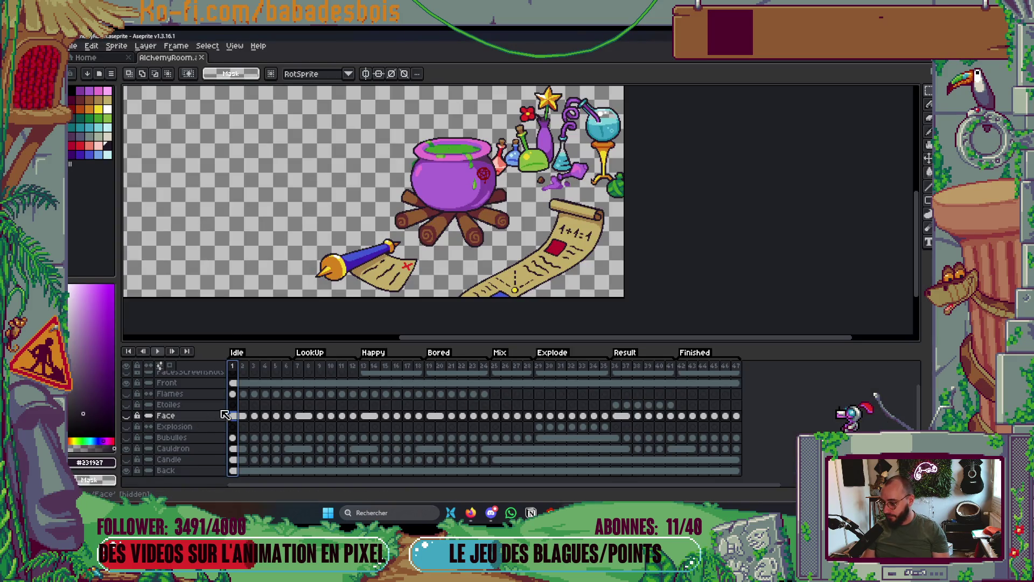
key(alt+Tab)
key(Return)
text(LookUp)
key(Return)
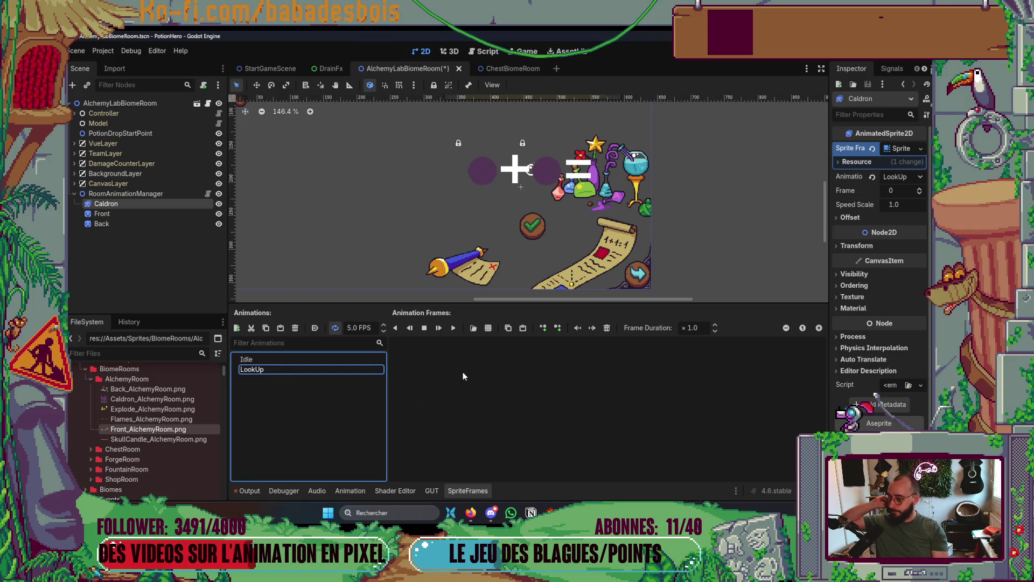
click(492, 329)
Add the top-right frame plus five second-row frames from Caldron_AlchemyRoom.png to LookUp.
double_click(405, 184)
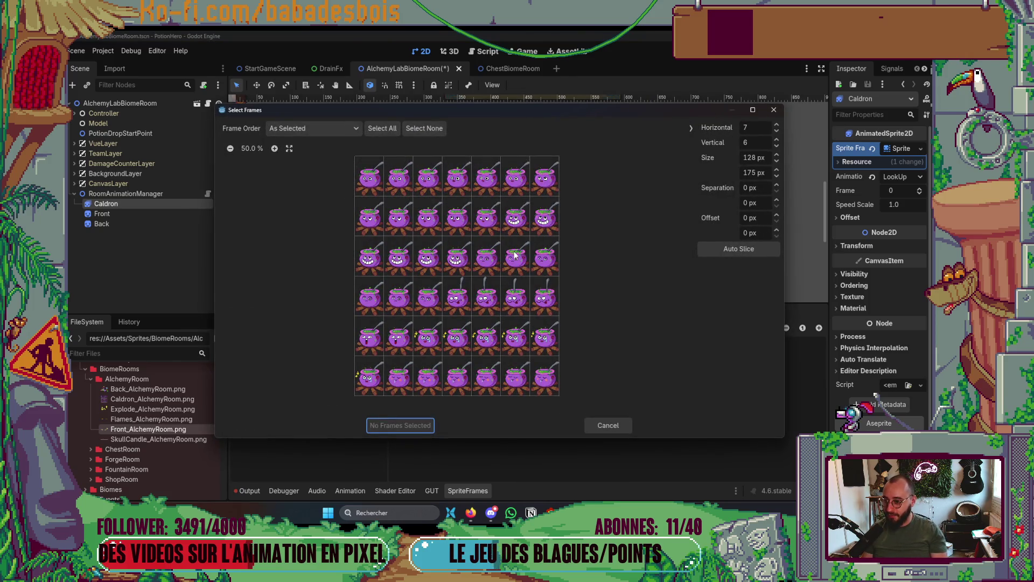
click(555, 186)
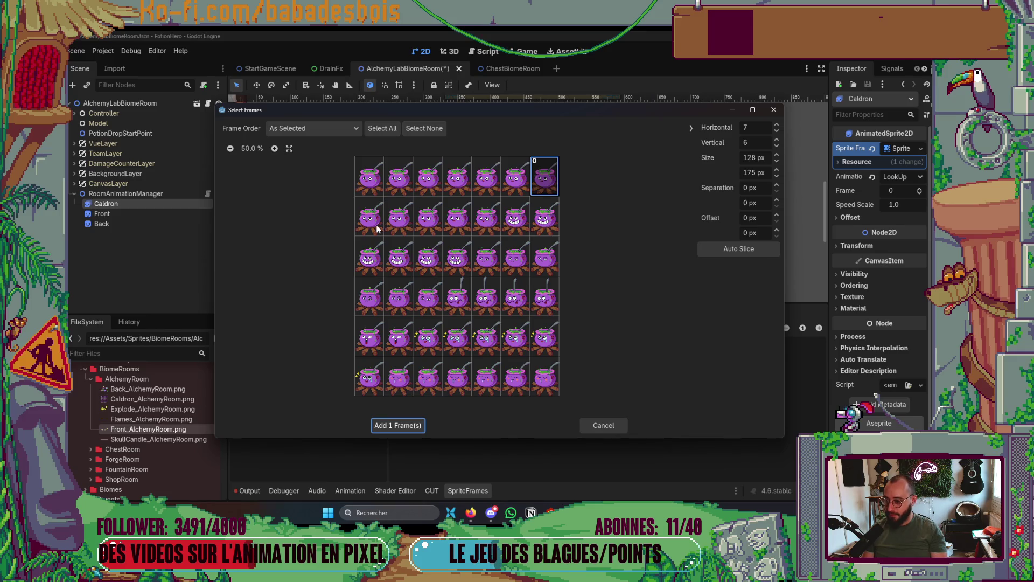
drag(377, 228, 487, 218)
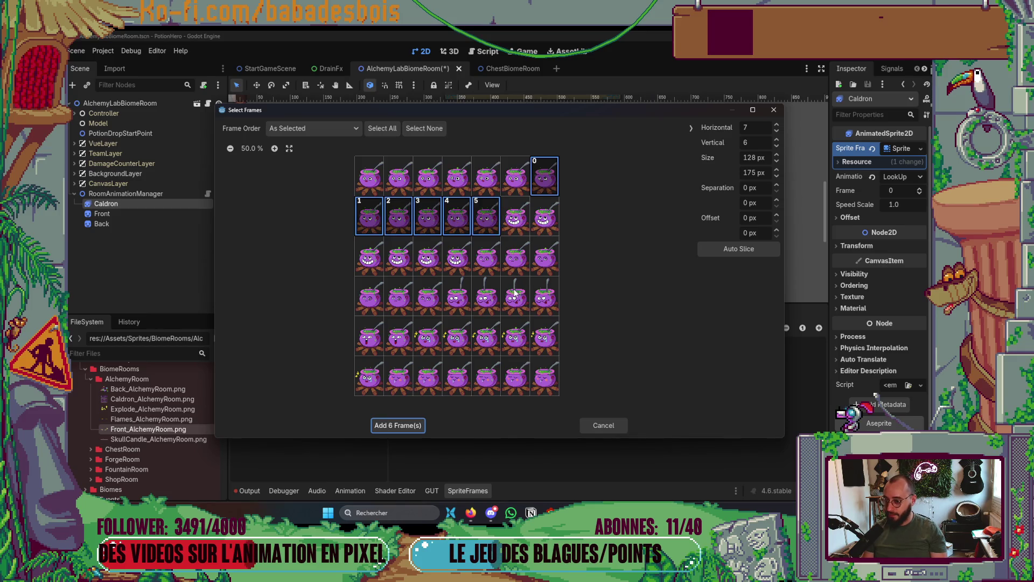
click(406, 426)
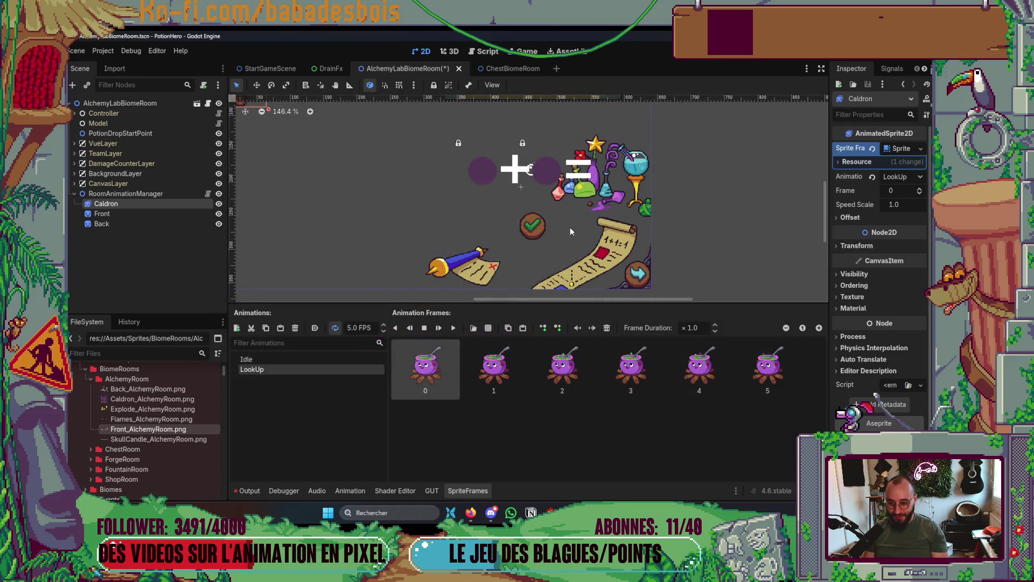
Set the LookUp animation's playback speed to 10 FPS.
scroll(570, 227, up, 2)
drag(562, 169, 561, 222)
scroll(561, 221, down, 1)
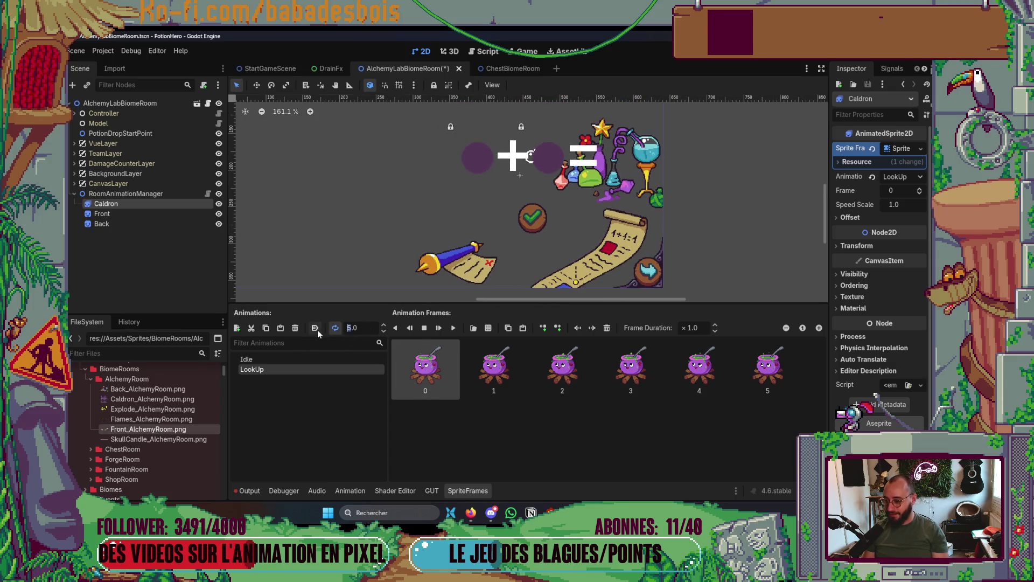
text(10)
key(Return)
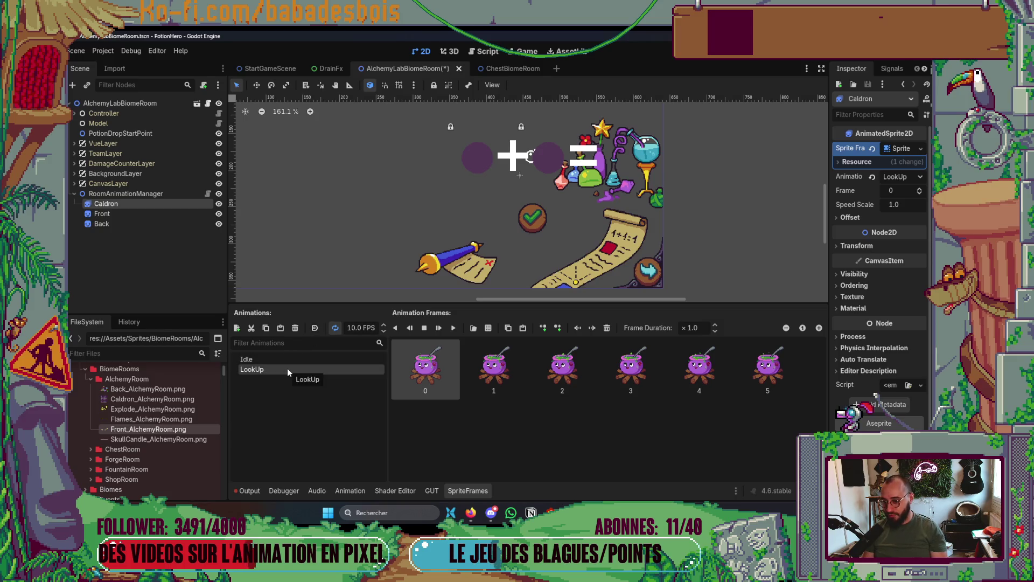
Make Idle autoplay on load and save the room scene.
scroll(412, 230, down, 1)
scroll(432, 226, right, 1)
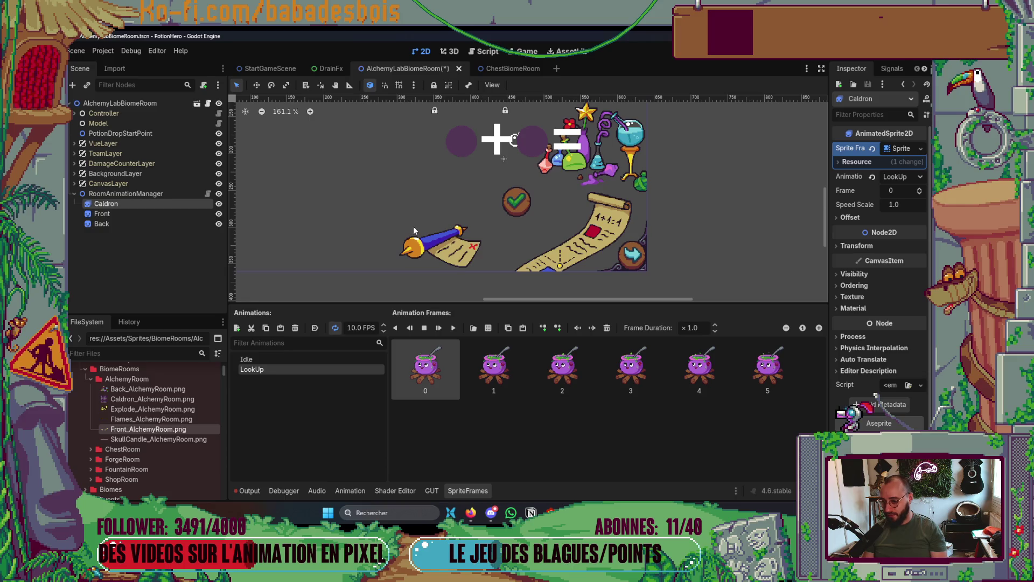
click(299, 360)
click(315, 327)
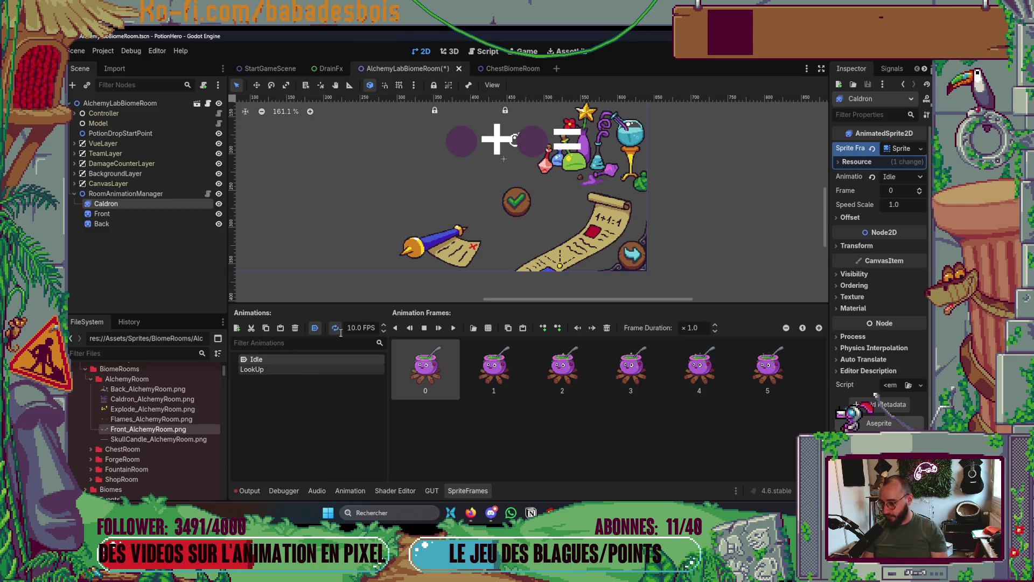
key(ctrl+s)
Reselect LookUp and add a new animation entry to the Caldron.
click(285, 371)
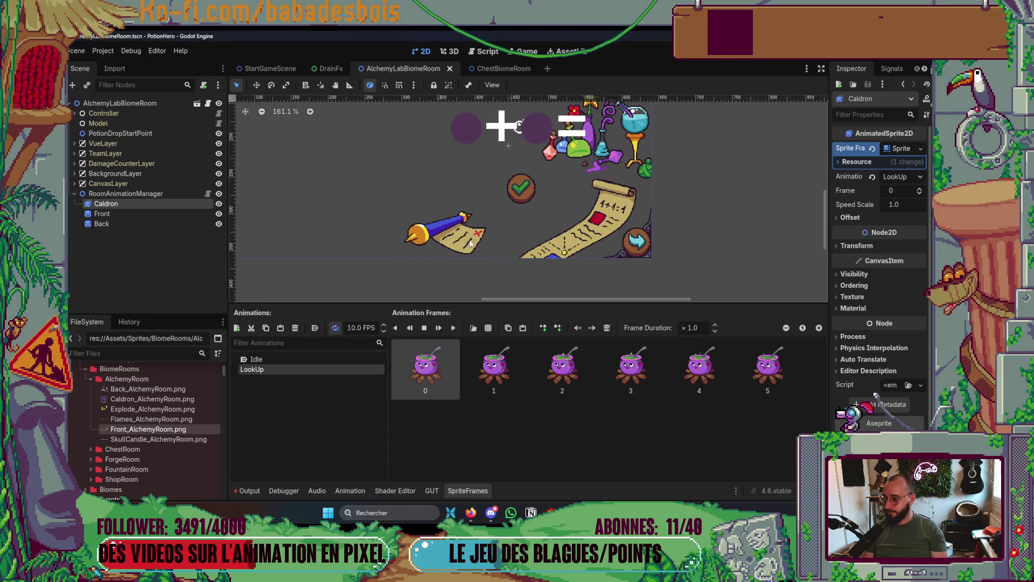
scroll(435, 254, right, 1)
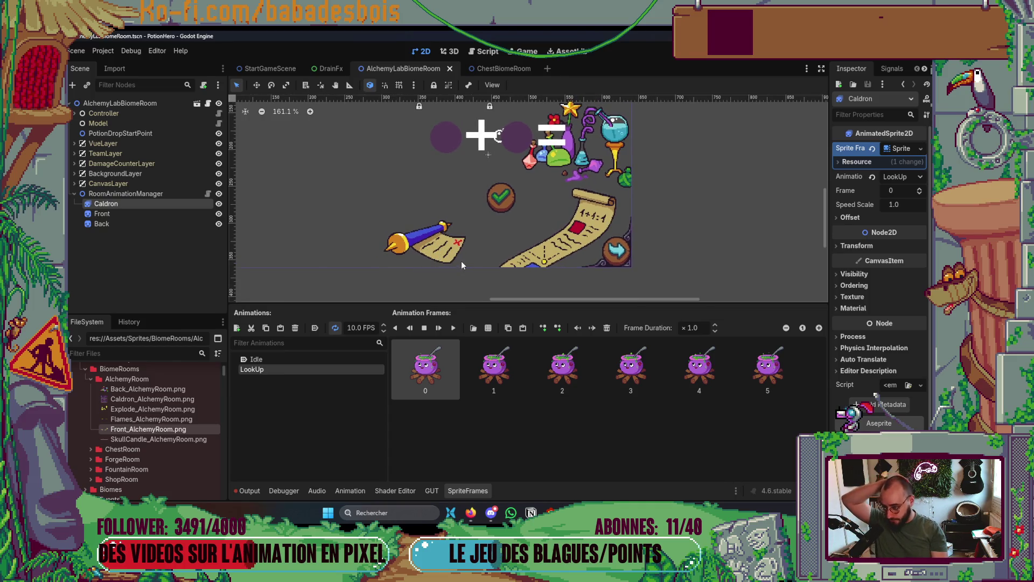
scroll(460, 248, left, 1)
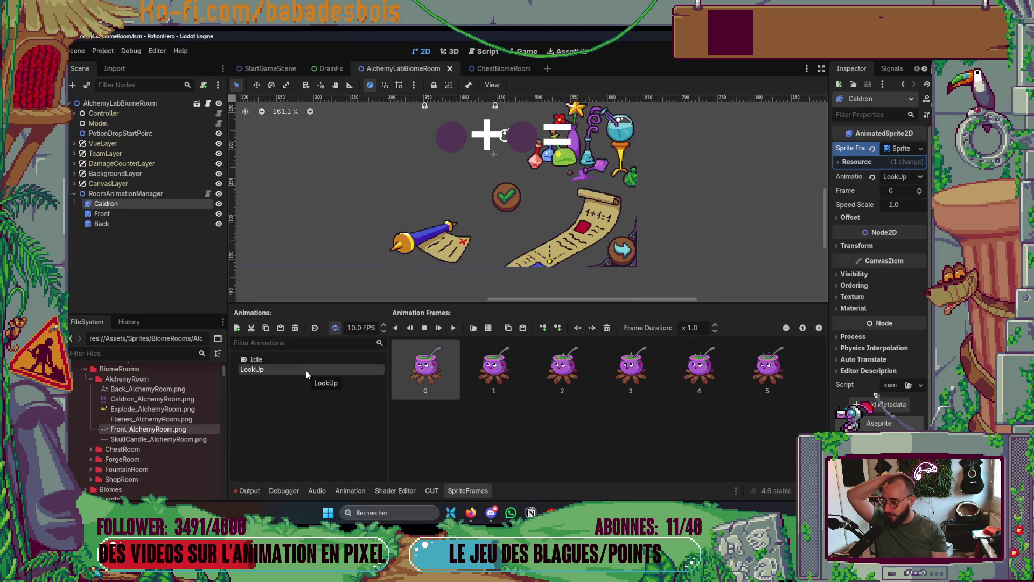
click(237, 327)
key(alt+Tab)
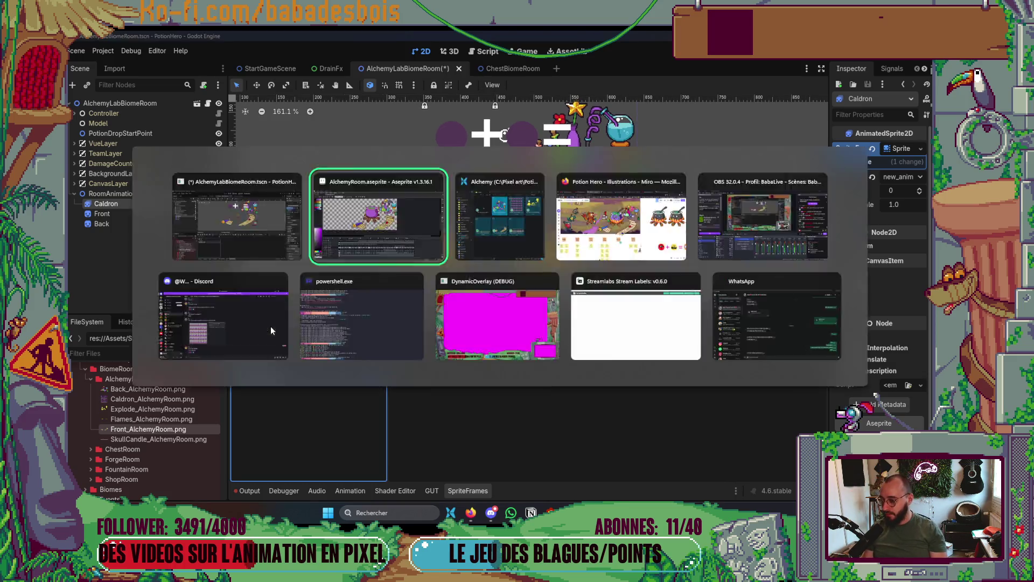
Rename the new animation to Happy.
key(alt+Tab)
click(308, 400)
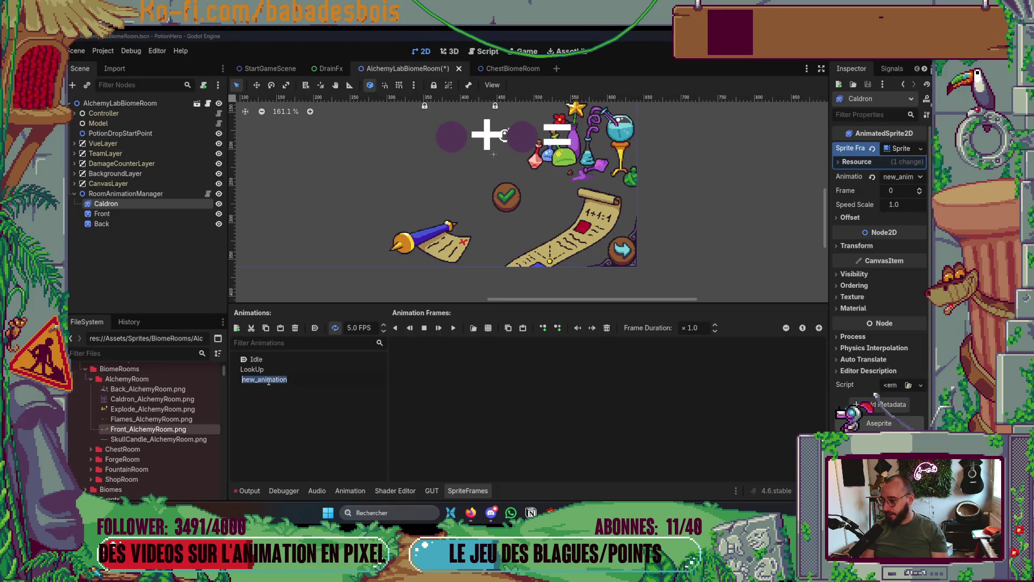
key(ctrl+a)
key(BackSpace)
text(Happy)
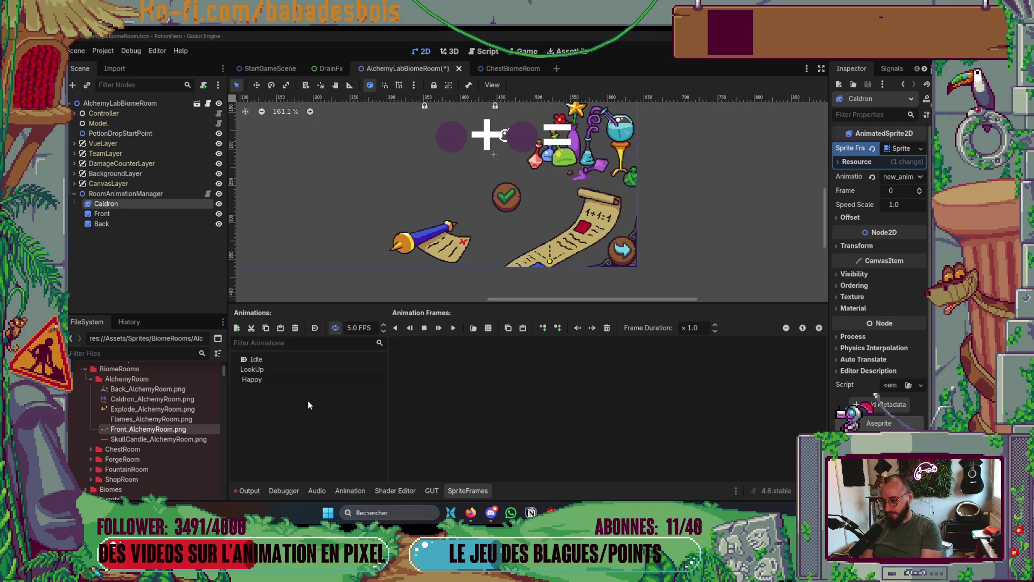
key(Return)
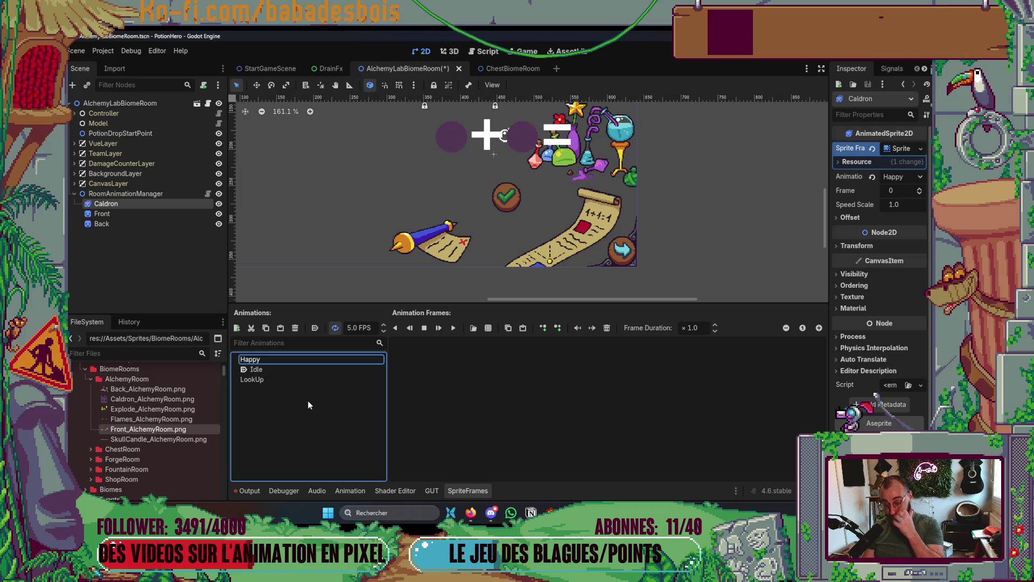
Add six cauldron frames from the sprite sheet to Happy: two from row 2, four from row 3.
scroll(681, 193, down, 2)
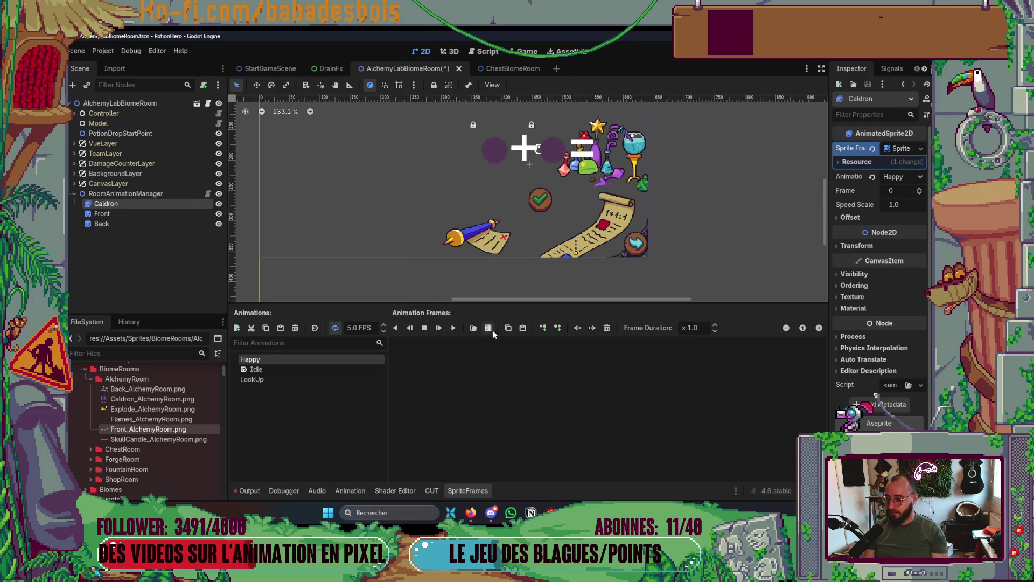
click(488, 327)
double_click(405, 195)
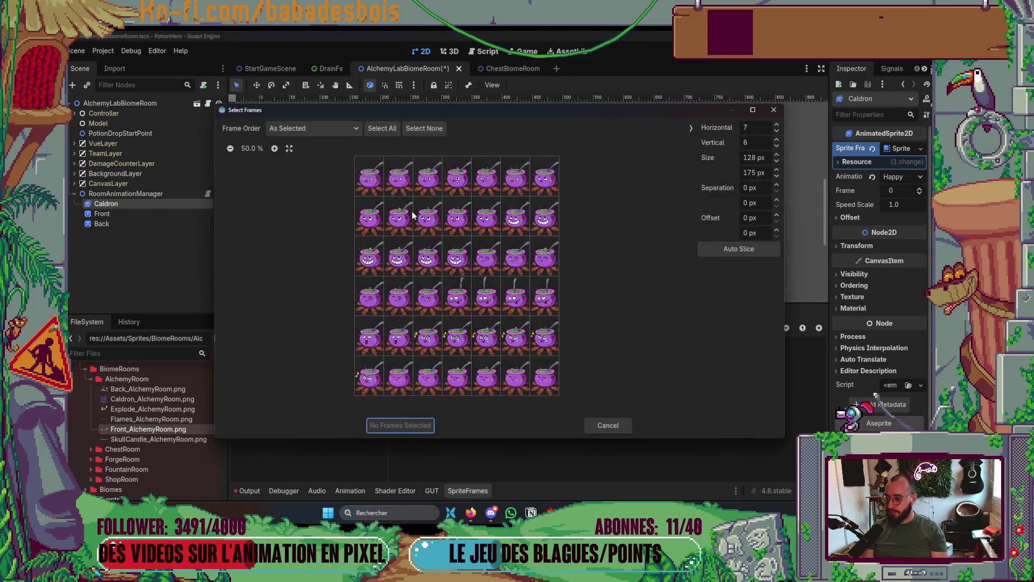
click(515, 218)
click(545, 218)
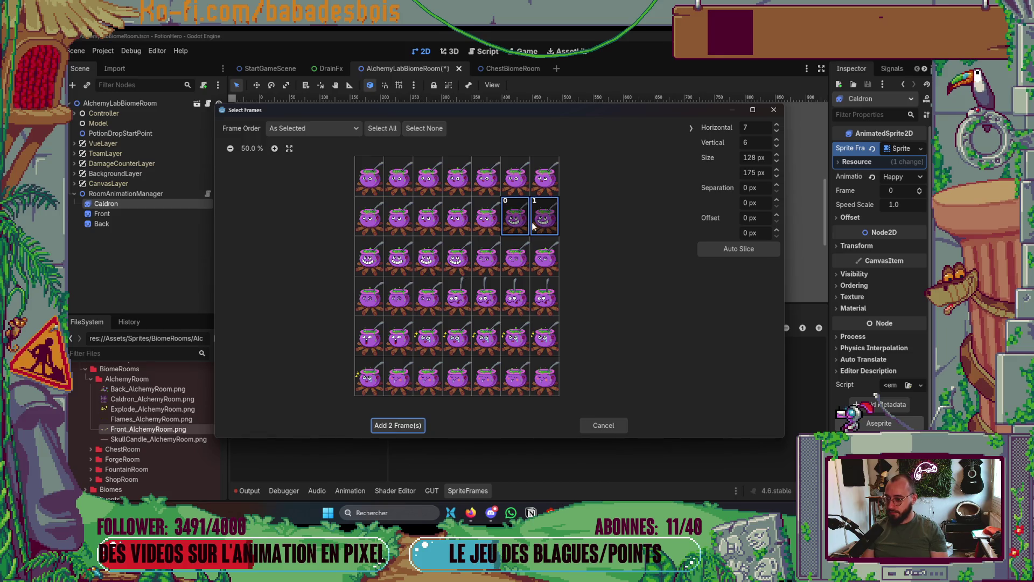
drag(369, 257, 457, 258)
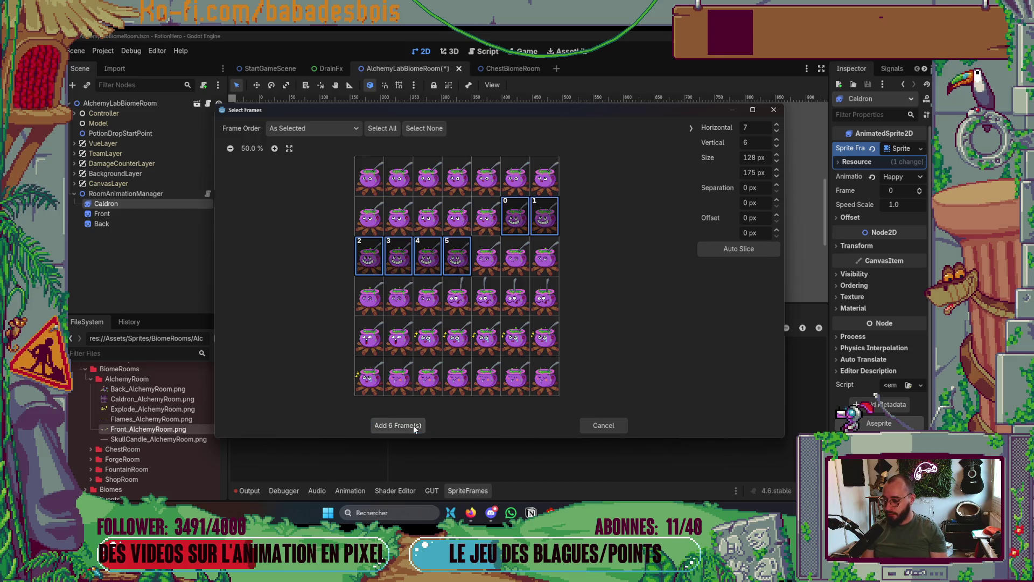
click(409, 425)
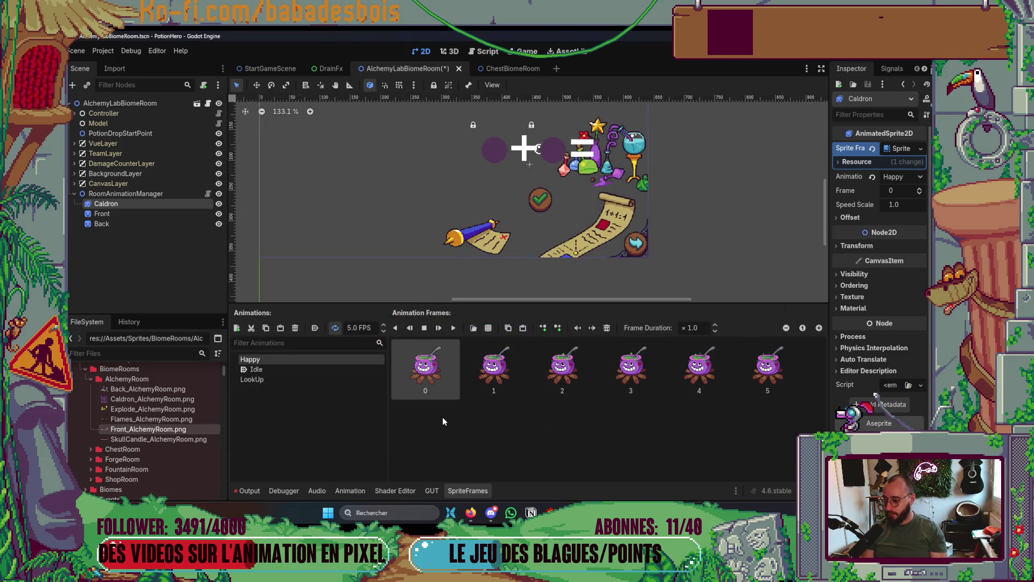
Set Happy's playback speed to 10 FPS and compare it against the Aseprite timeline.
click(351, 328)
text(10)
key(Return)
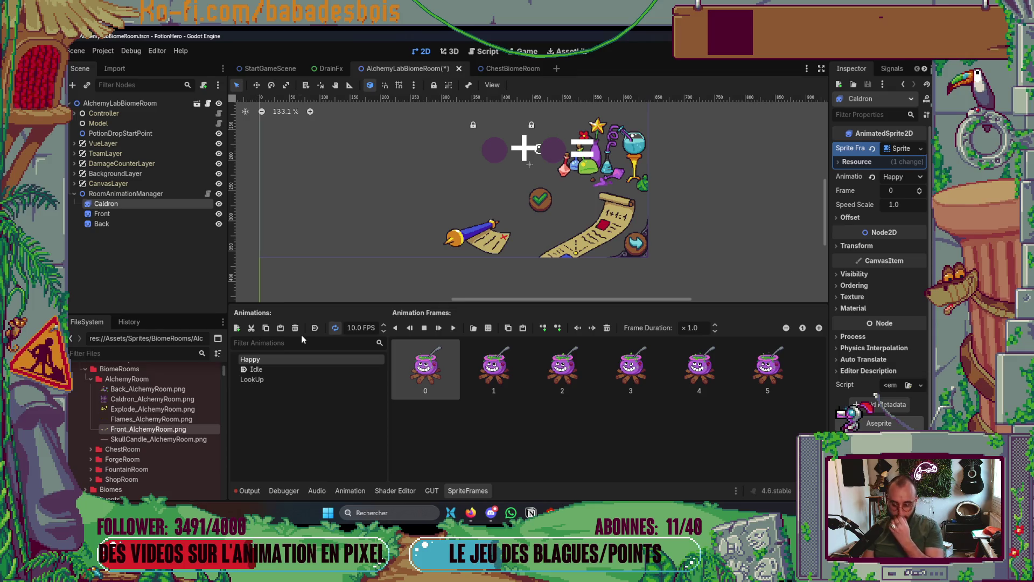
scroll(437, 265, down, 1)
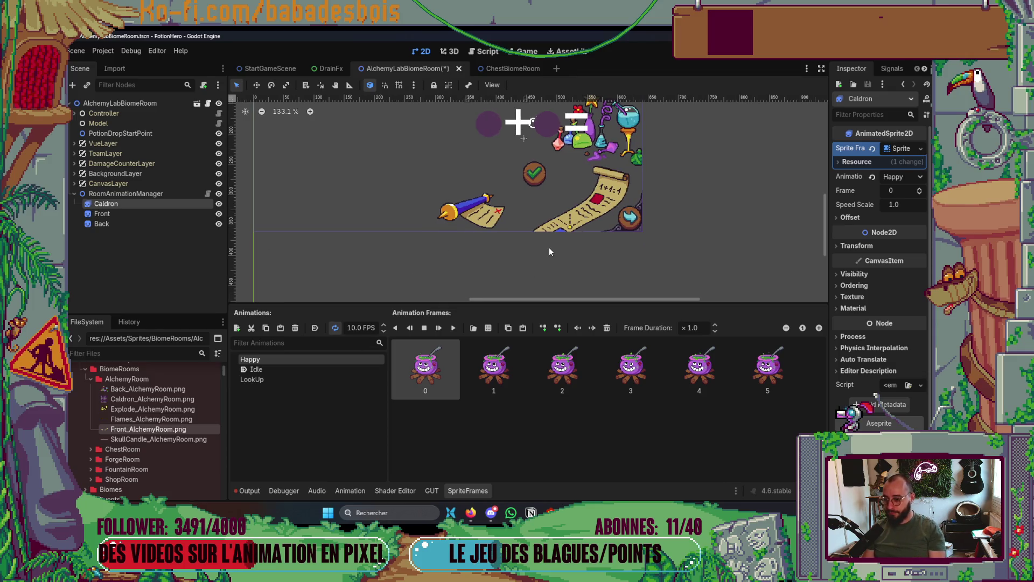
scroll(548, 247, up, 1)
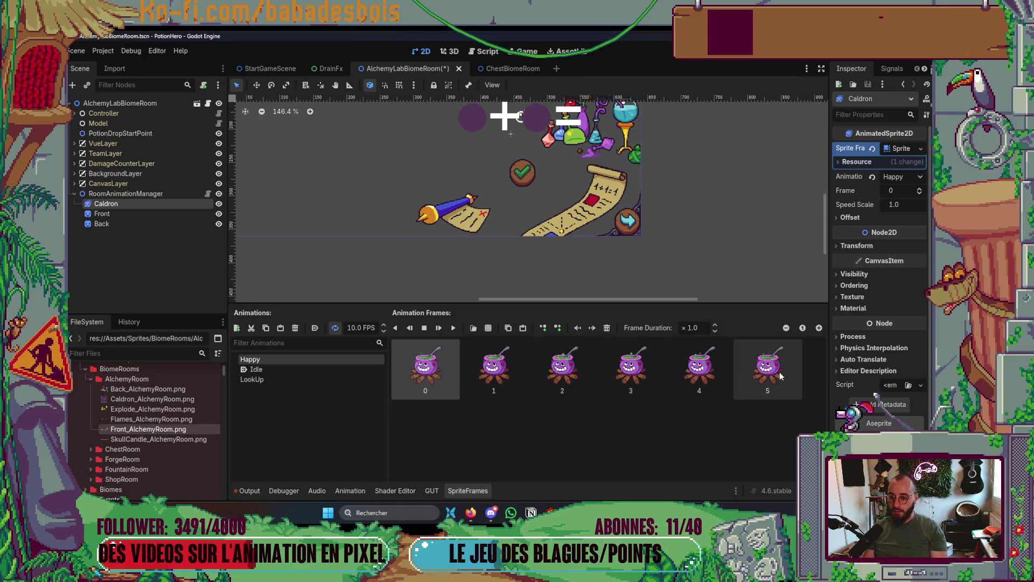
key(alt+Tab)
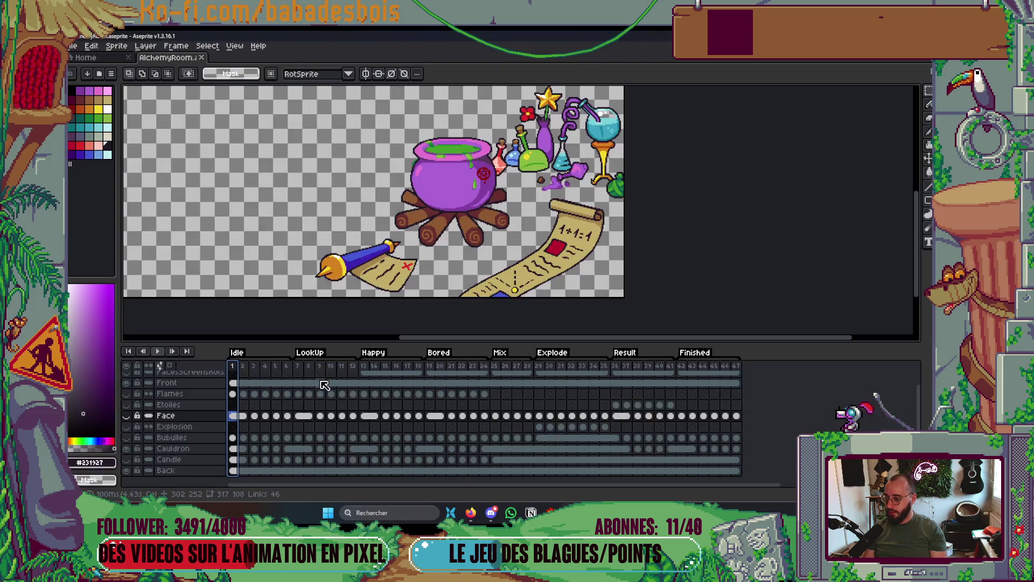
key(alt+Tab)
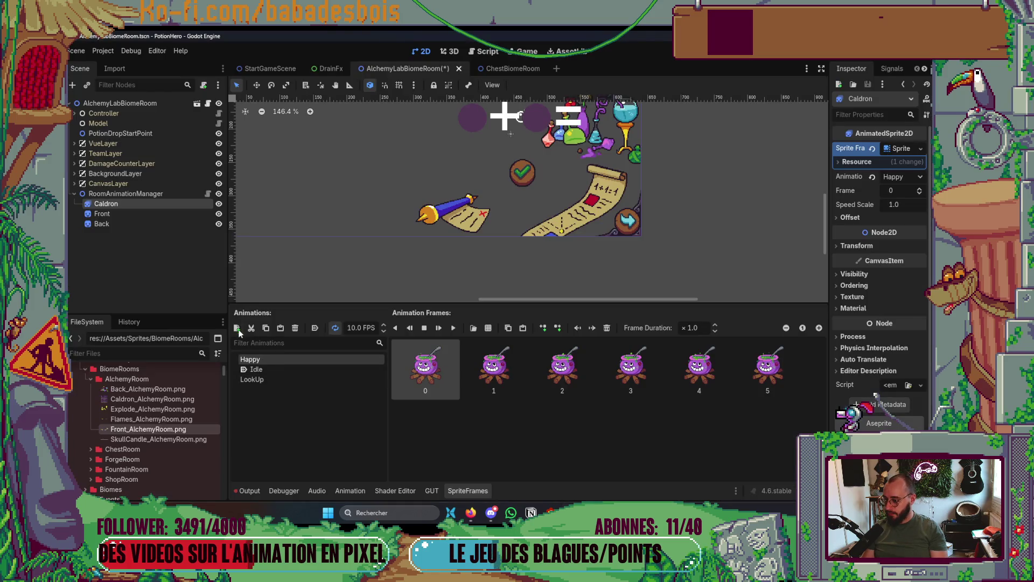
Add a new Caldron animation named Bored and save the scene.
click(237, 328)
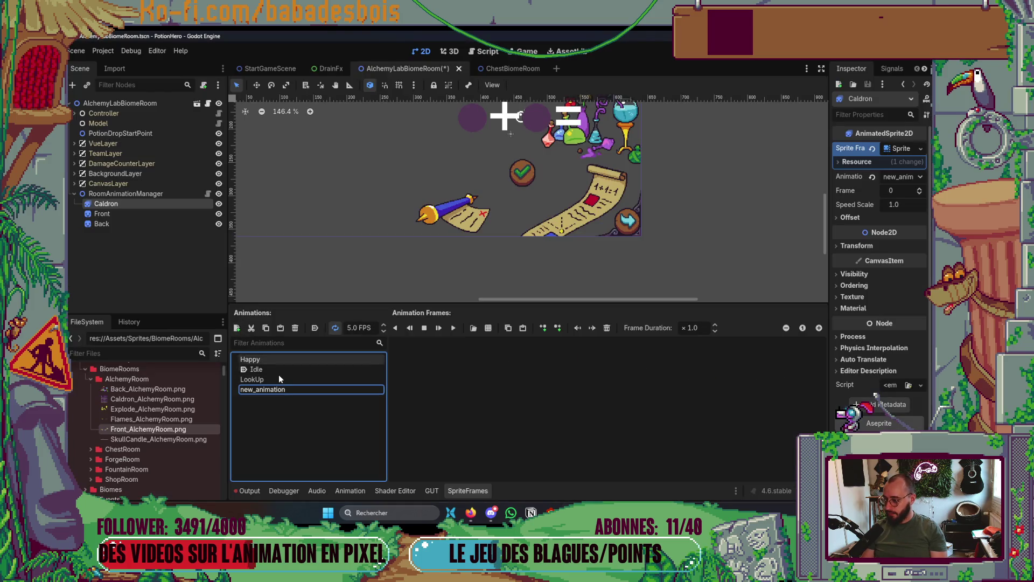
click(306, 389)
key(ctrl+a)
text(BN)
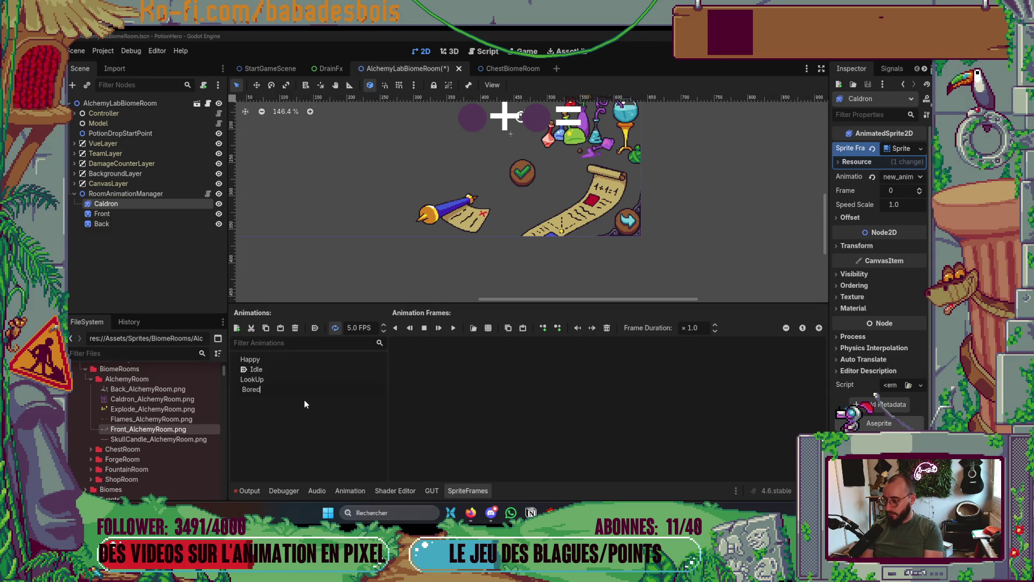
key(Return)
key(ctrl+s)
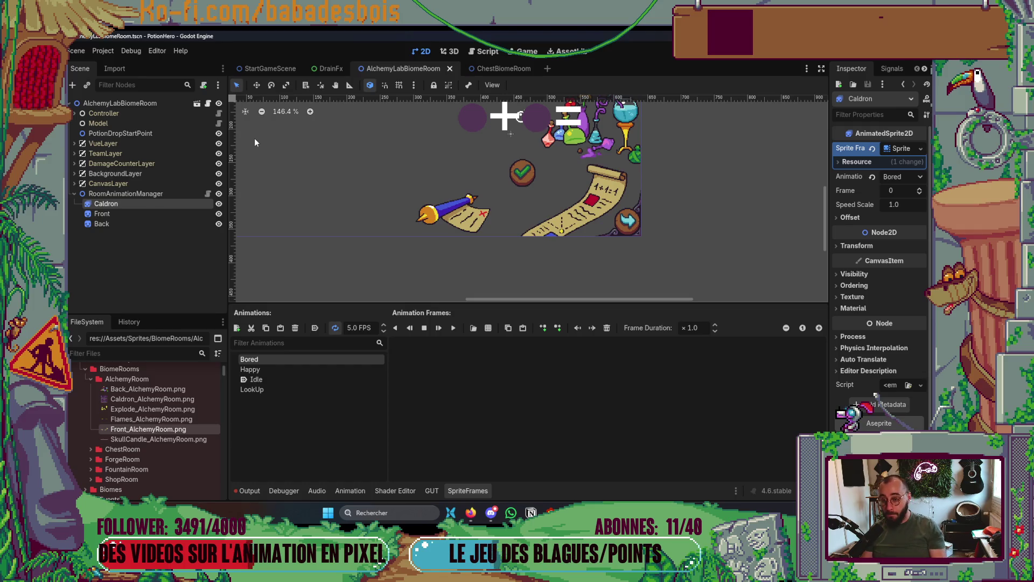
Add six bored-looking frames from Caldron_AlchemyRoom.png to Bored.
drag(336, 126, 370, 166)
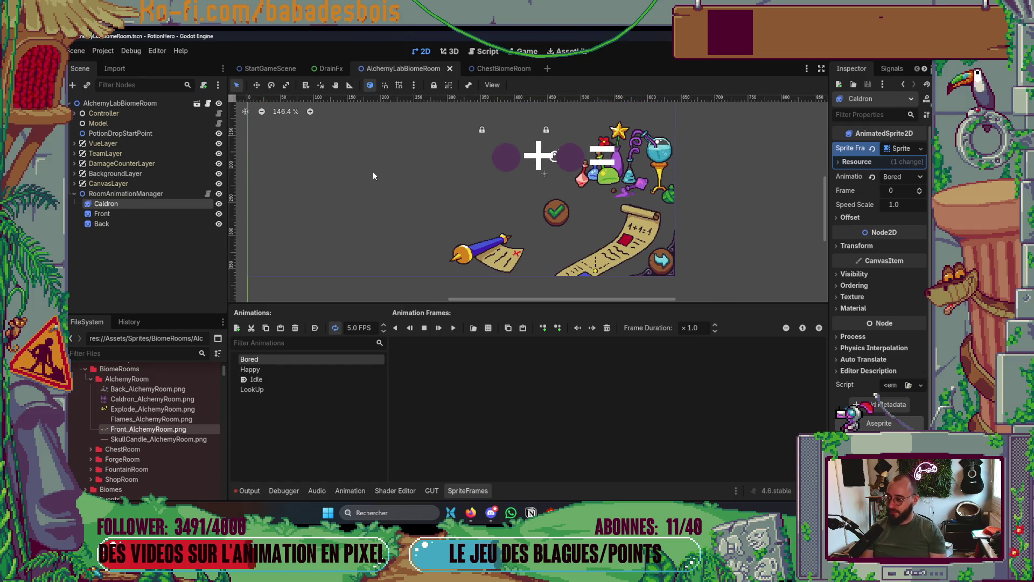
key(alt+Tab)
key(alt+Tab)
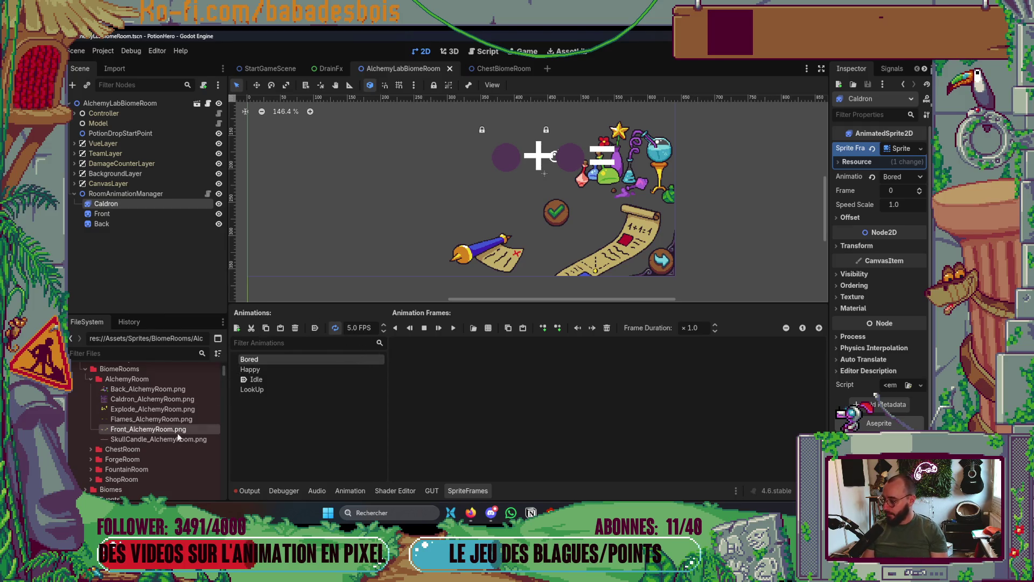
click(488, 328)
double_click(412, 169)
mouse_move(489, 266)
mouse_down()
mouse_move(555, 267)
mouse_move(371, 302)
mouse_move(430, 299)
mouse_up()
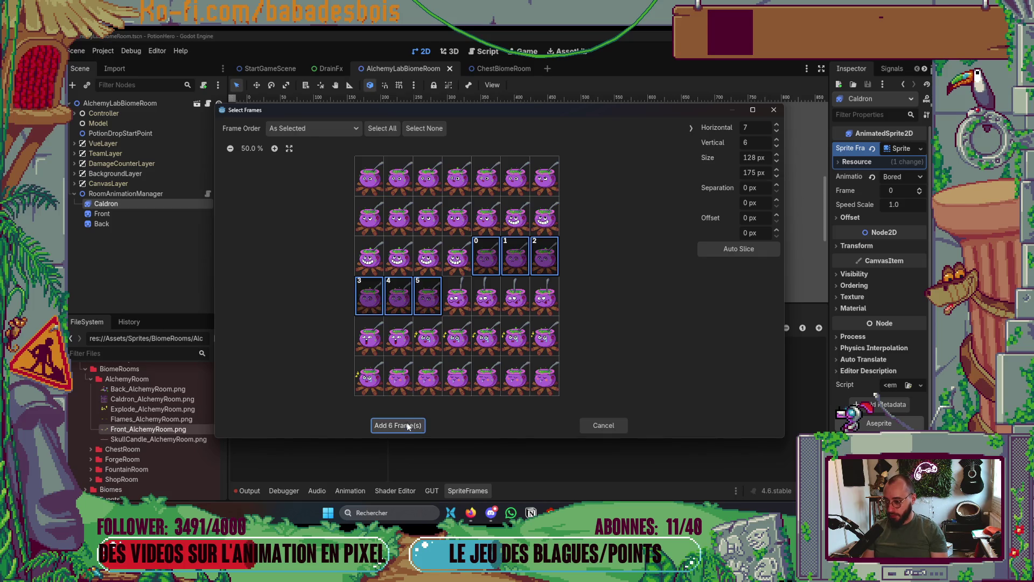
click(406, 425)
Set Bored's playback speed to 10 FPS, save, and add another animation.
click(351, 327)
text(10)
key(Return)
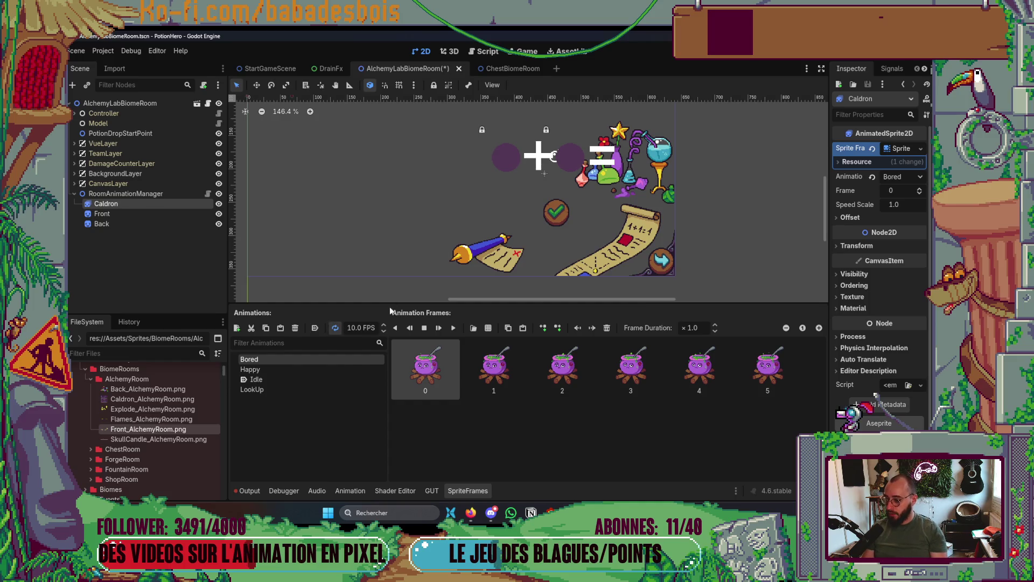
key(ctrl+s)
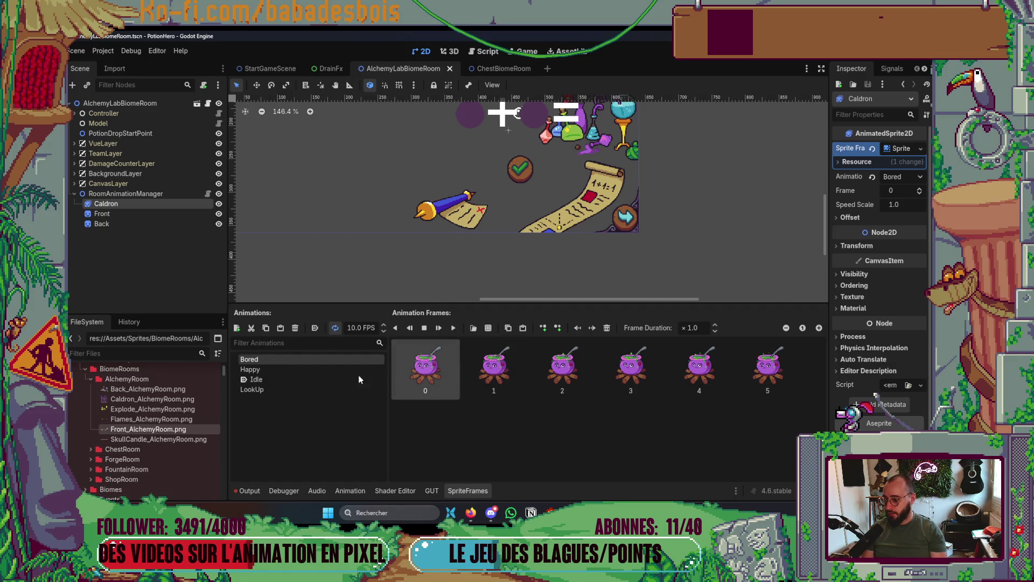
click(236, 328)
key(alt+Tab)
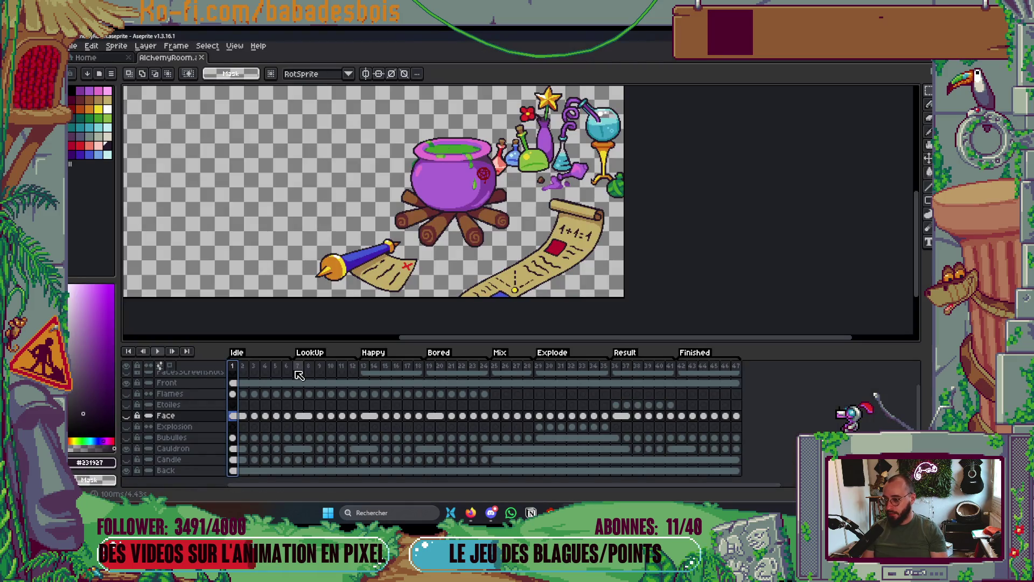
Rename the new animation to Mix.
key(alt+Tab)
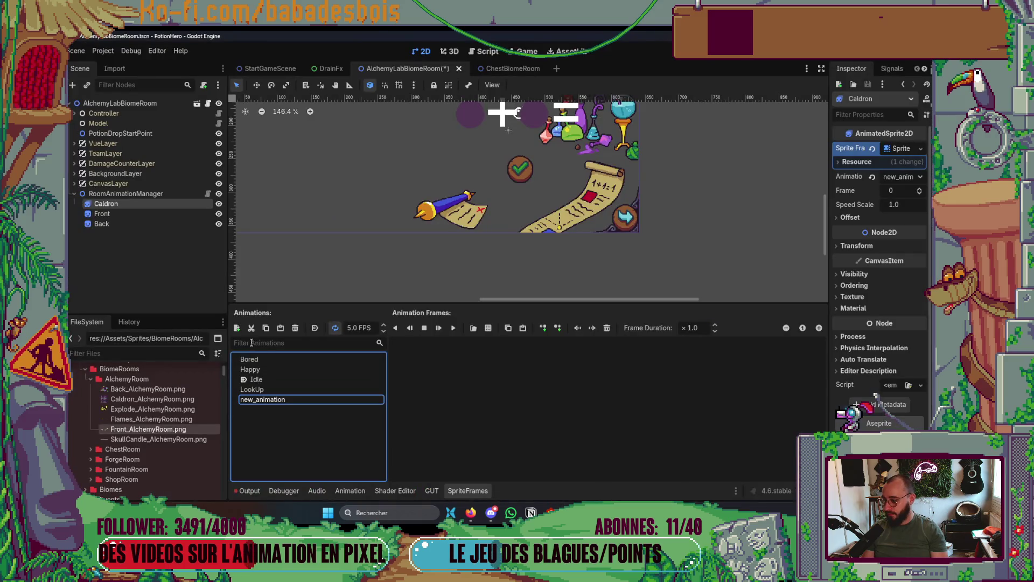
click(307, 422)
key(ctrl+a)
text(Mix)
key(Return)
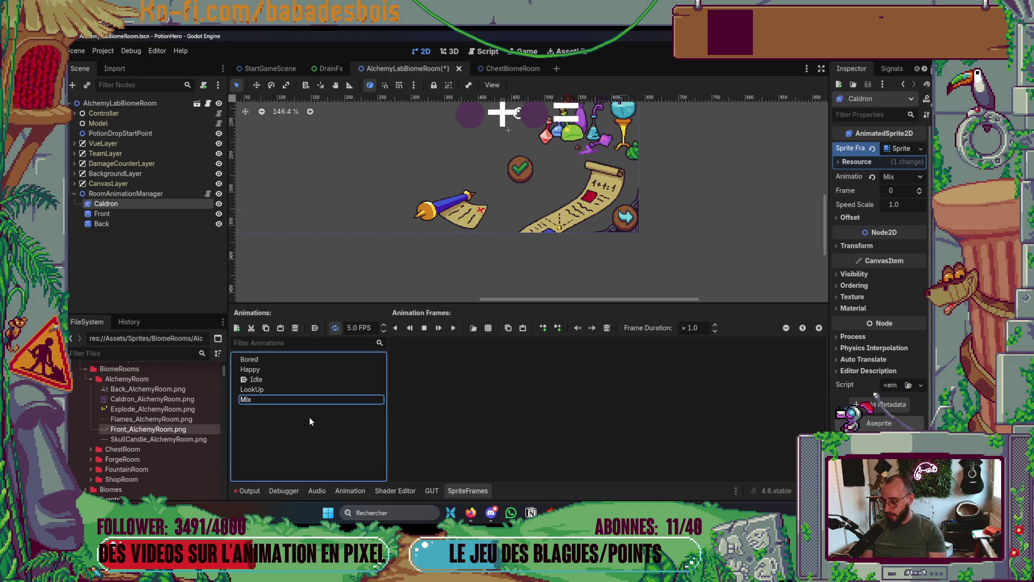
Add the four row-4 mixing frames from Caldron_AlchemyRoom.png to Mix.
click(488, 327)
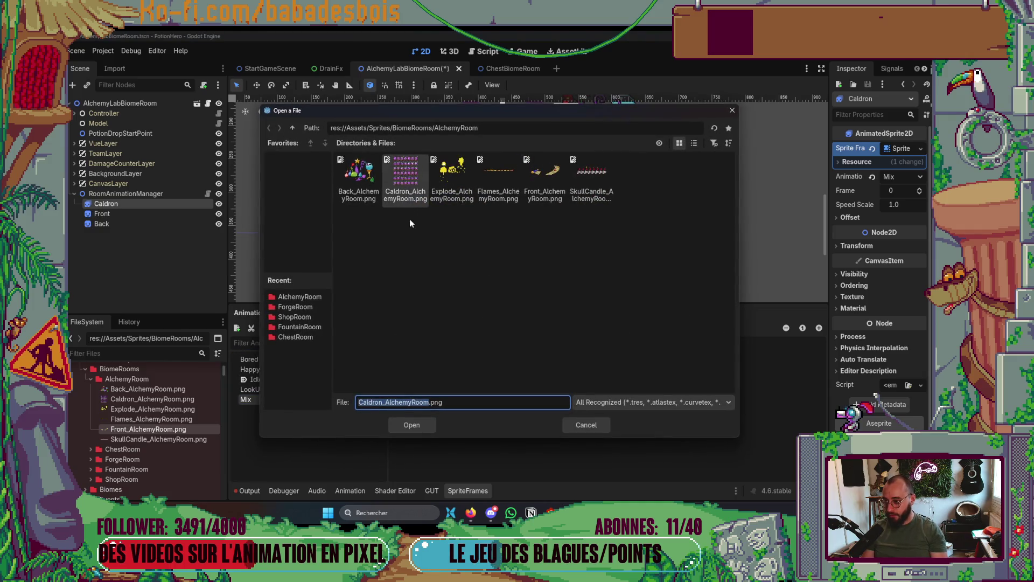
double_click(407, 171)
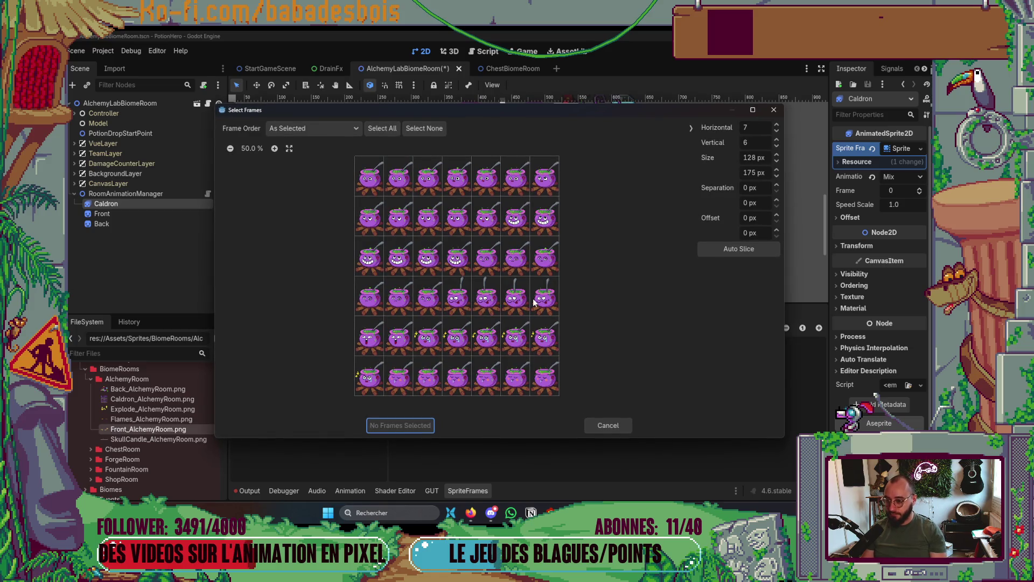
click(470, 304)
drag(472, 305, 543, 306)
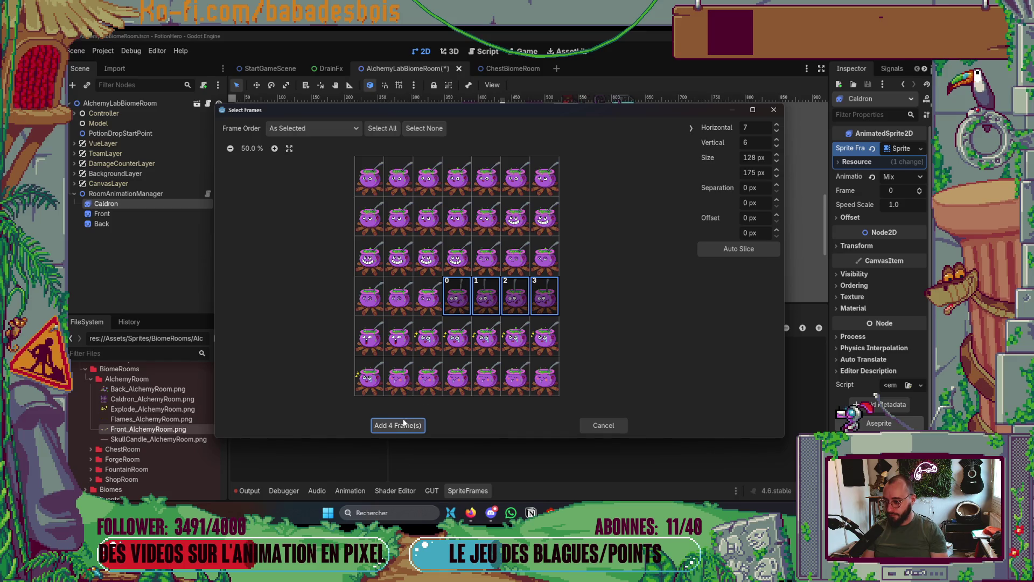
click(399, 425)
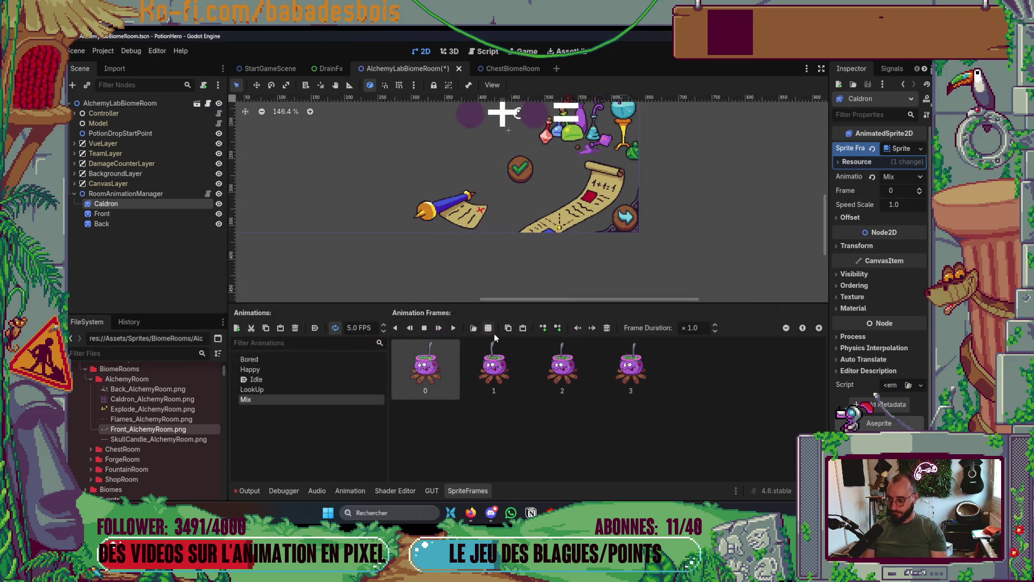
Set Mix's playback speed to 15 FPS, save, and add another animation.
click(358, 333)
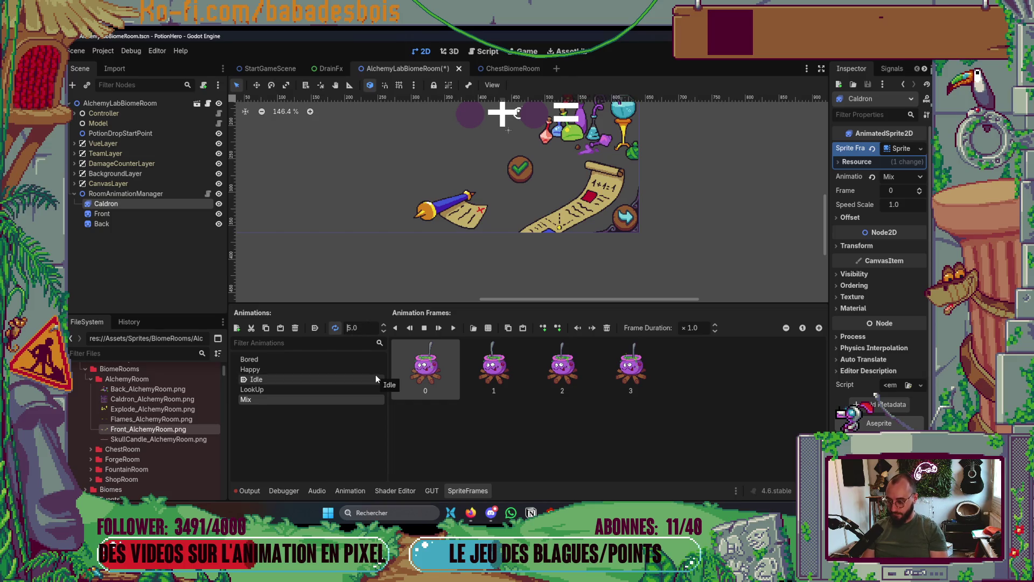
text(1)
key(Return)
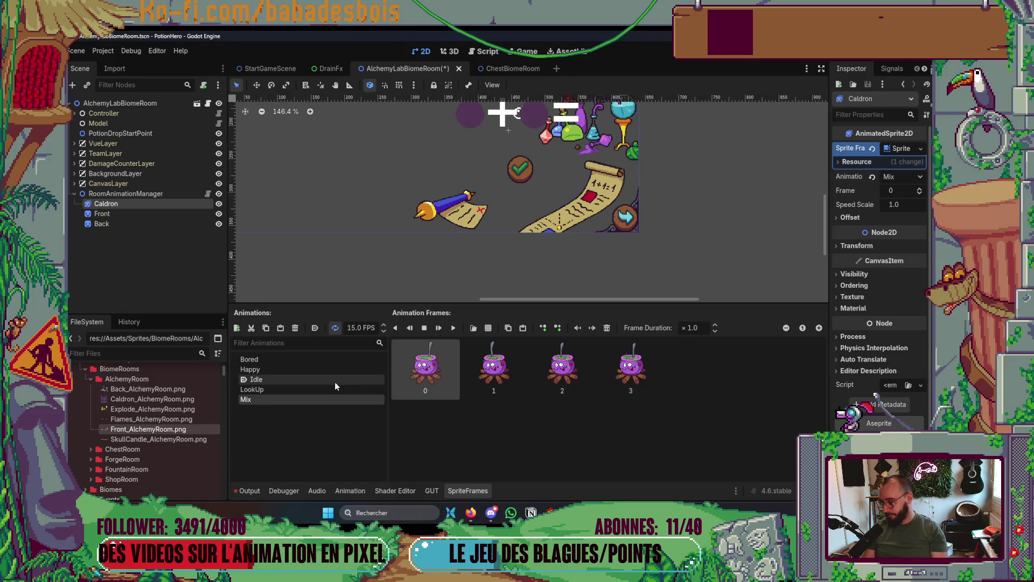
scroll(392, 214, down, 2)
key(ctrl+s)
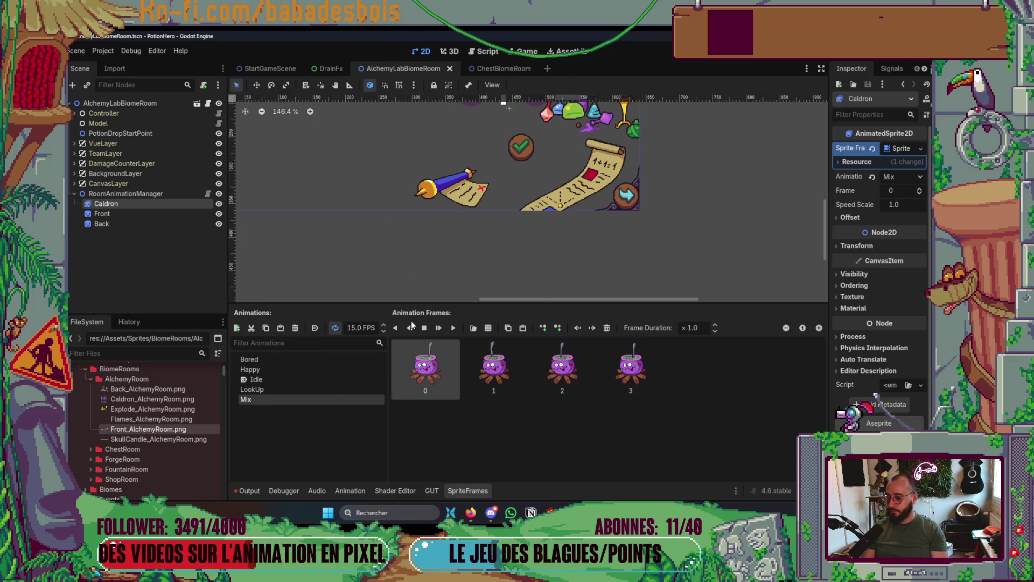
click(236, 327)
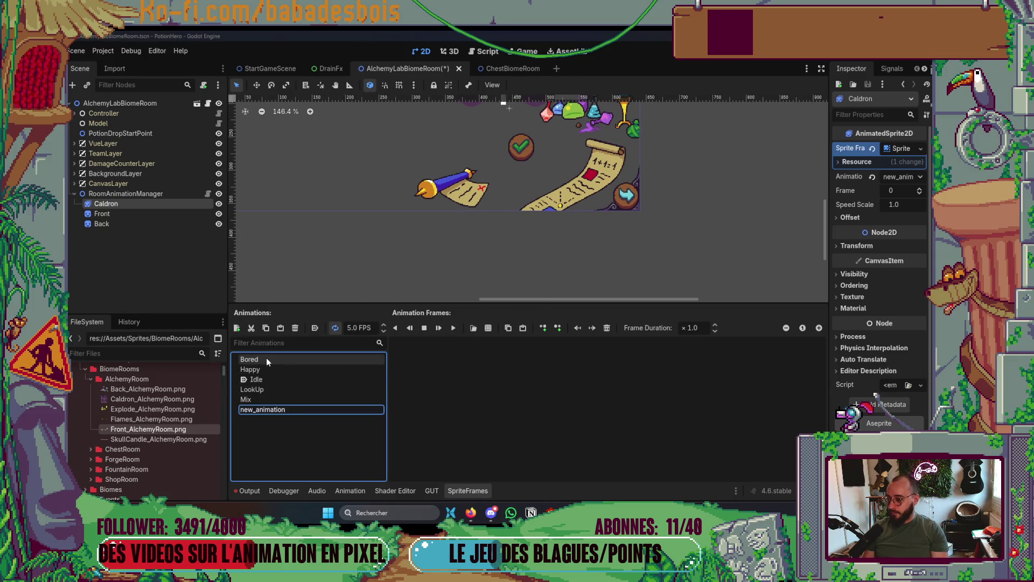
Rename the new animation to Explode.
key(alt+Tab)
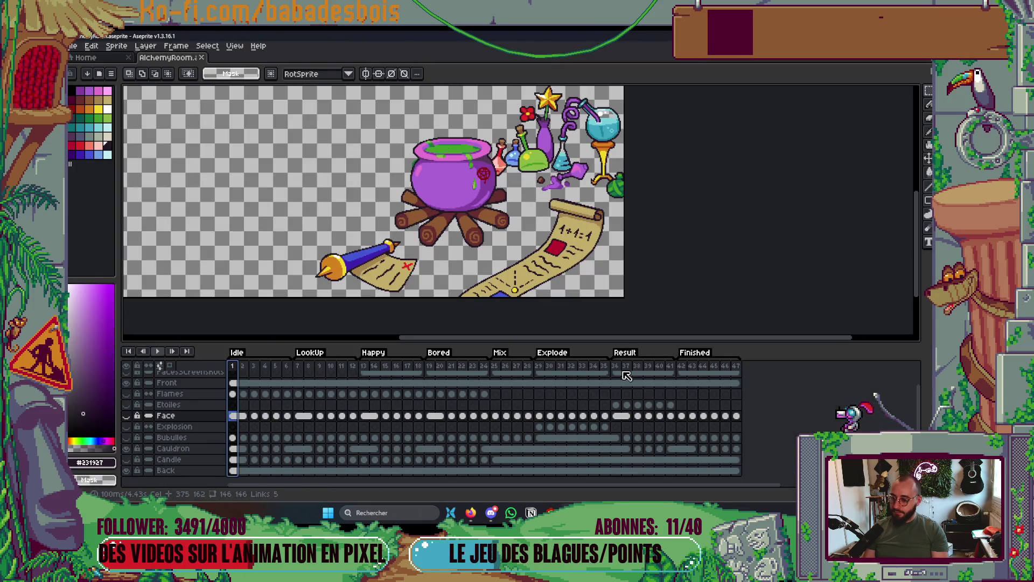
key(alt+Tab)
key(alt+Tab)
key(alt+Tab)
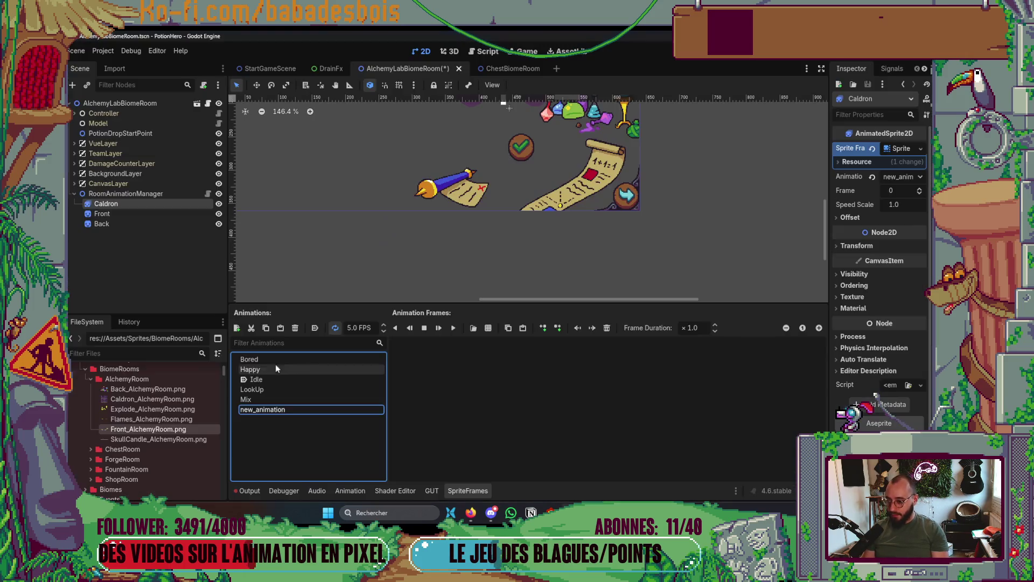
click(282, 409)
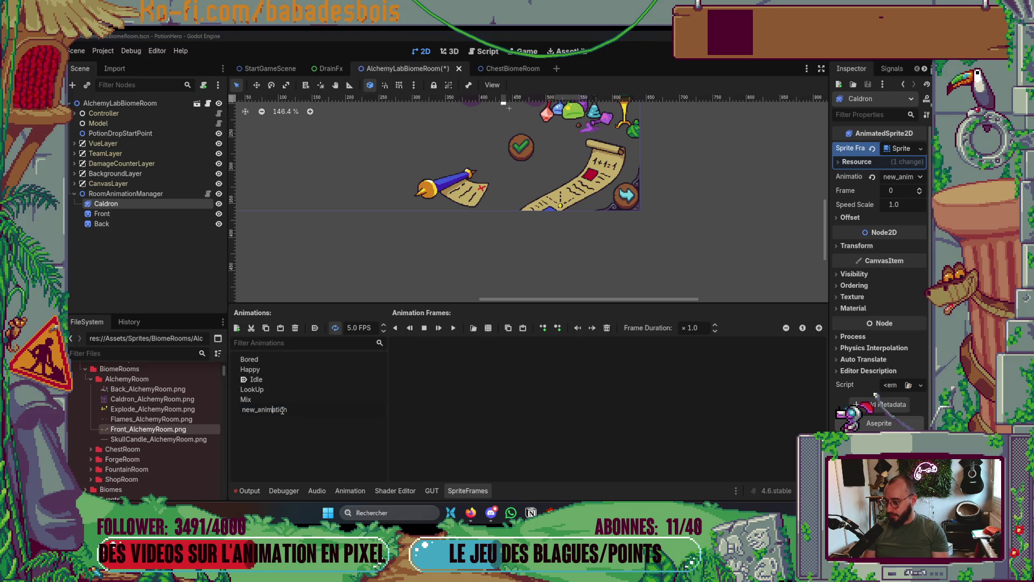
double_click(287, 410)
text(E)
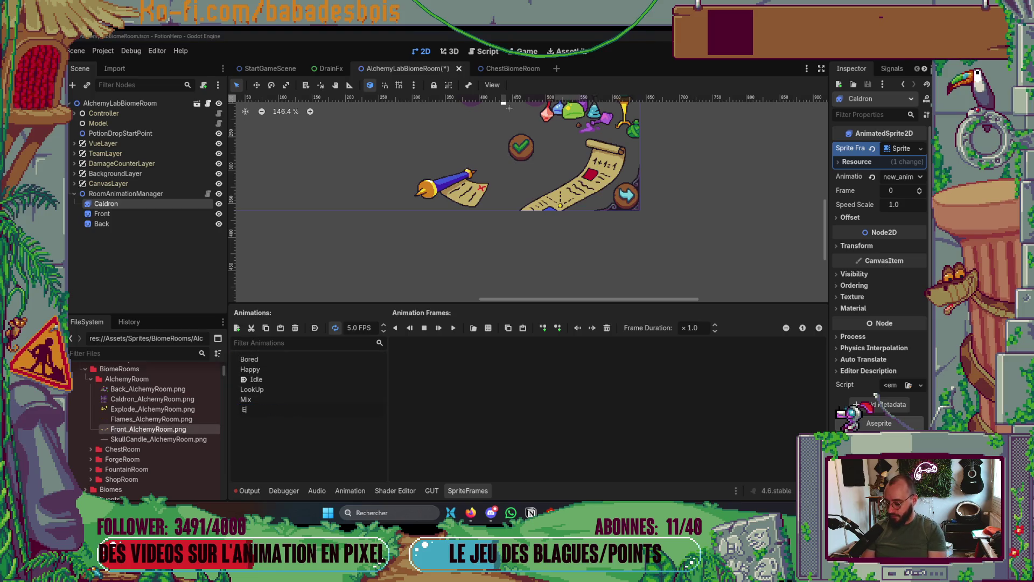
text(xplode)
key(Return)
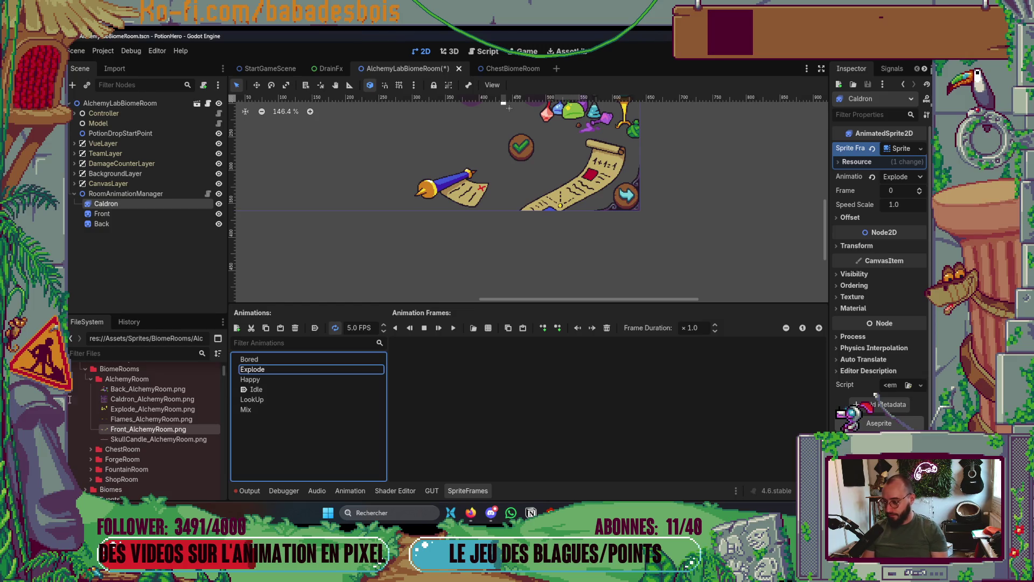
Add two row-5 frames from Caldron_AlchemyRoom.png to Explode.
click(488, 328)
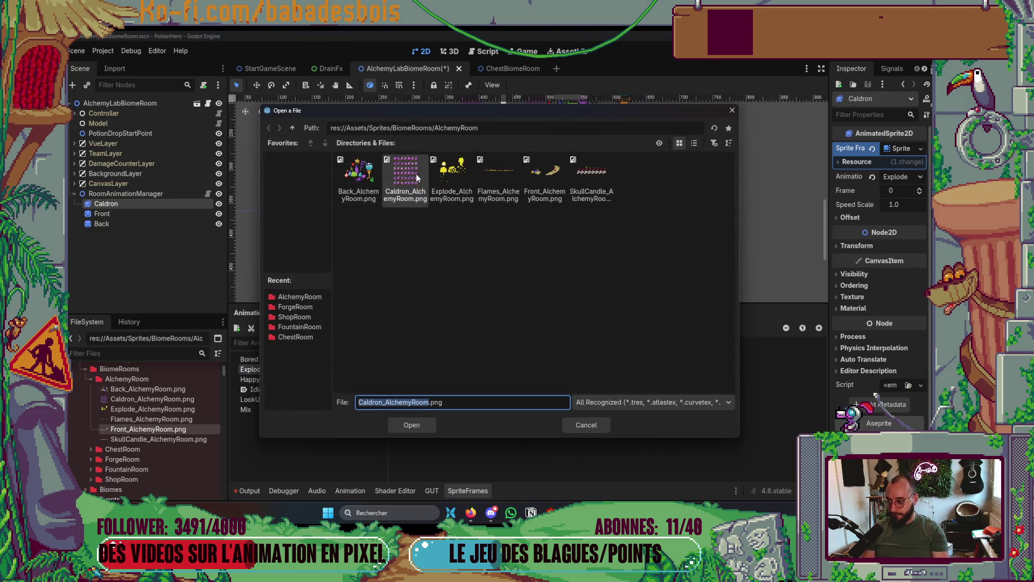
double_click(399, 186)
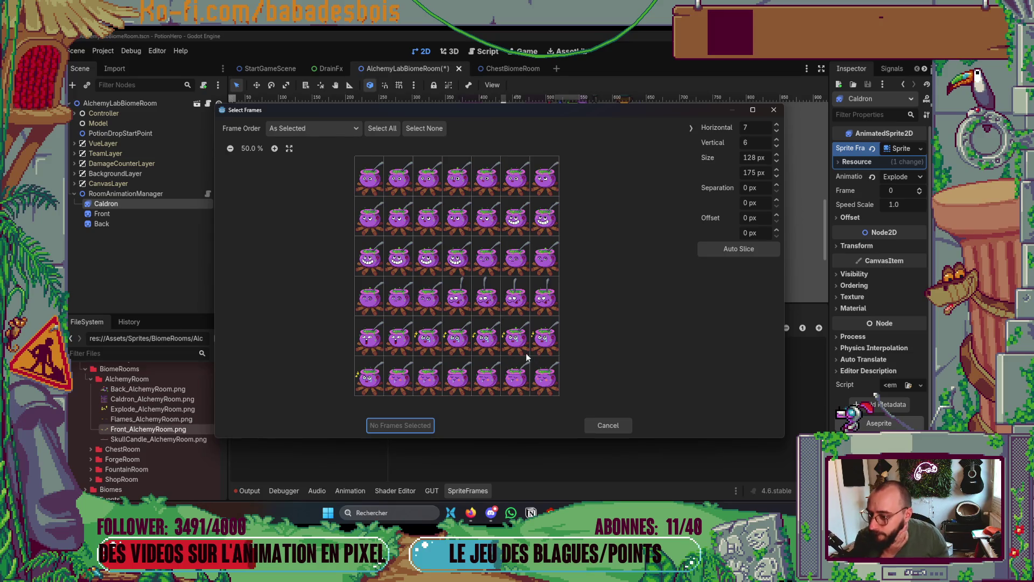
click(379, 341)
click(399, 339)
click(409, 425)
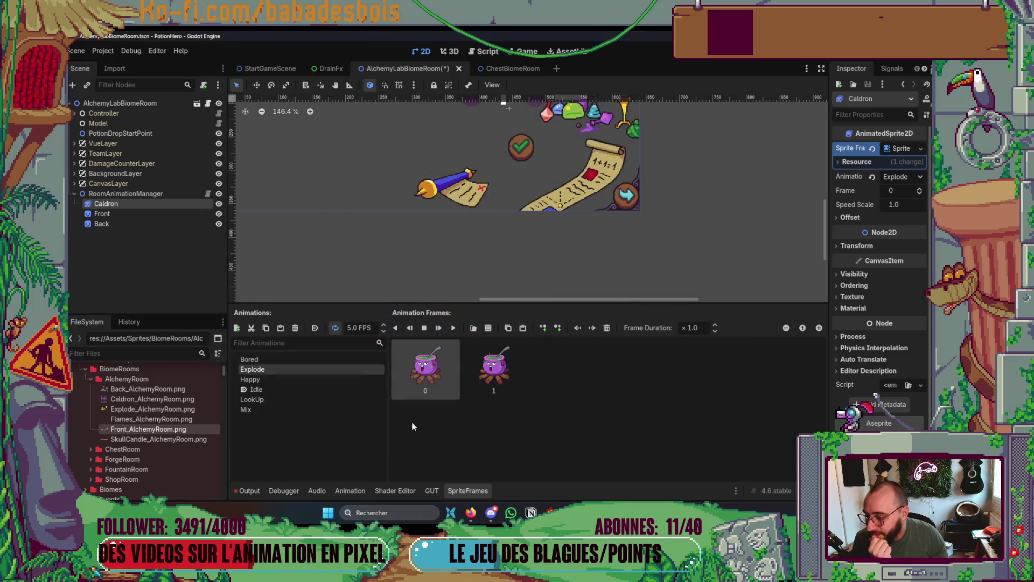
Duplicate Explode's frames 0 and 1 after the originals.
key(alt+Tab)
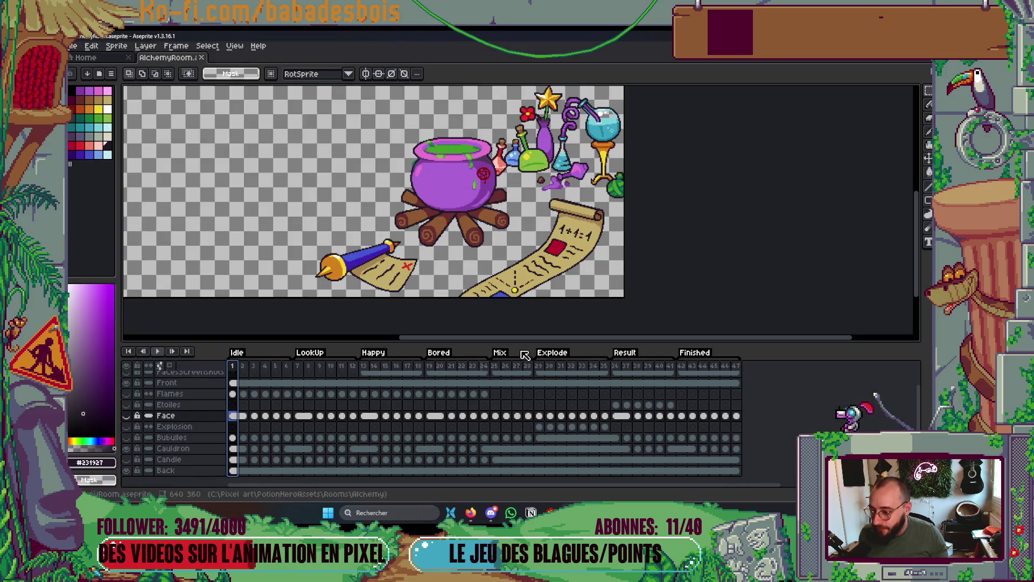
key(alt+Tab)
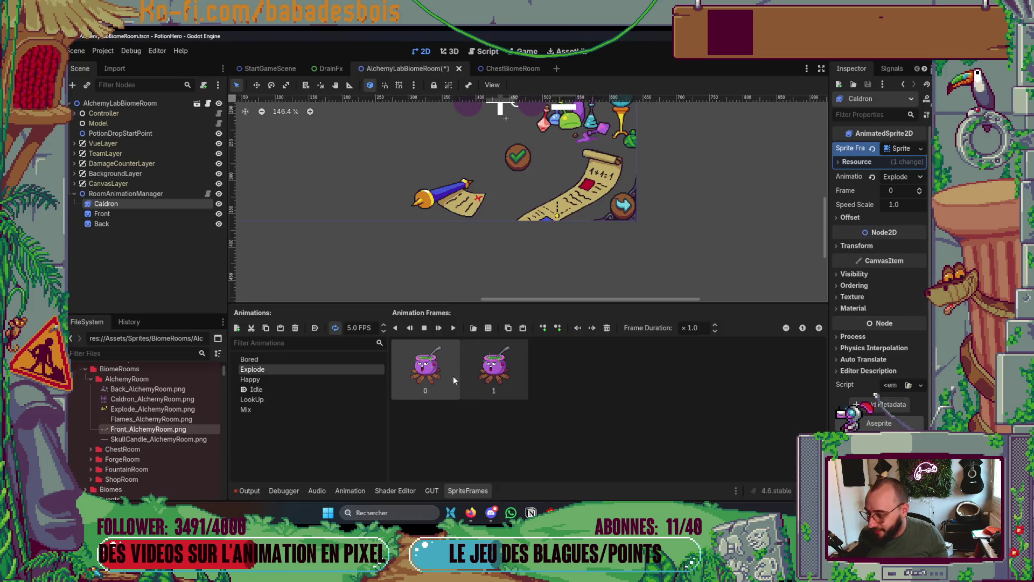
click(495, 392)
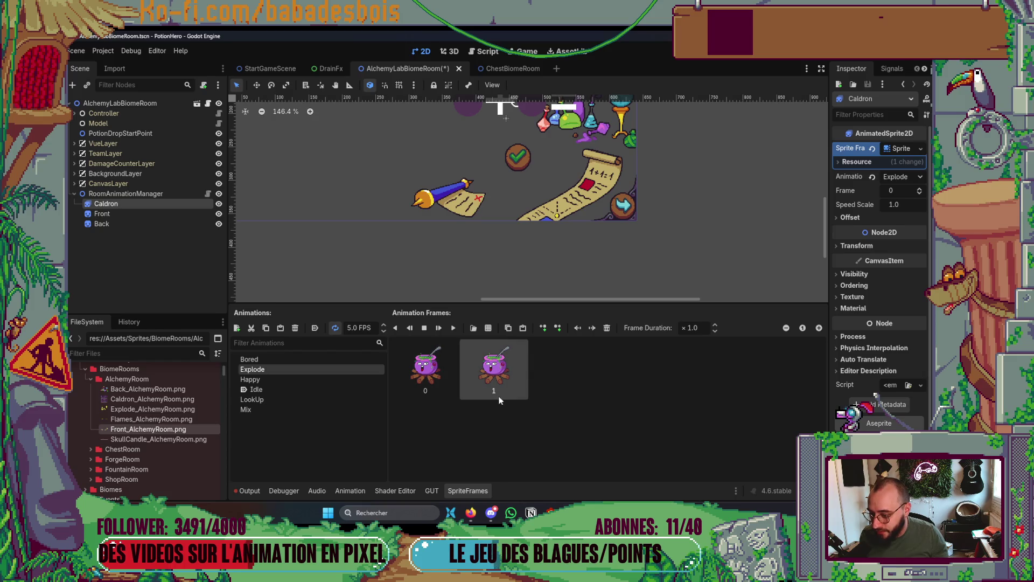
click(447, 383)
shift+click(499, 383)
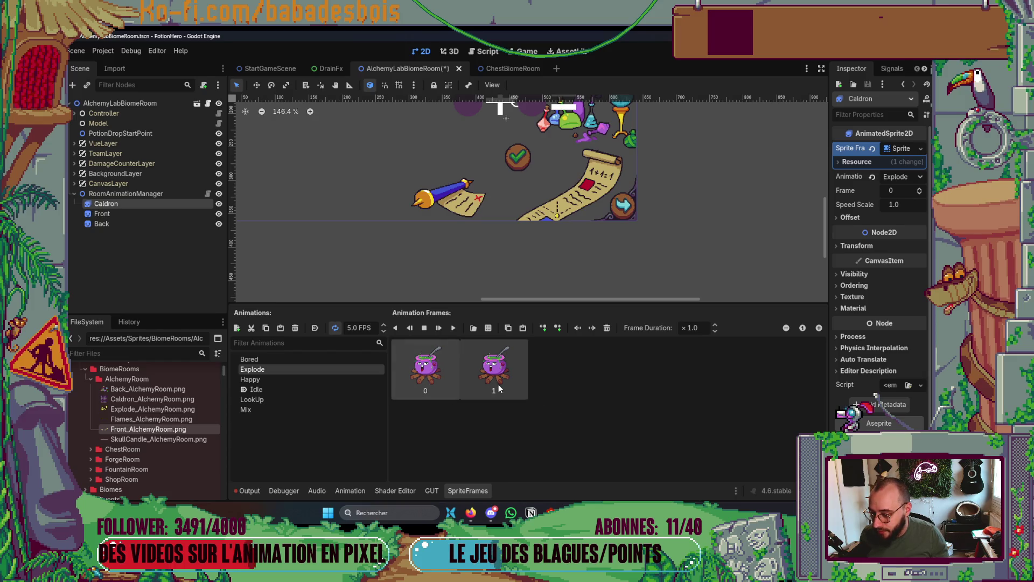
key(ctrl+c)
key(ctrl+v)
key(ctrl+v)
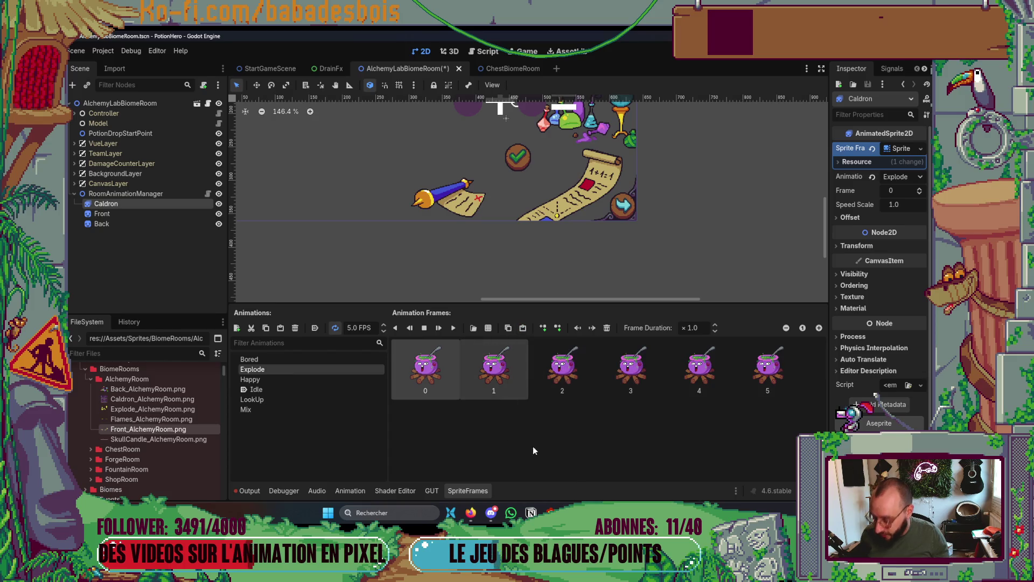
Paste another copy of frame 1 as frame 6, giving Explode seven frames.
click(496, 369)
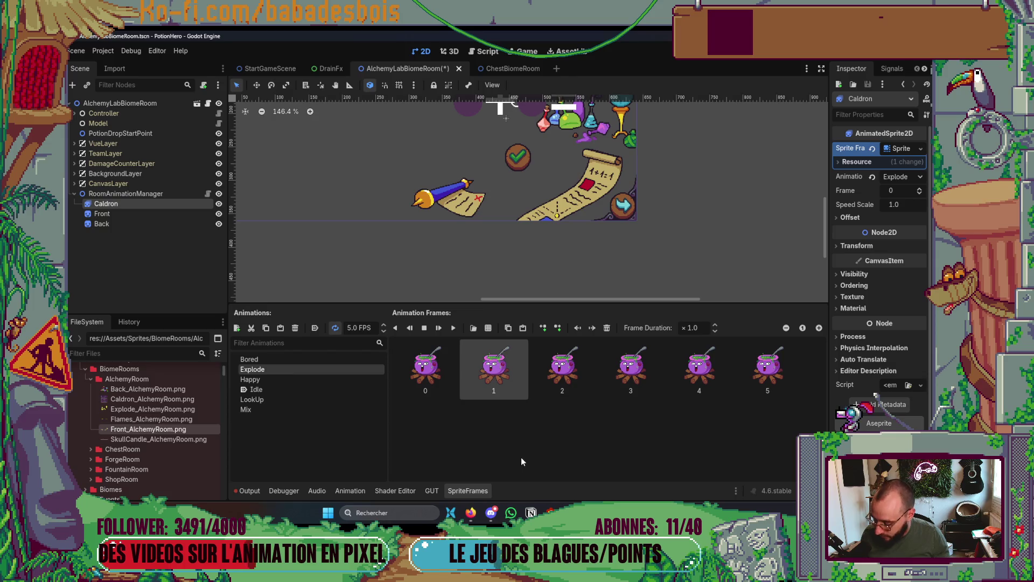
key(ctrl+c)
key(ctrl+v)
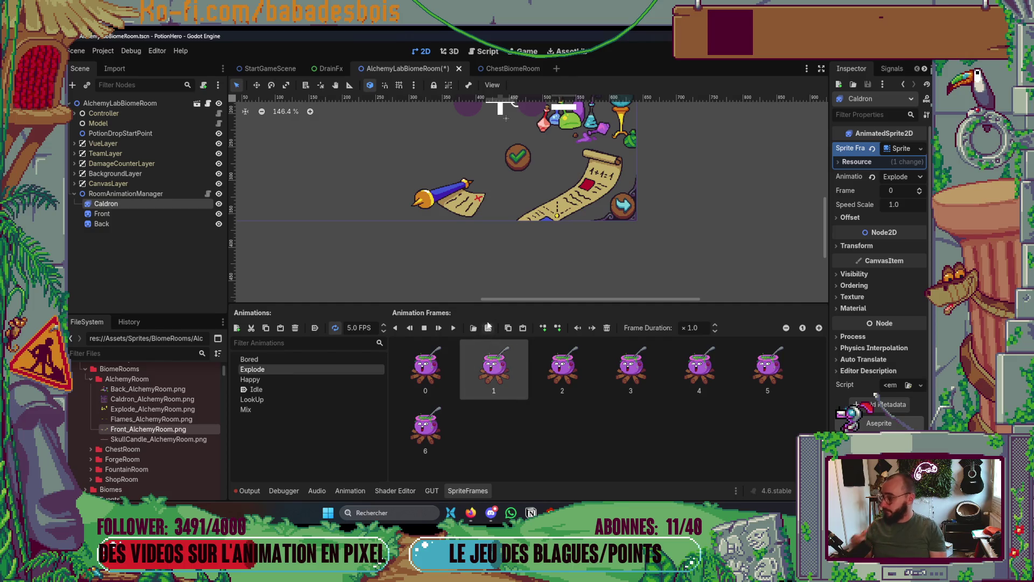
scroll(535, 266, down, 2)
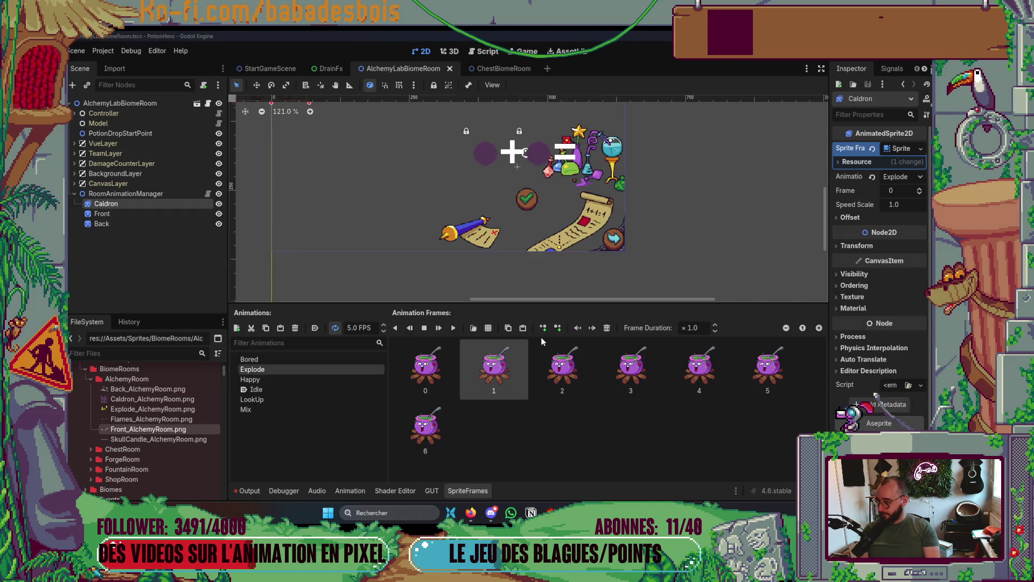
key(alt+Tab)
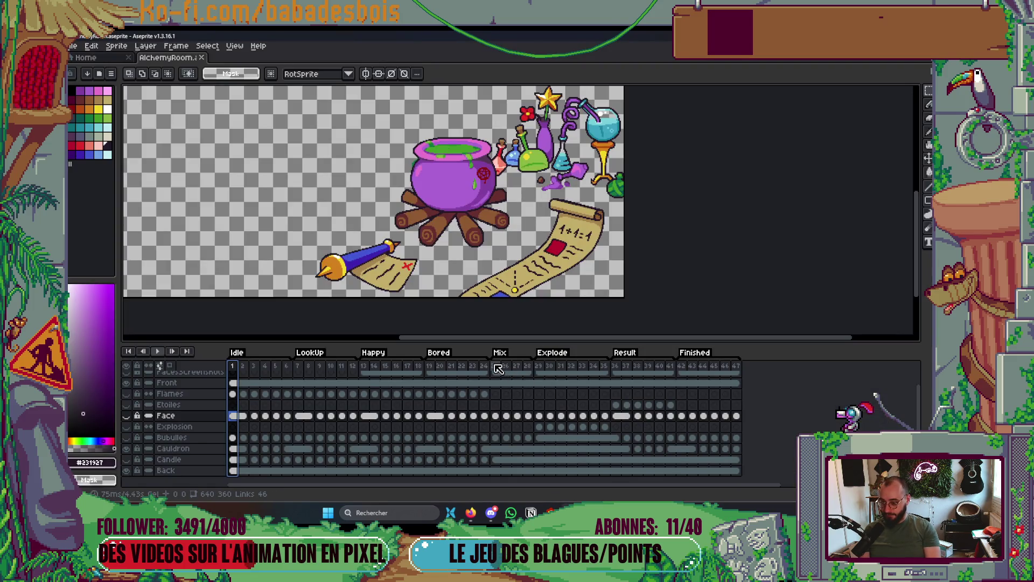
Show the Face layer at the Result tag's first frame, then add a new Caldron animation.
click(494, 367)
click(528, 366)
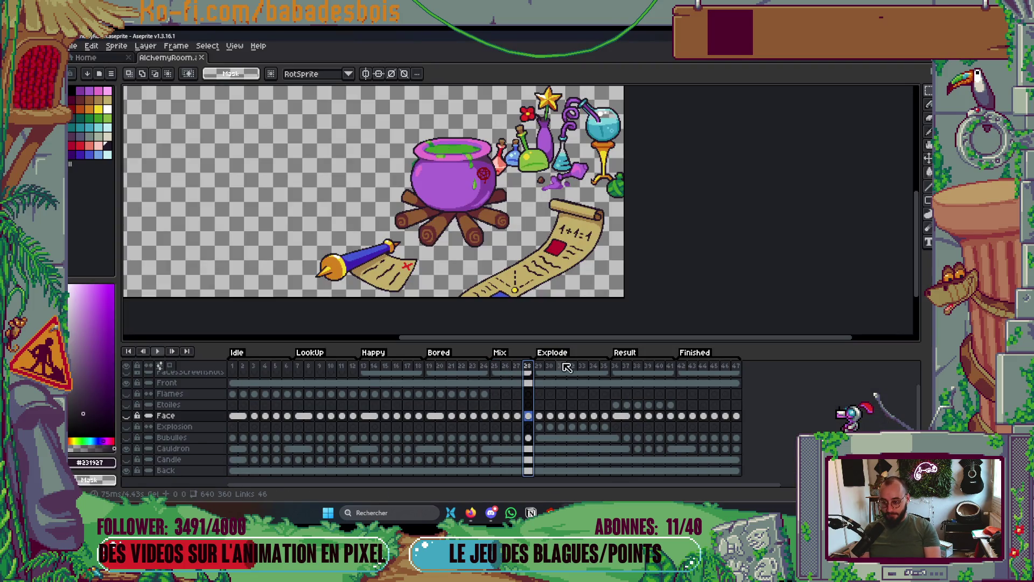
click(614, 366)
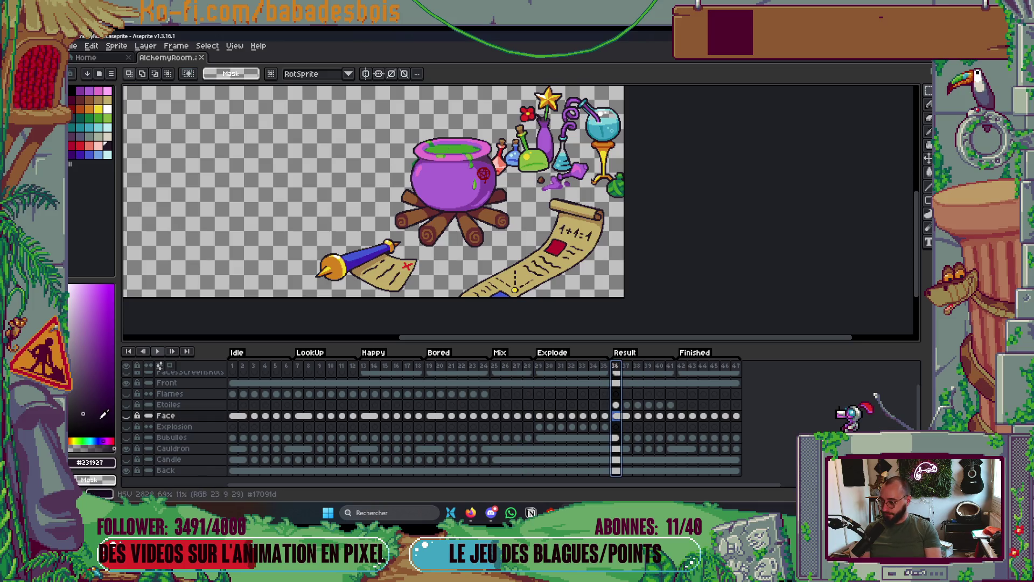
click(126, 416)
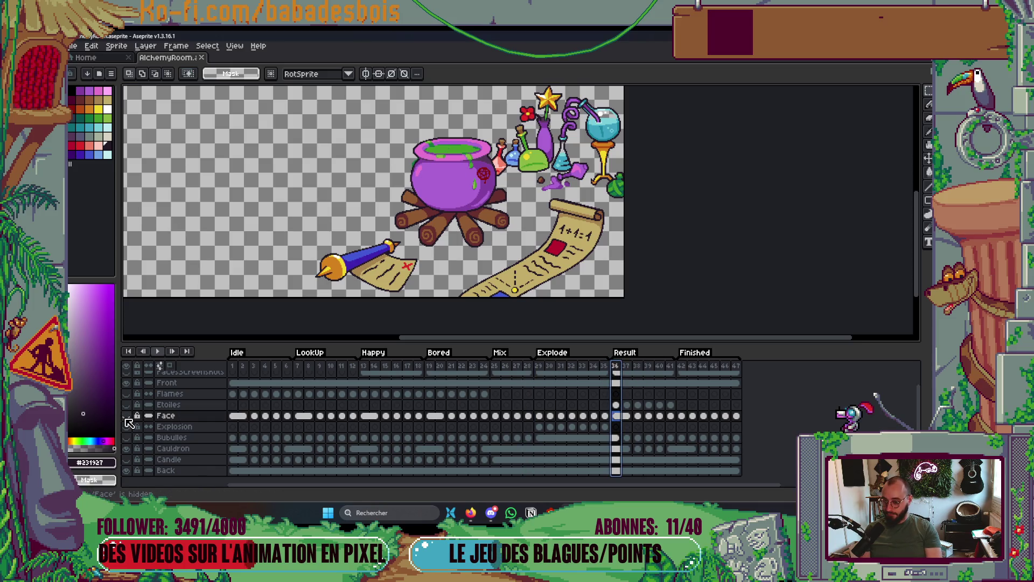
key(alt+Tab)
click(237, 329)
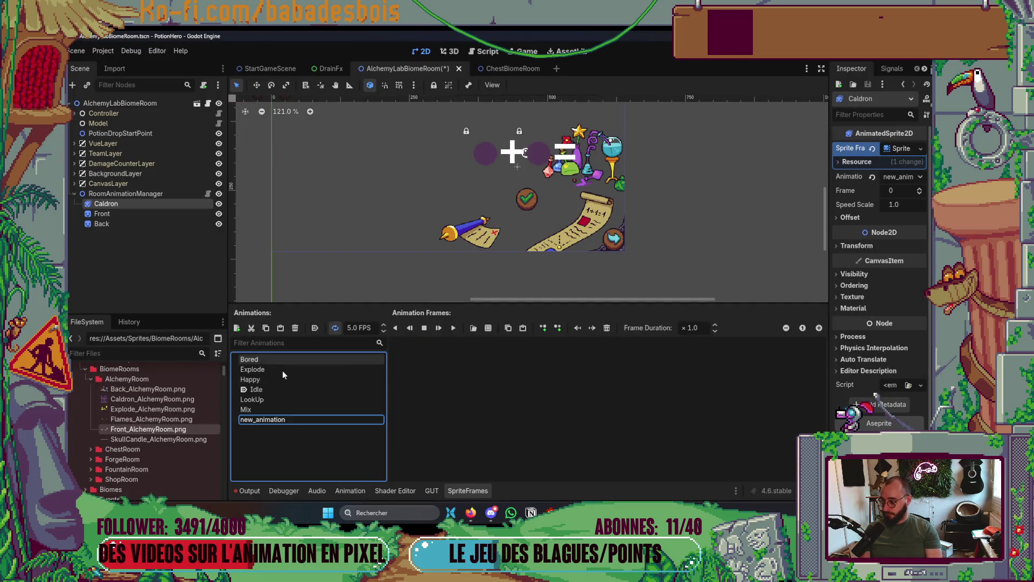
Name the new animation Result.
text(res)
key(BackSpace)
key(BackSpace)
key(BackSpace)
text(Result)
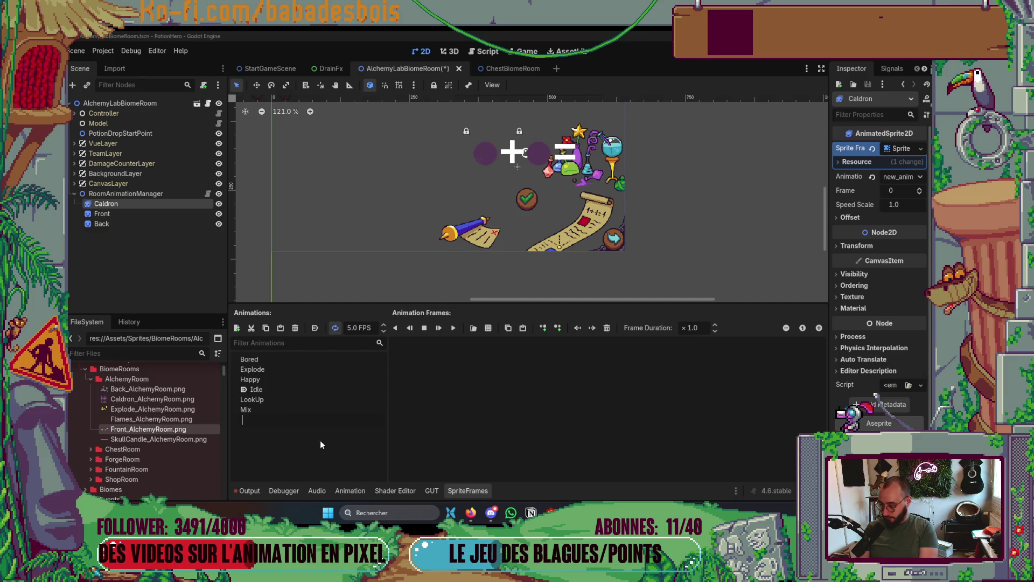
key(Return)
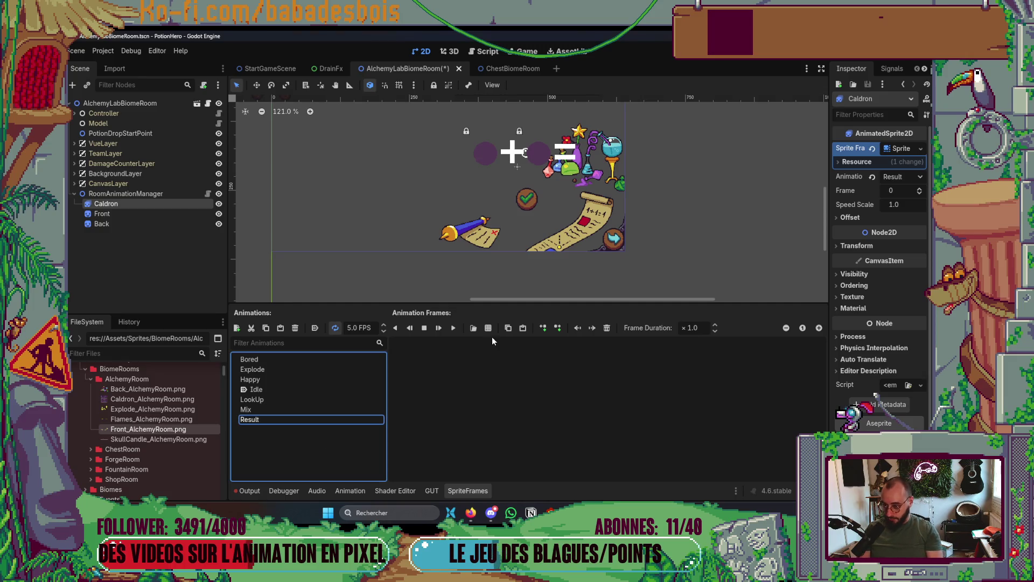
Add five row-5 frames plus the first bottom-row frame to Result, then add another animation.
click(488, 328)
click(412, 176)
double_click(412, 176)
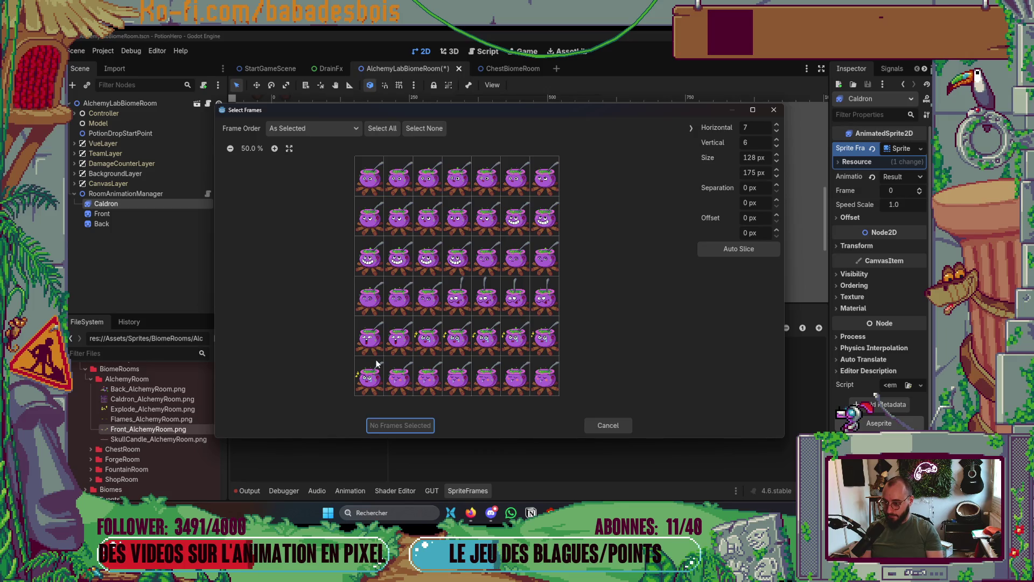
drag(428, 342, 544, 342)
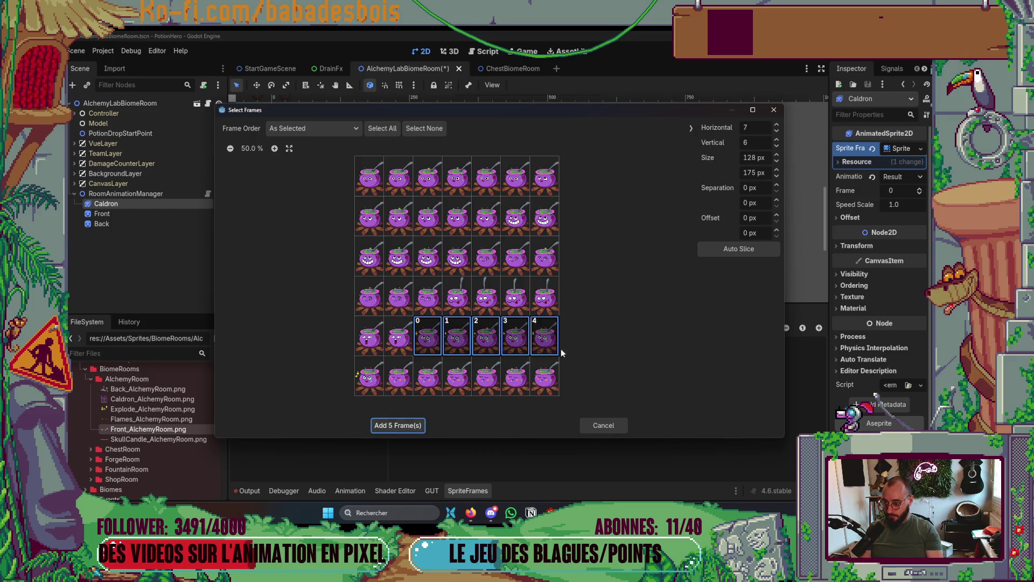
click(372, 380)
click(397, 424)
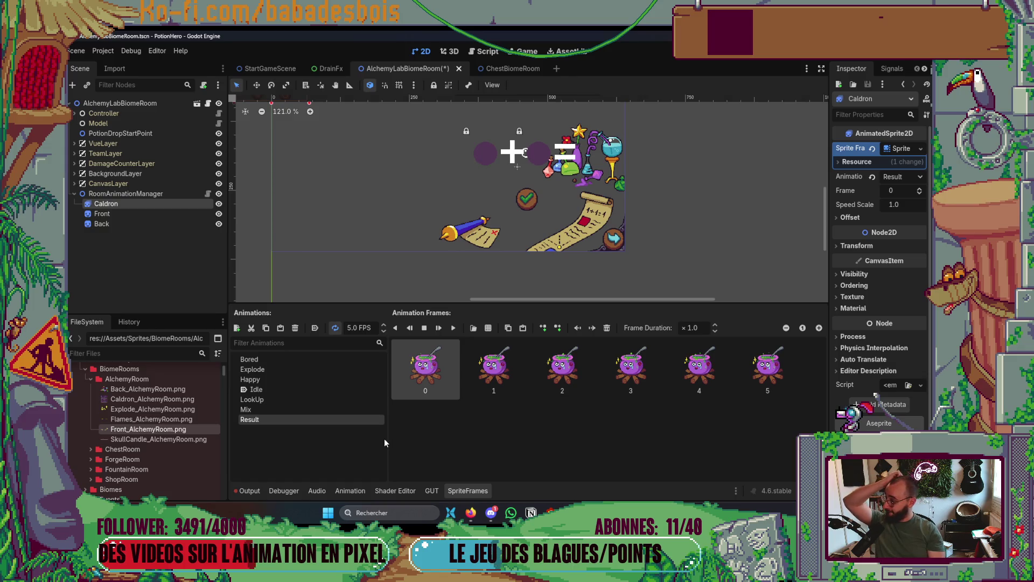
click(237, 328)
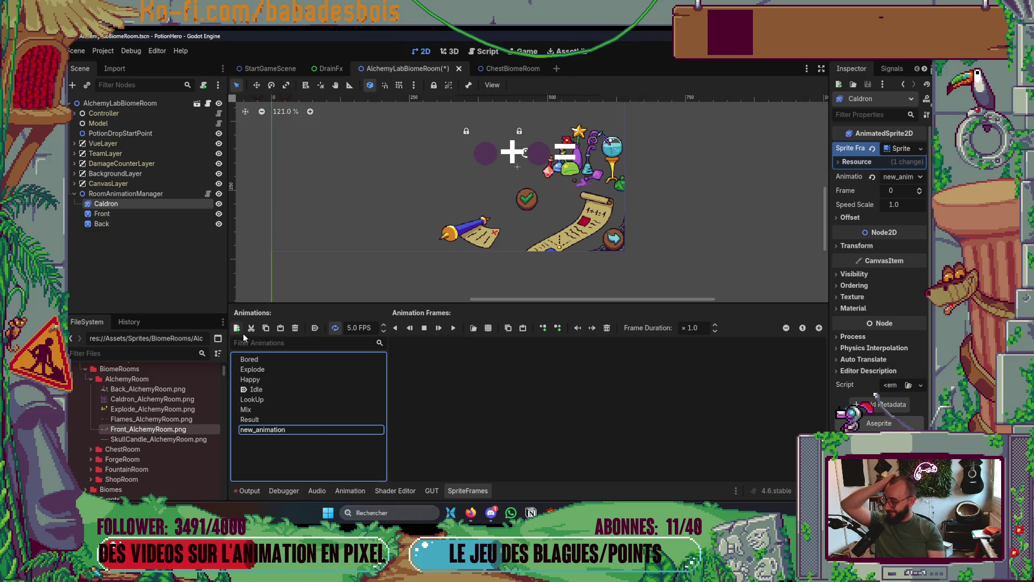
Name the new animation Finished after checking tag names in Aseprite.
key(alt+Tab)
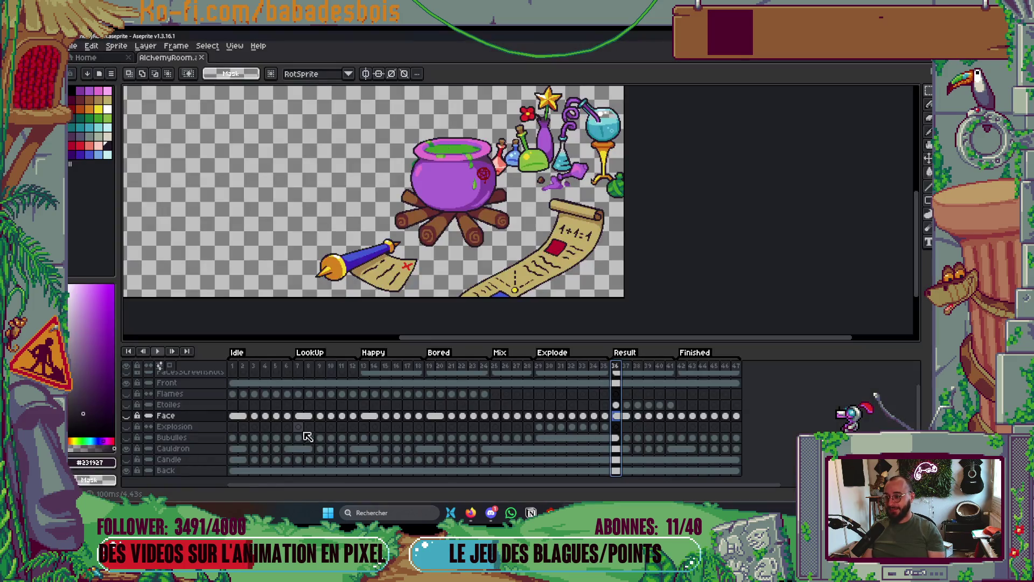
key(alt+Tab)
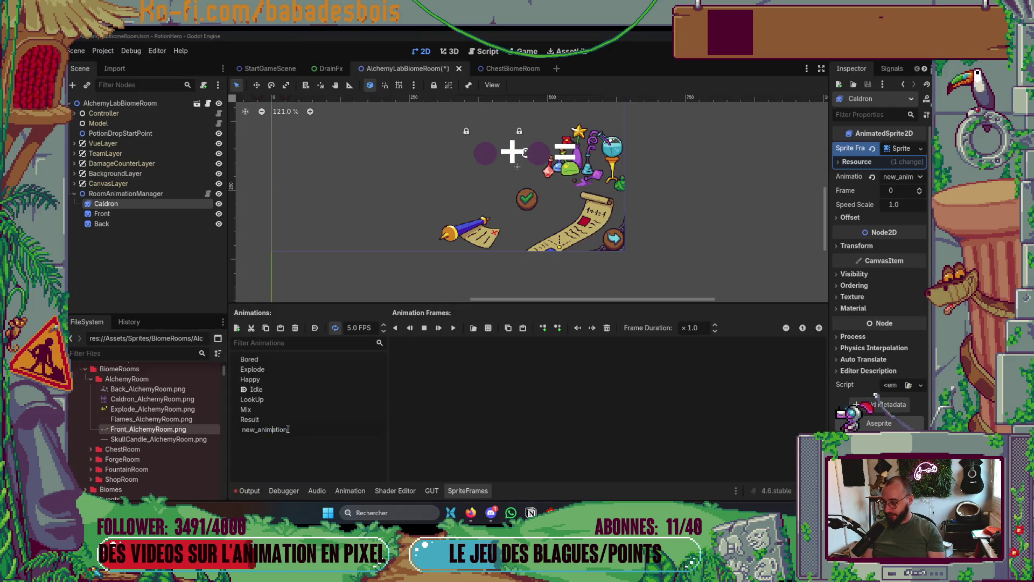
text(finished)
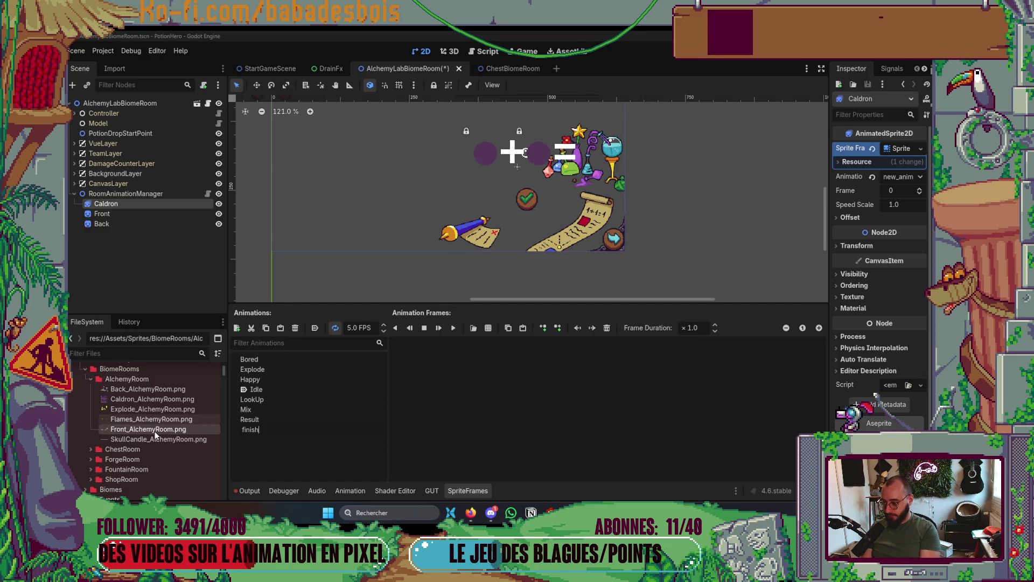
key(Delete)
text(F)
key(Return)
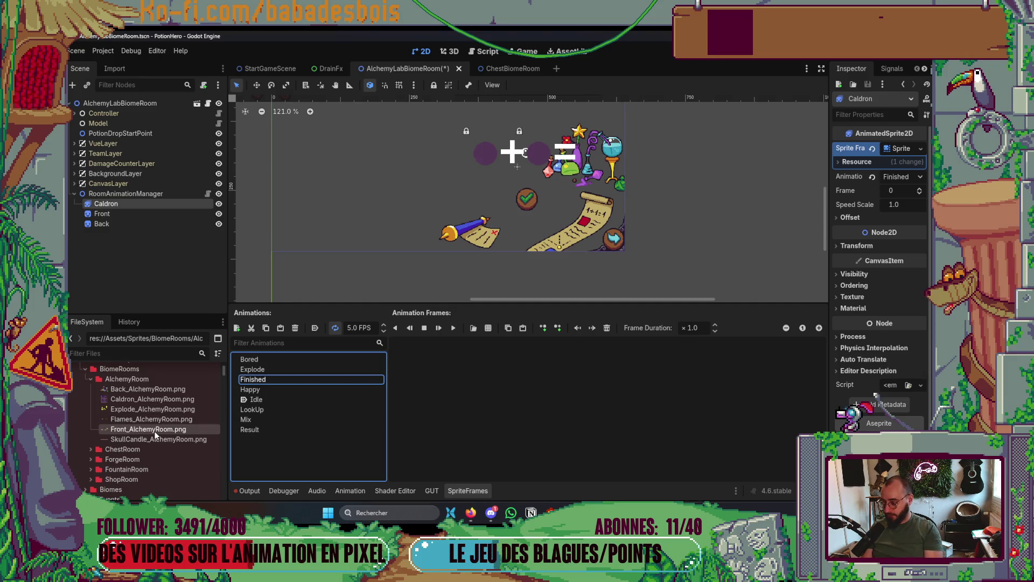
Add the last six bottom-row sheet frames to Finished, then switch to Aseprite.
click(488, 328)
double_click(405, 178)
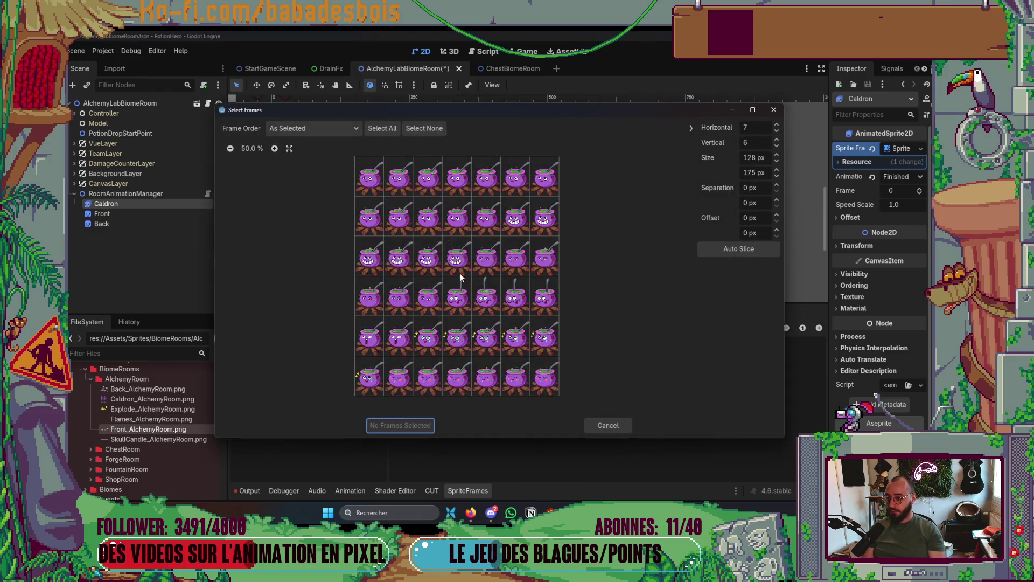
drag(410, 388, 544, 380)
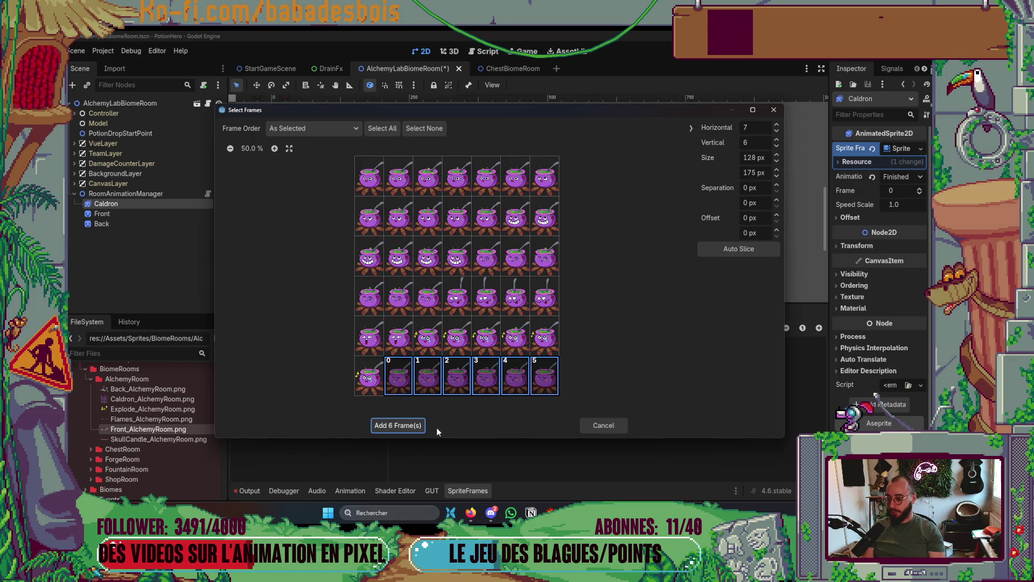
click(396, 425)
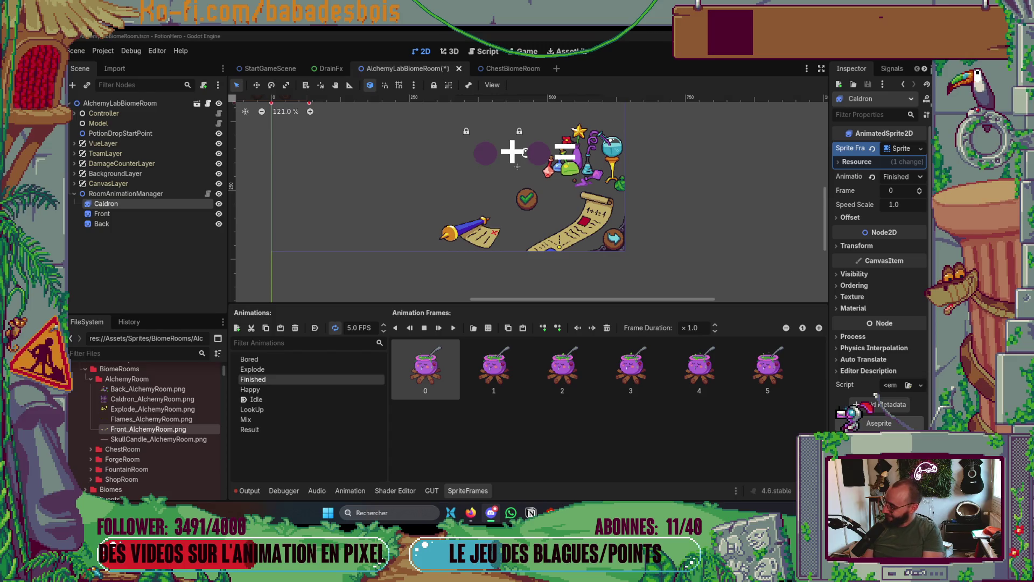
key(alt+Tab)
key(Tab)
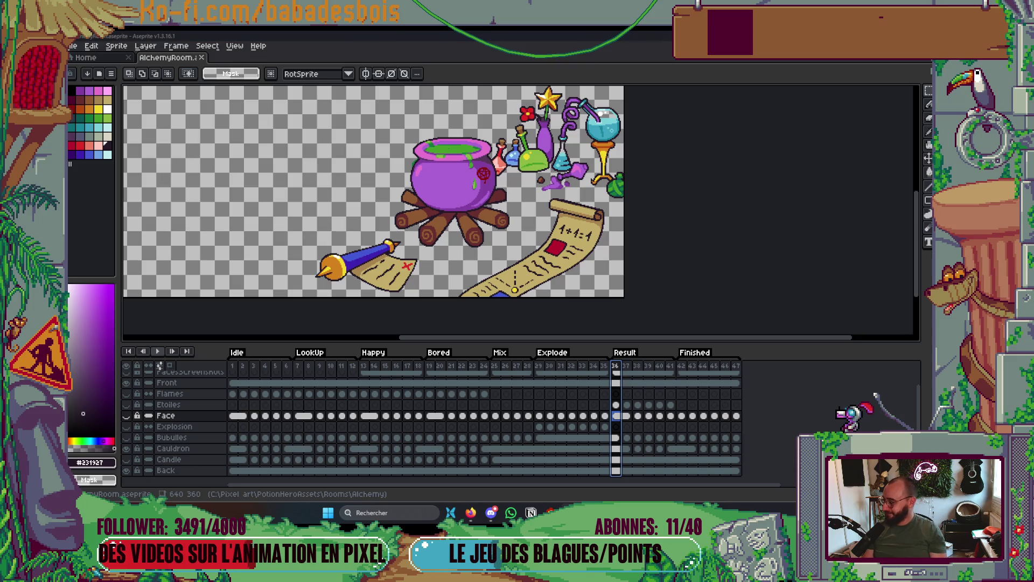
Return to the Godot room scene and hide the SpriteFrames animation panel.
drag(507, 179, 481, 193)
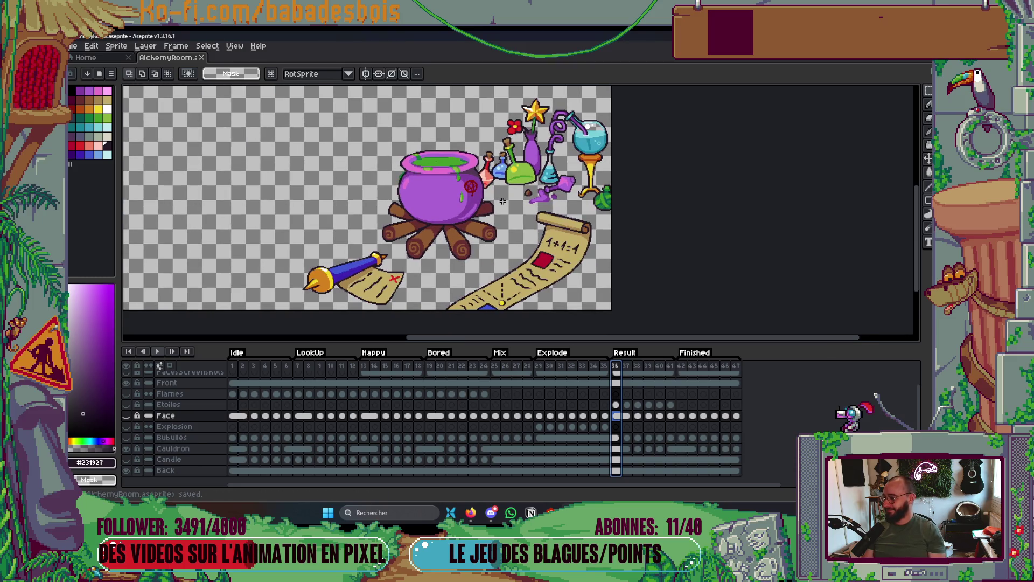
key(alt+Tab)
click(504, 215)
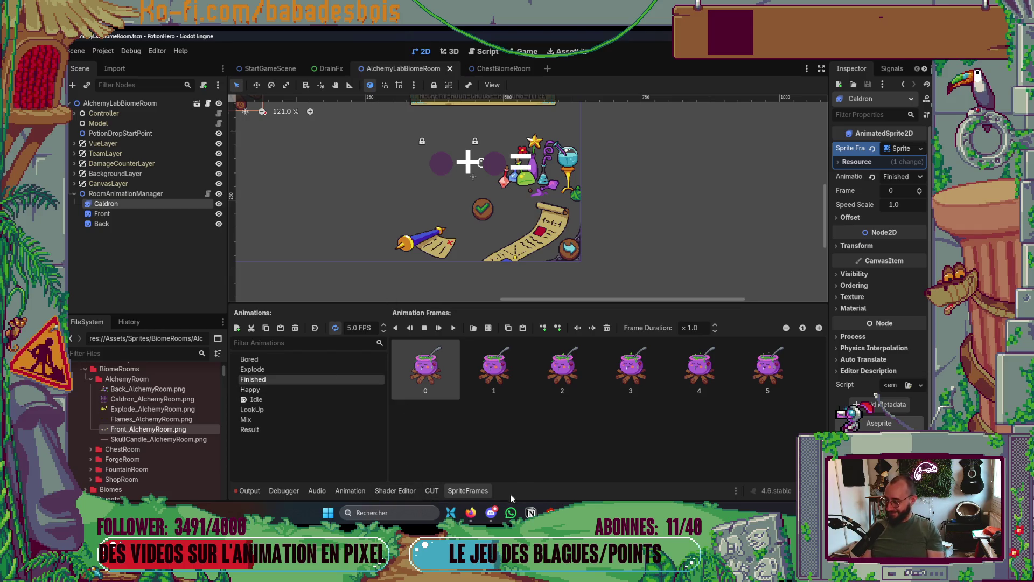
click(476, 492)
Drag the Caldron sprite onto the room artwork's cauldron and nudge it into line.
scroll(542, 410, down, 2)
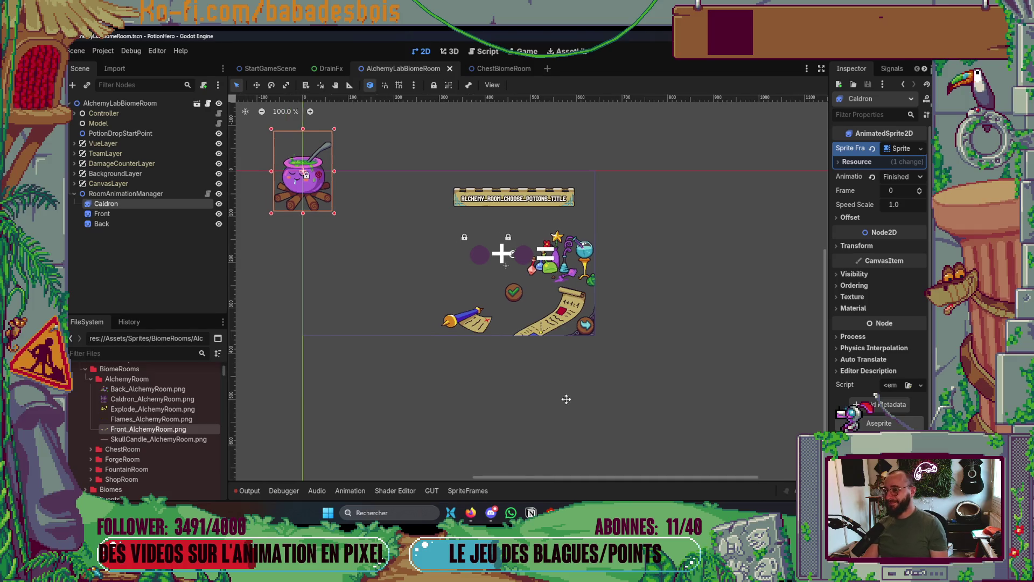
key(w)
mouse_move(355, 185)
mouse_down()
mouse_move(385, 207)
mouse_move(562, 273)
mouse_up()
scroll(560, 275, up, 3)
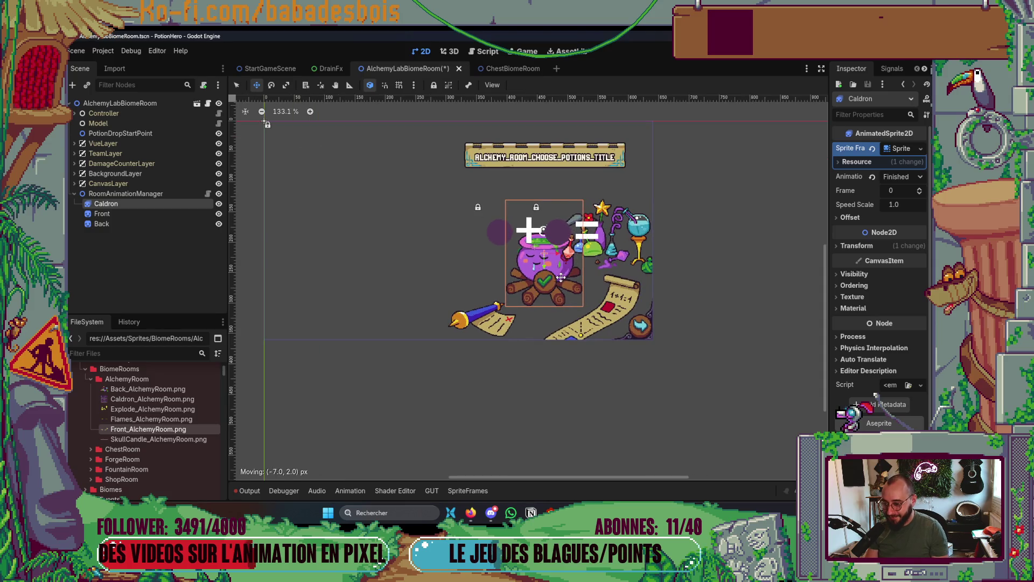
scroll(561, 277, up, 2)
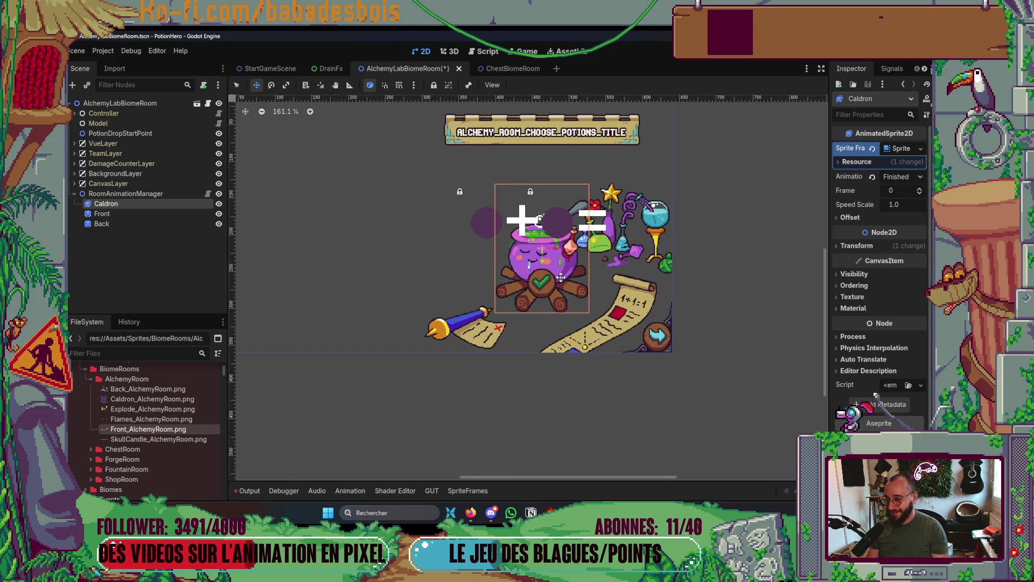
scroll(559, 262, up, 3)
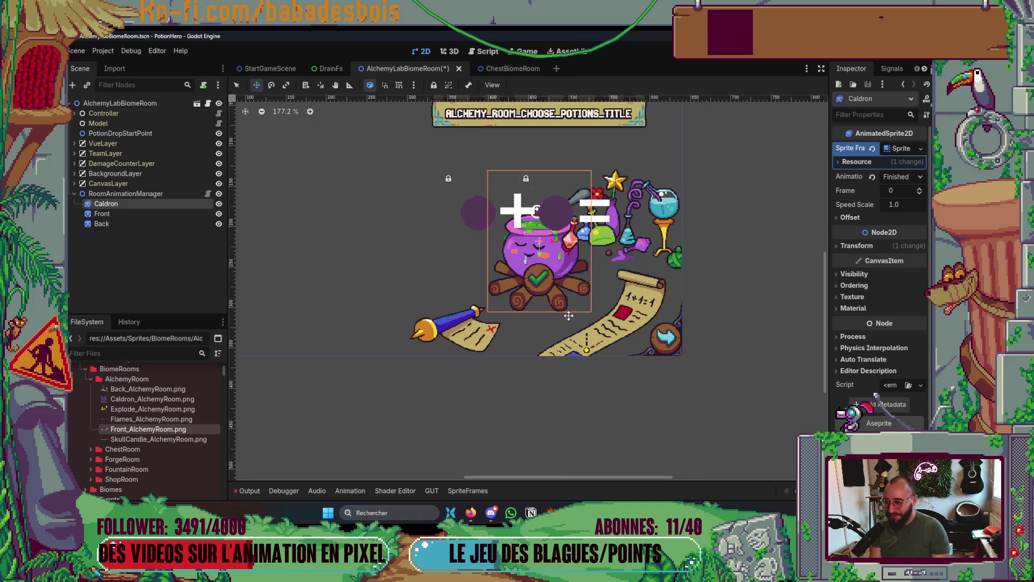
drag(562, 302, 559, 295)
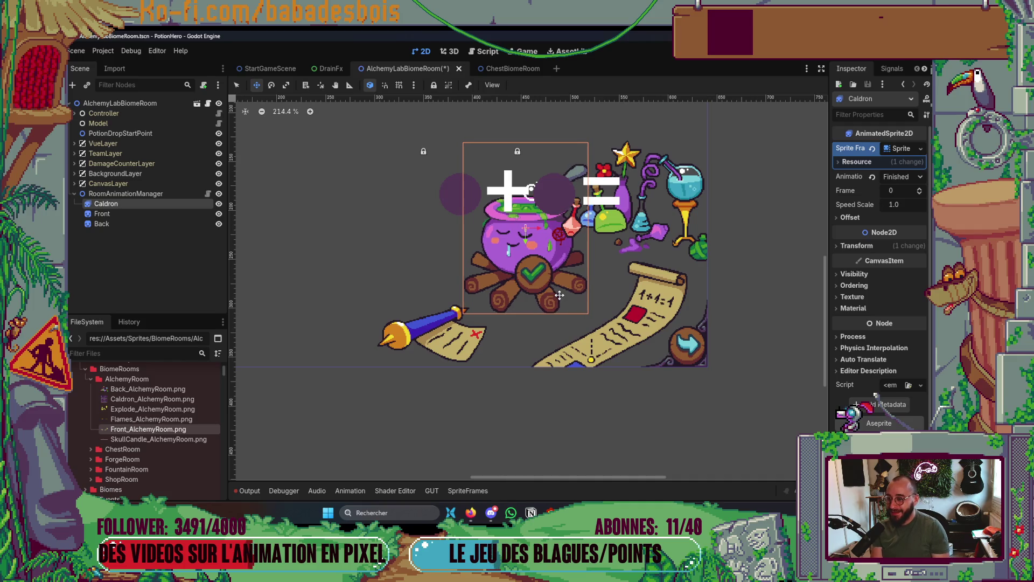
Move Back above Caldron in the Scene tree so it draws behind, then save.
click(138, 216)
drag(138, 224, 141, 197)
scroll(536, 298, down, 2)
scroll(536, 298, down, 5)
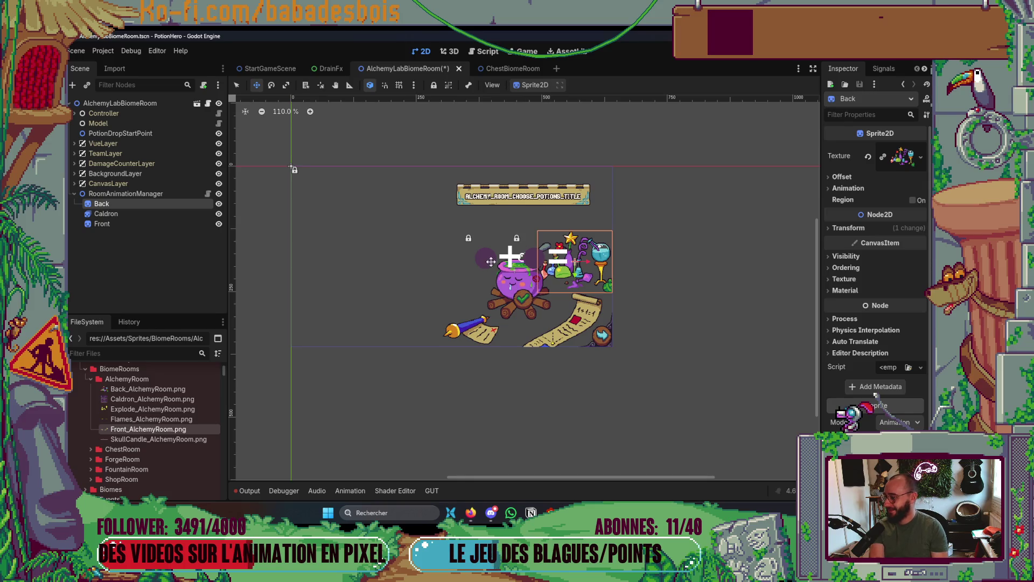
click(236, 85)
click(412, 159)
scroll(500, 250, up, 4)
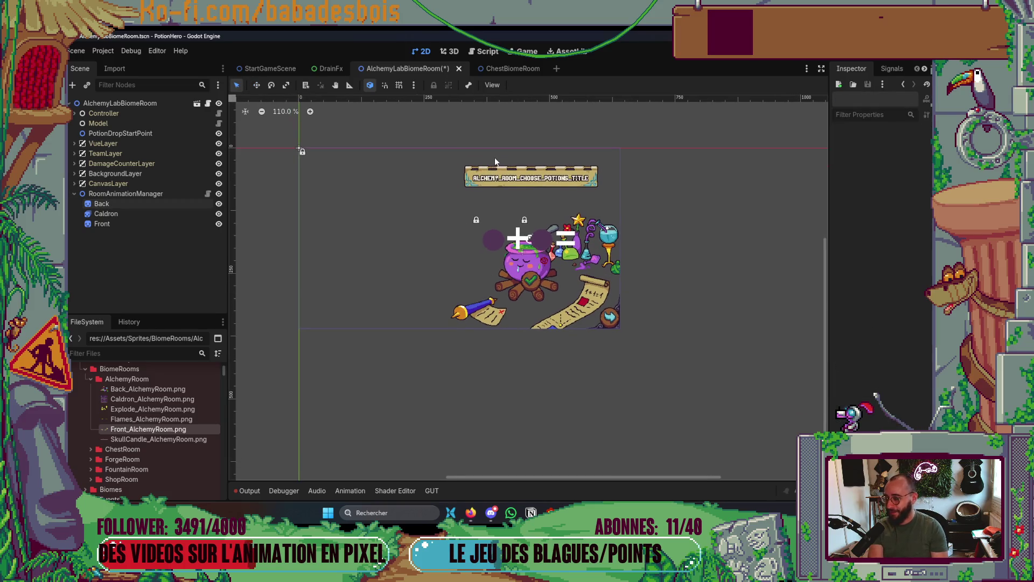
key(ctrl+s)
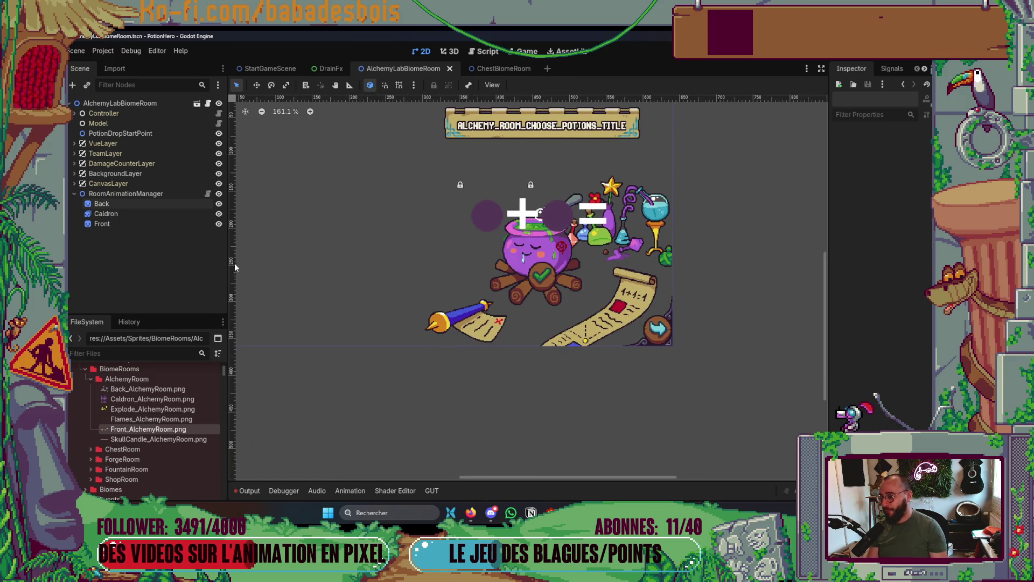
Nudge Caldron one pixel left and save the scene.
click(138, 215)
scroll(591, 276, down, 2)
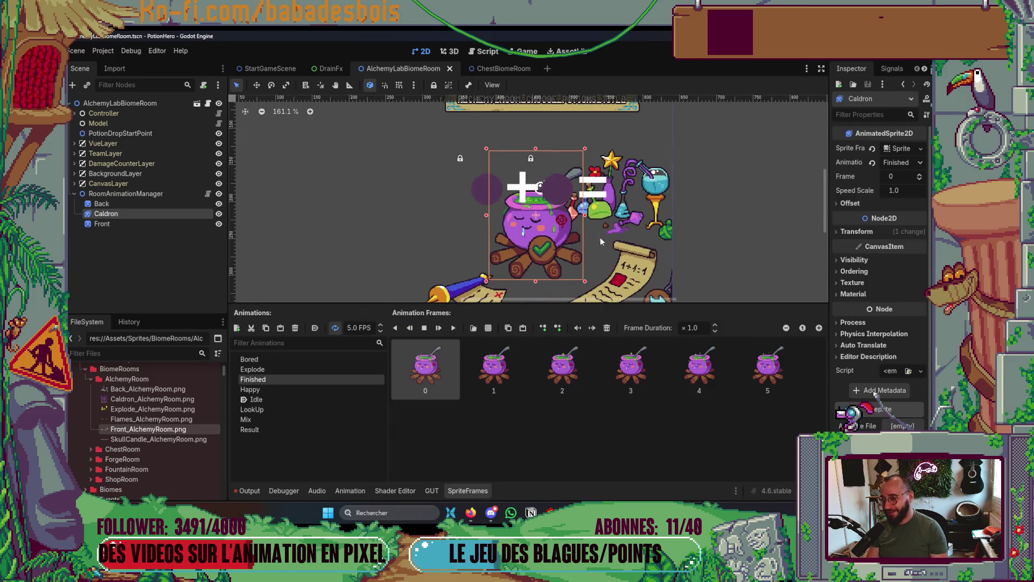
key(Left)
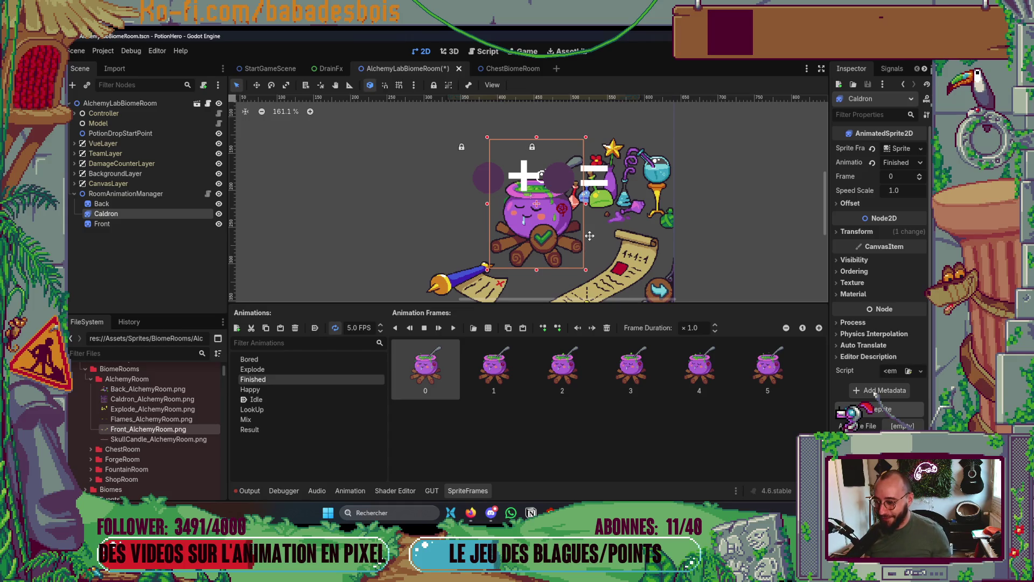
scroll(590, 238, down, 1)
key(ctrl+s)
Resize the animations list and left panels, then select RoomAnimationManager.
mouse_move(388, 425)
mouse_down()
mouse_move(364, 428)
mouse_move(420, 419)
mouse_move(372, 418)
mouse_move(576, 411)
mouse_move(387, 410)
mouse_move(562, 399)
mouse_move(345, 385)
mouse_up()
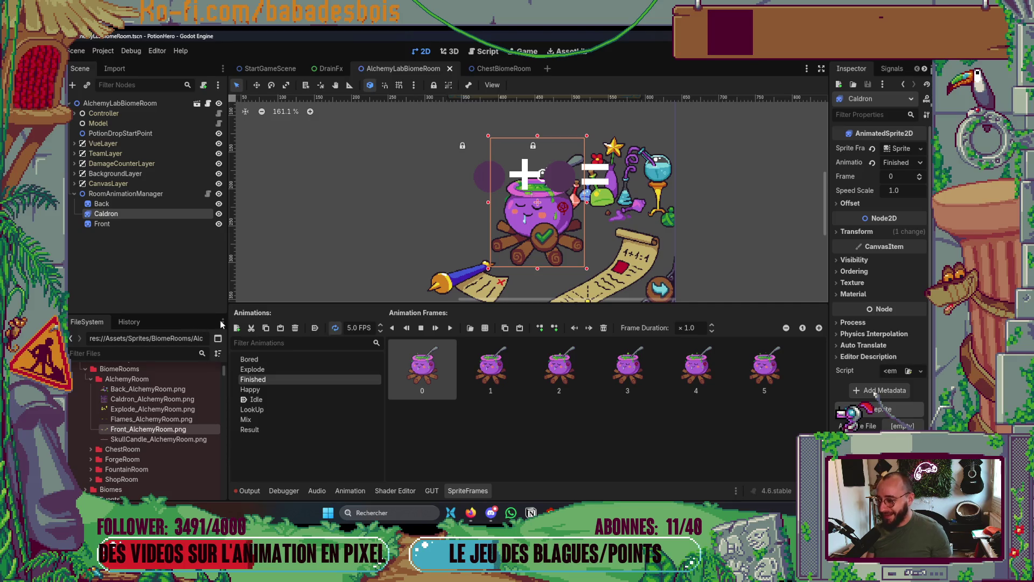
drag(229, 317, 201, 316)
scroll(625, 217, down, 3)
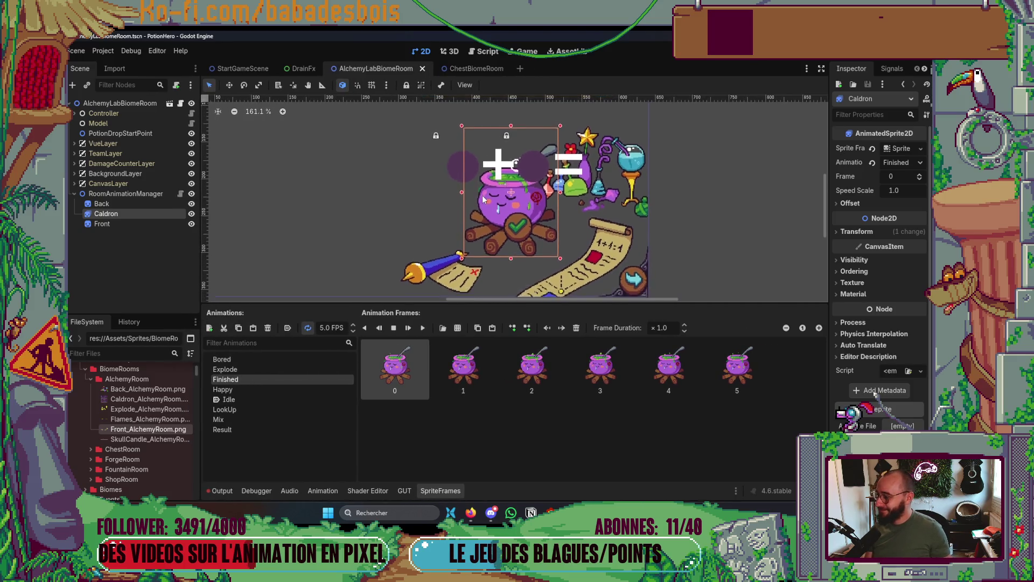
click(687, 208)
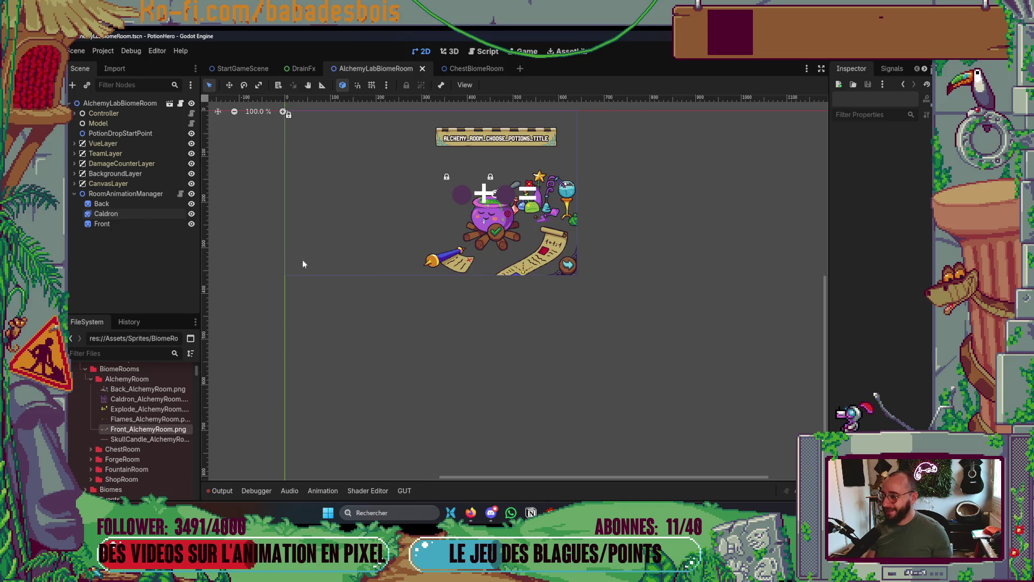
click(137, 195)
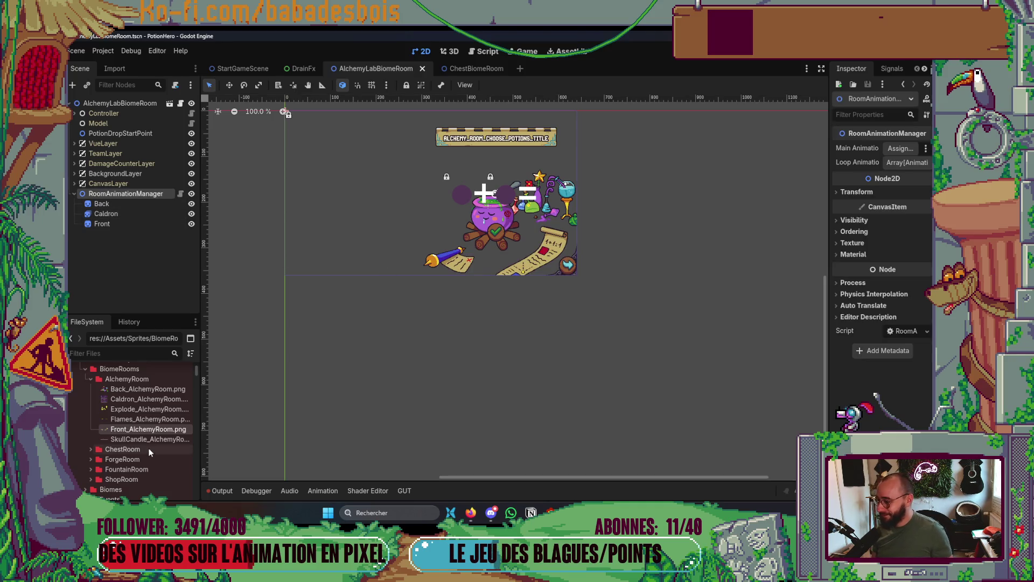
Add an AnimatedSprite2D child under RoomAnimationManager and name it Flames.
right_click(137, 195)
mouse_move(179, 206)
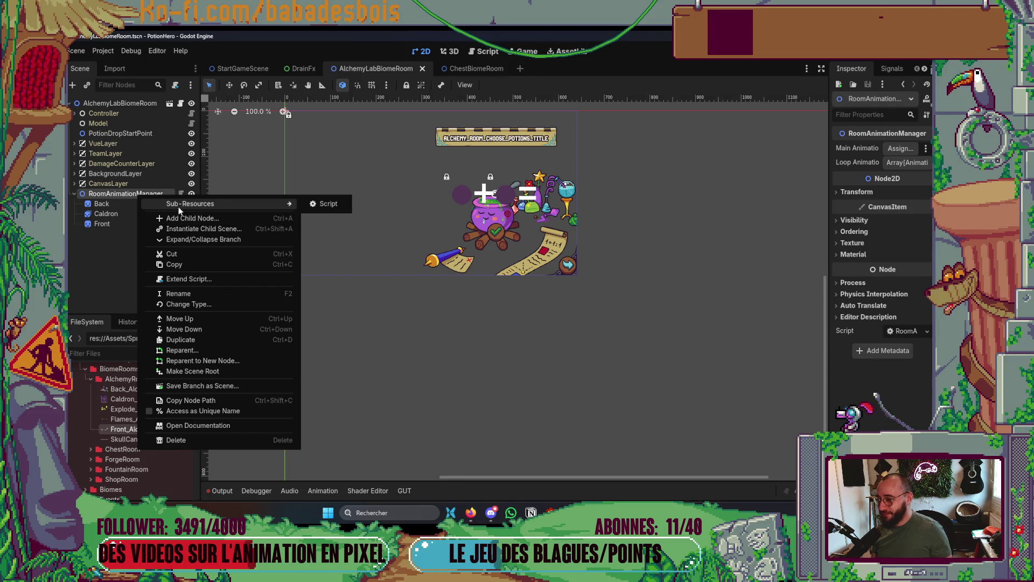
click(192, 219)
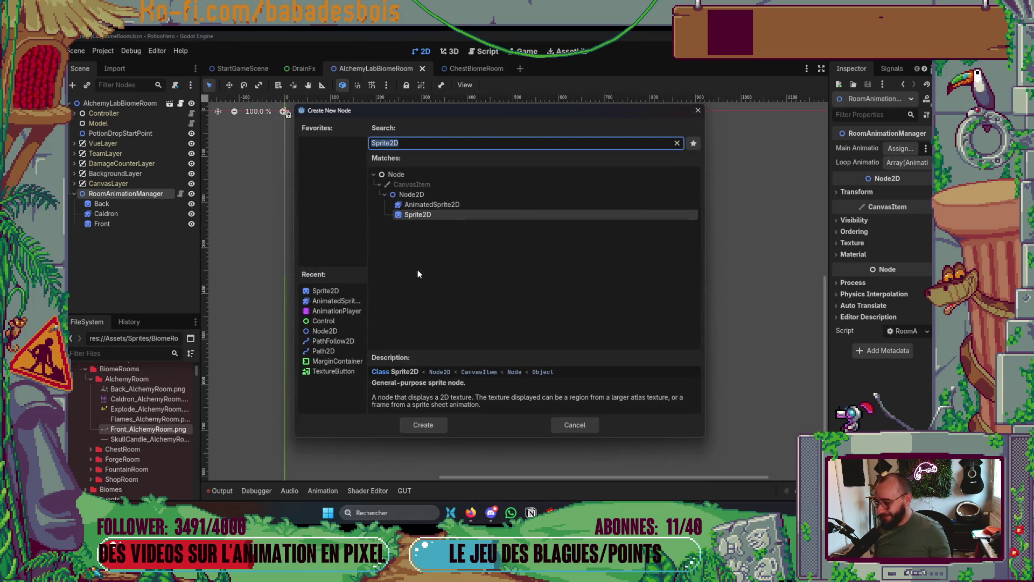
double_click(438, 206)
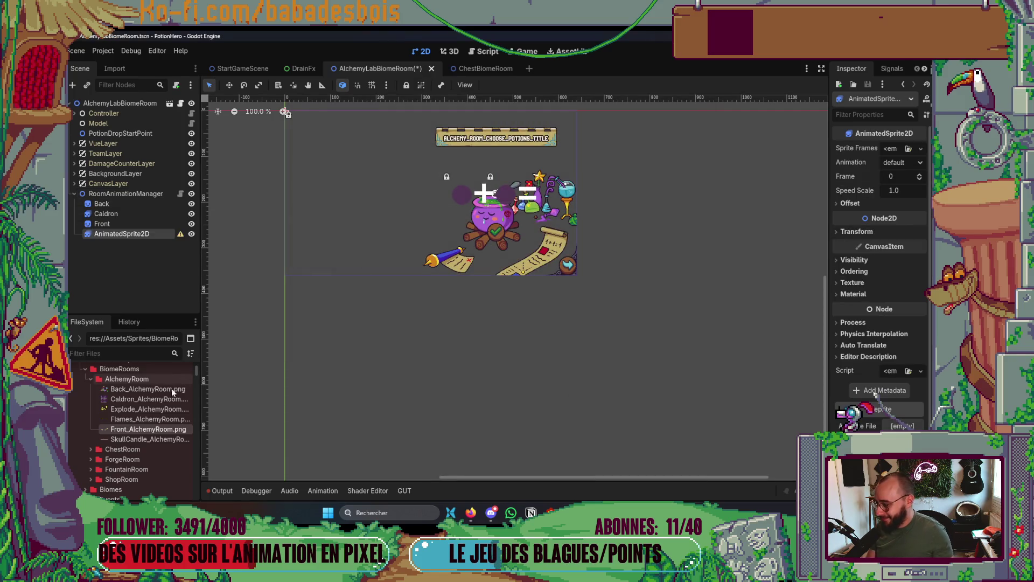
click(158, 409)
click(174, 420)
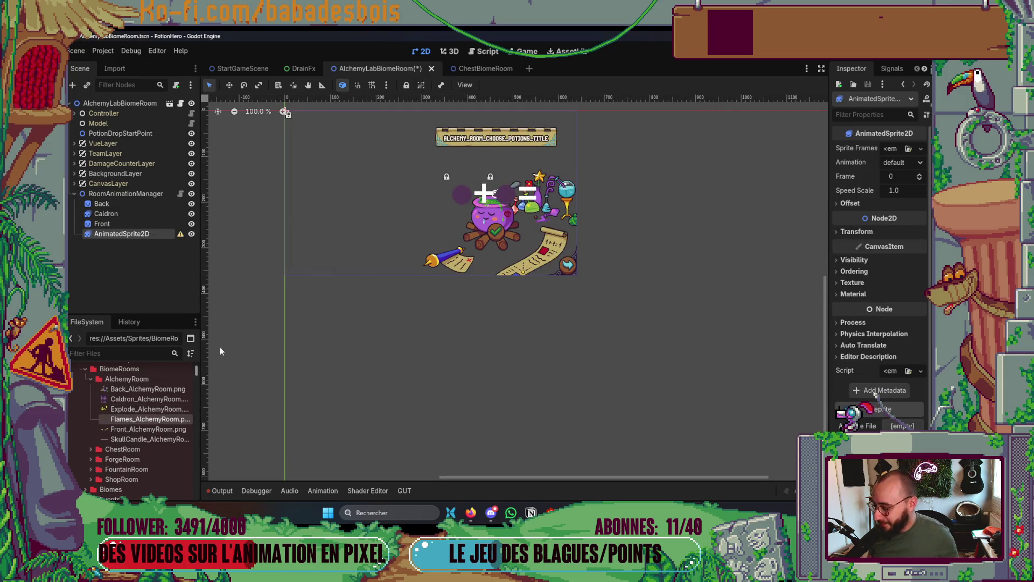
double_click(138, 239)
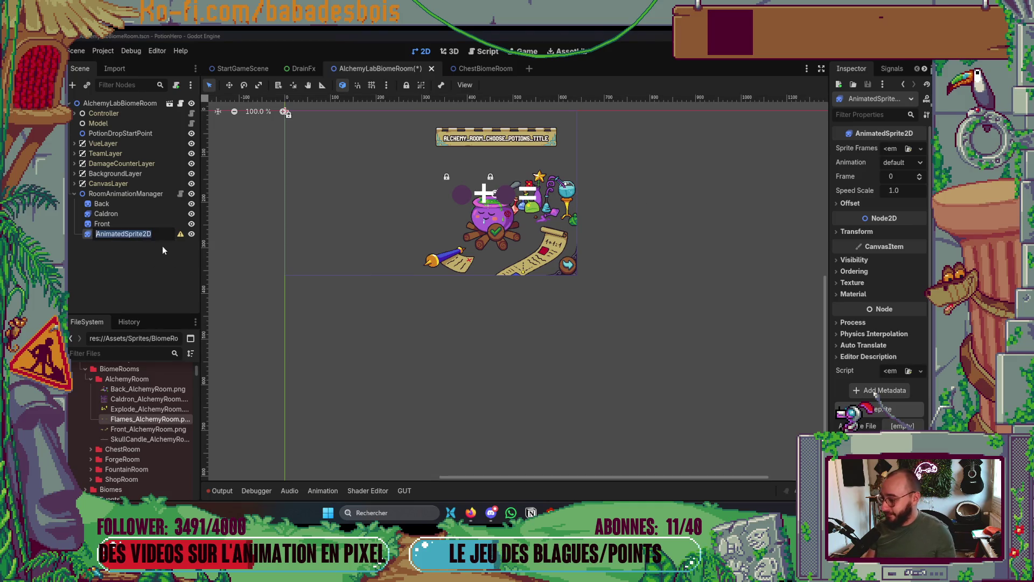
text(Flanes)
key(Return)
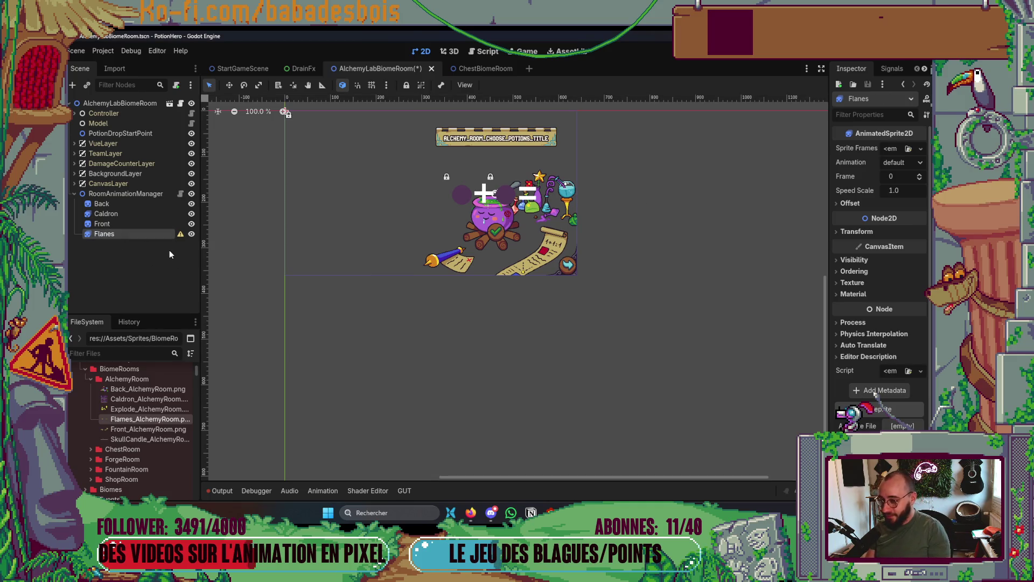
double_click(111, 233)
click(108, 233)
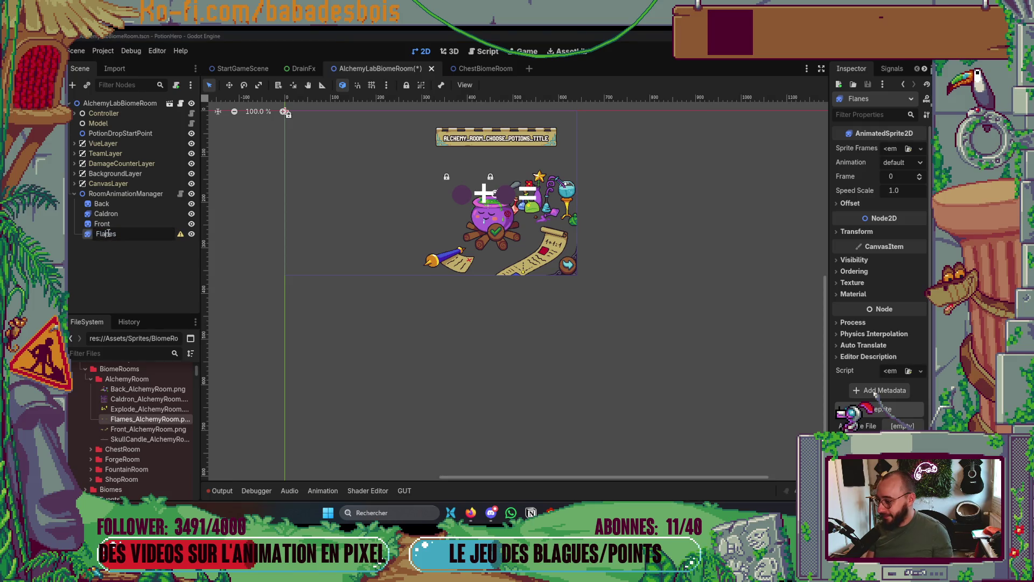
text(m)
key(Return)
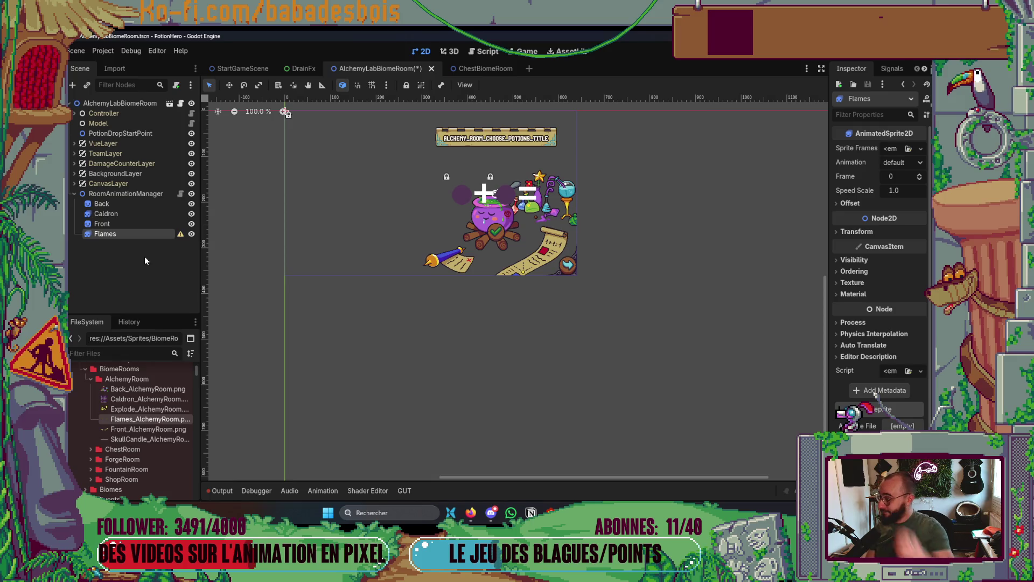
Give Flames a new SpriteFrames resource in the Inspector.
drag(829, 211, 735, 211)
click(866, 151)
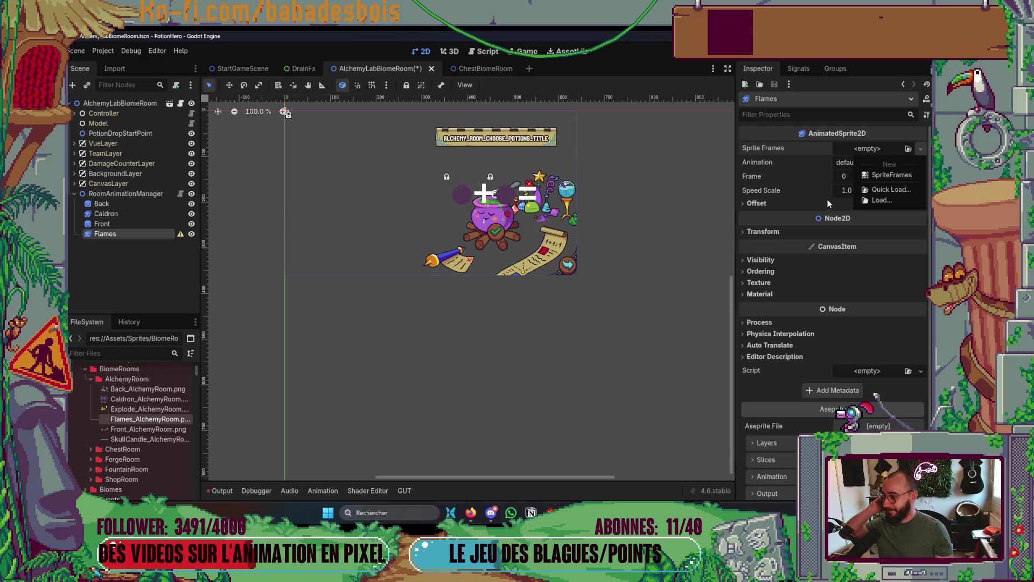
click(883, 174)
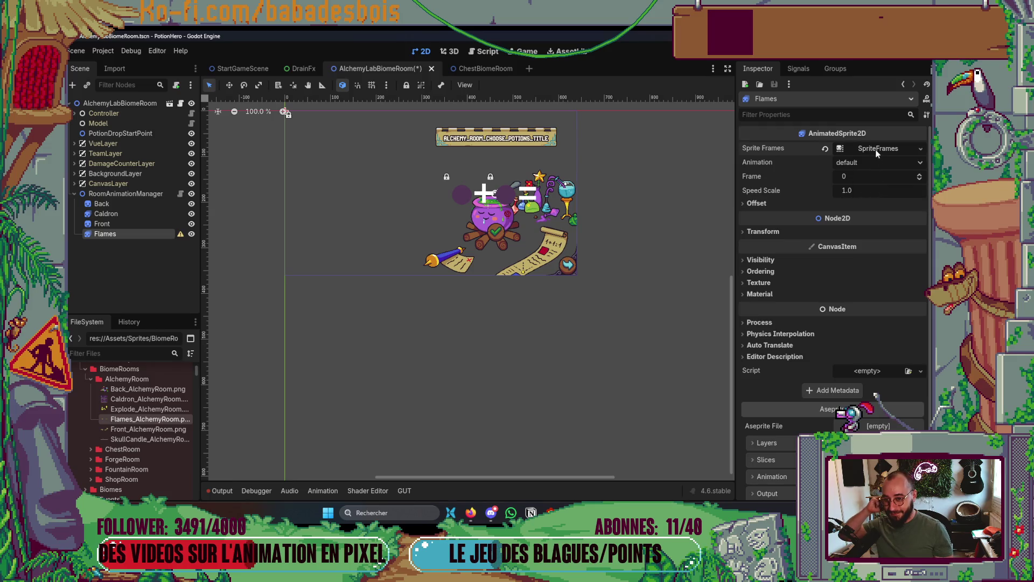
scroll(486, 237, down, 2)
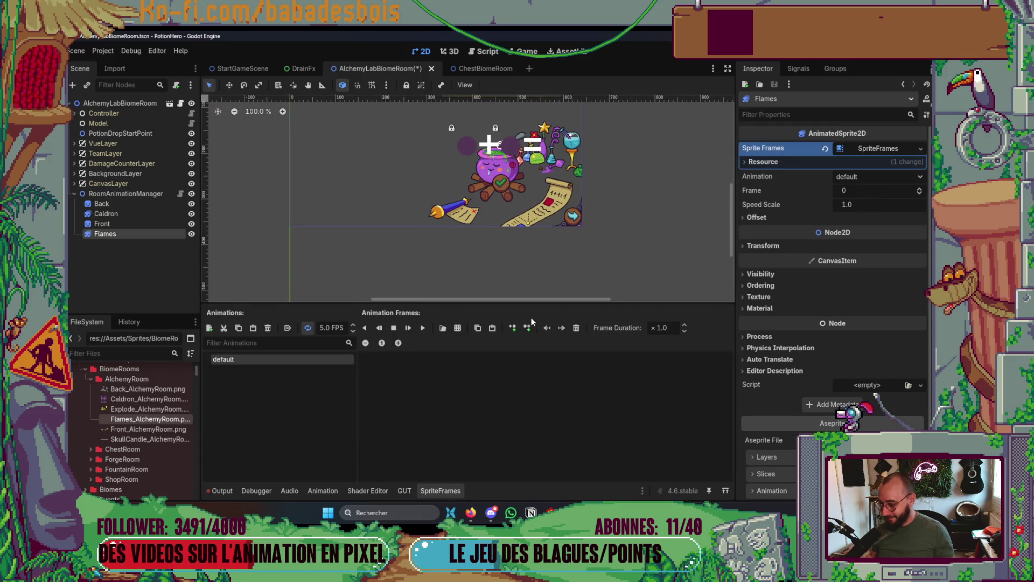
Slice Flames_AlchemyRoom into a 9×1 grid and add frames 0–5 to the default animation.
click(455, 329)
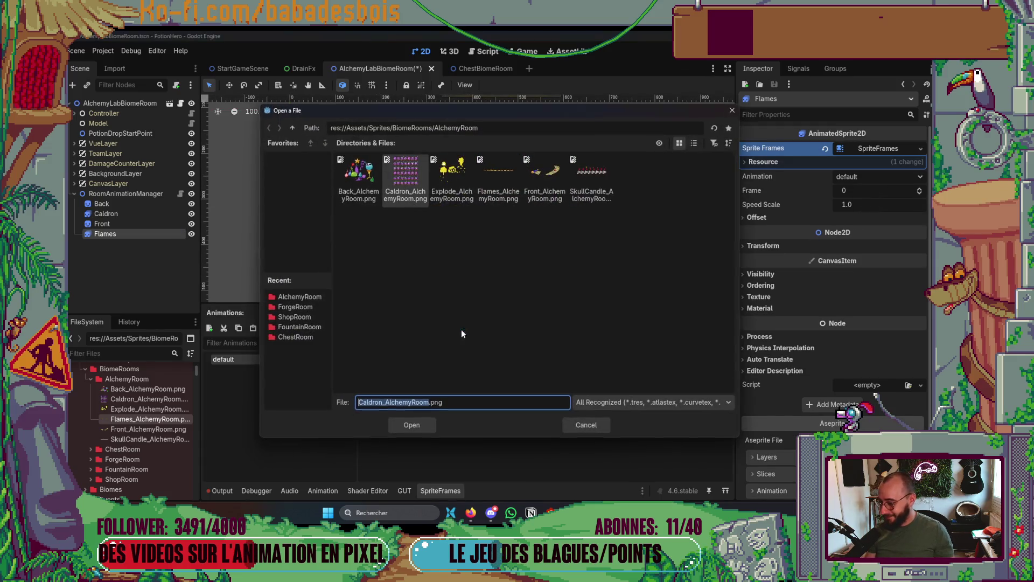
double_click(512, 185)
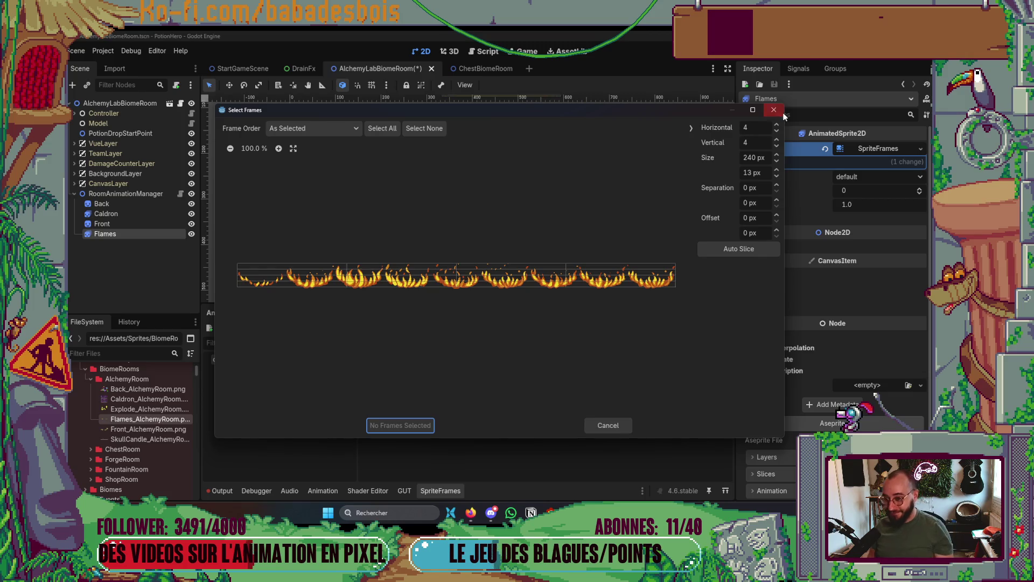
click(752, 128)
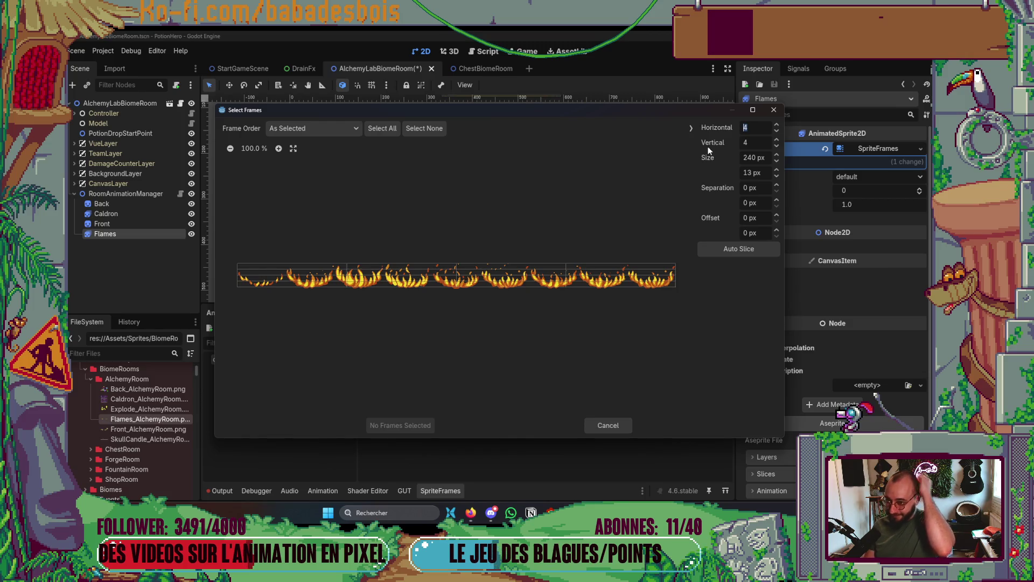
text(9)
key(Tab)
text(1)
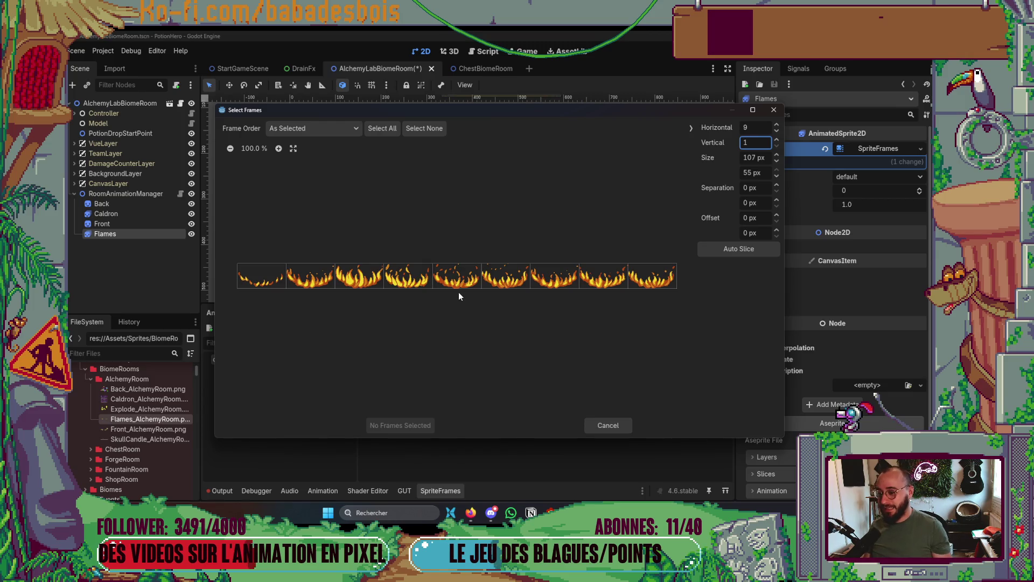
mouse_move(423, 109)
mouse_down()
mouse_move(685, 109)
mouse_move(674, 118)
mouse_move(478, 76)
mouse_up()
drag(323, 246, 565, 243)
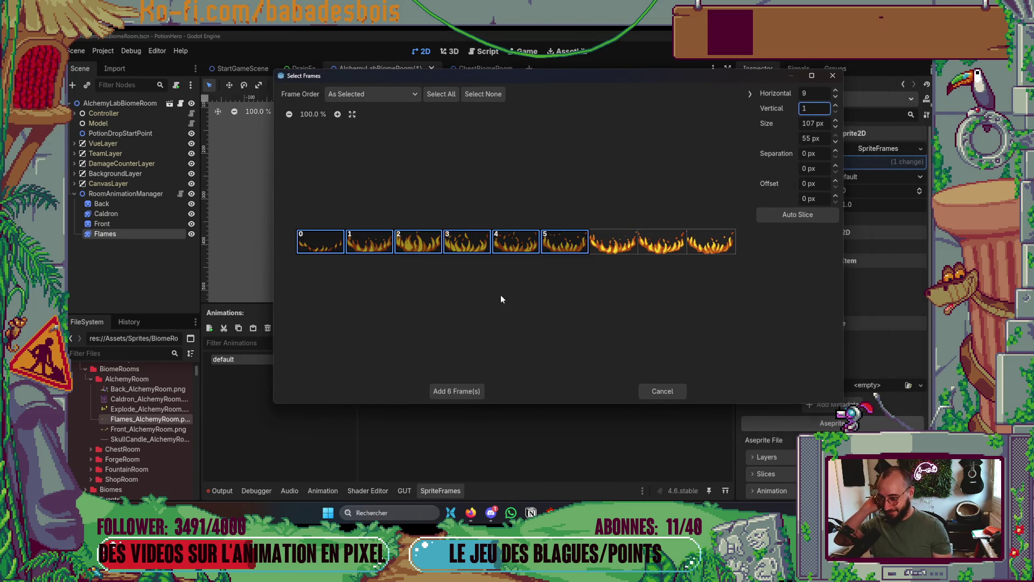
click(464, 390)
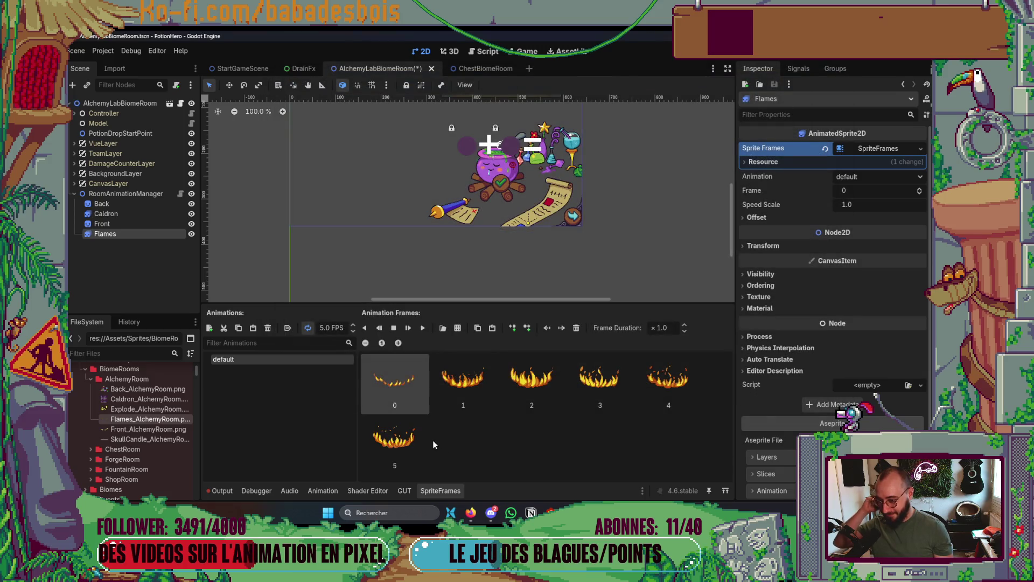
Save the scene and rename the default flame animation to Appear.
scroll(541, 218, up, 3)
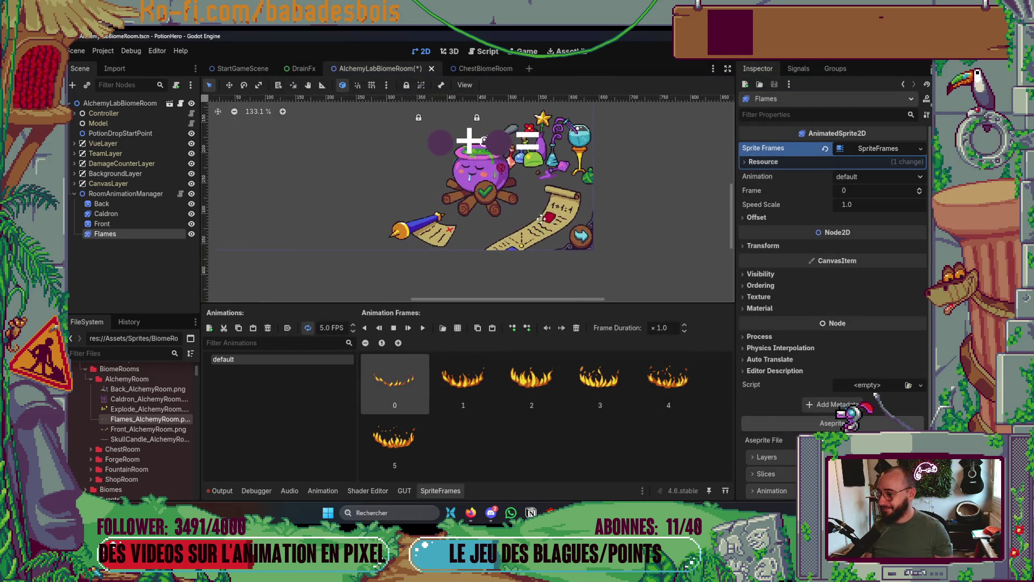
key(ctrl+s)
double_click(262, 360)
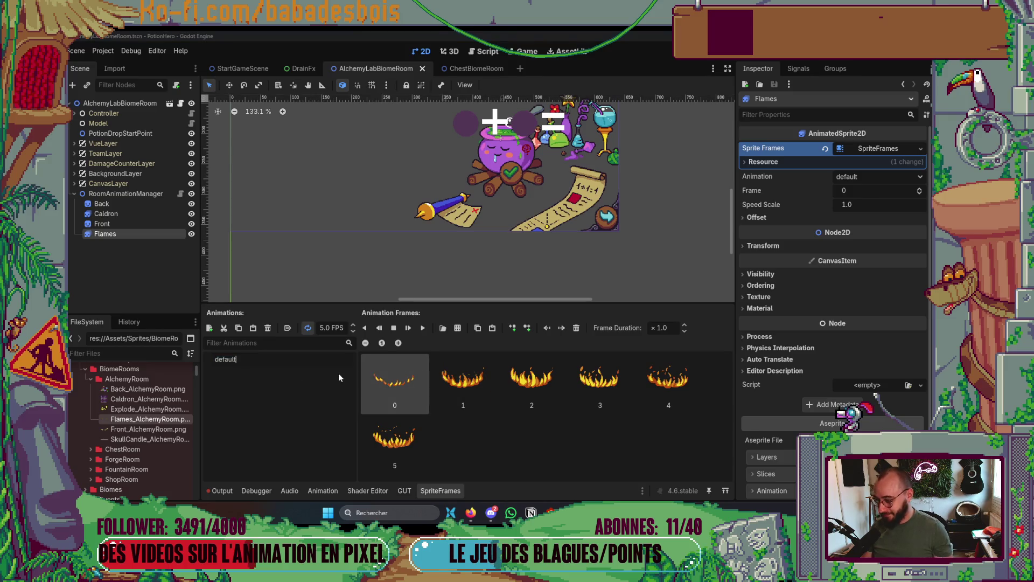
key(ctrl+a)
key(BackSpace)
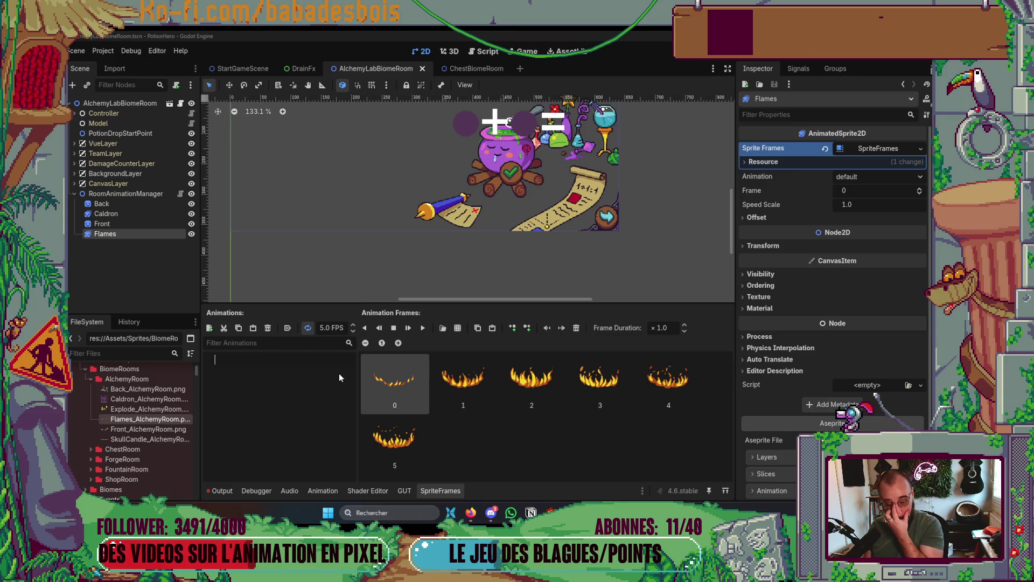
text(Ap)
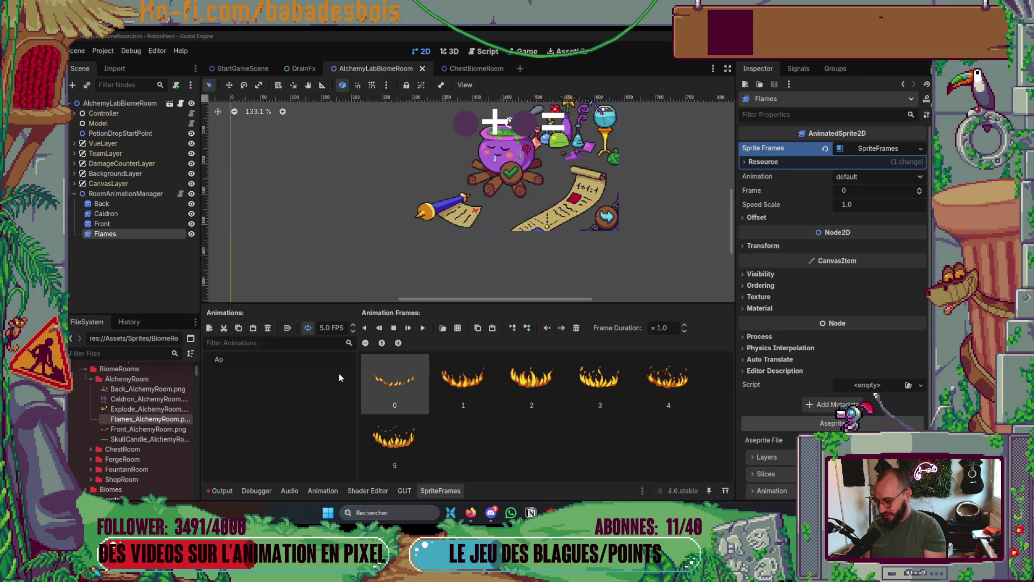
text(pear)
key(Return)
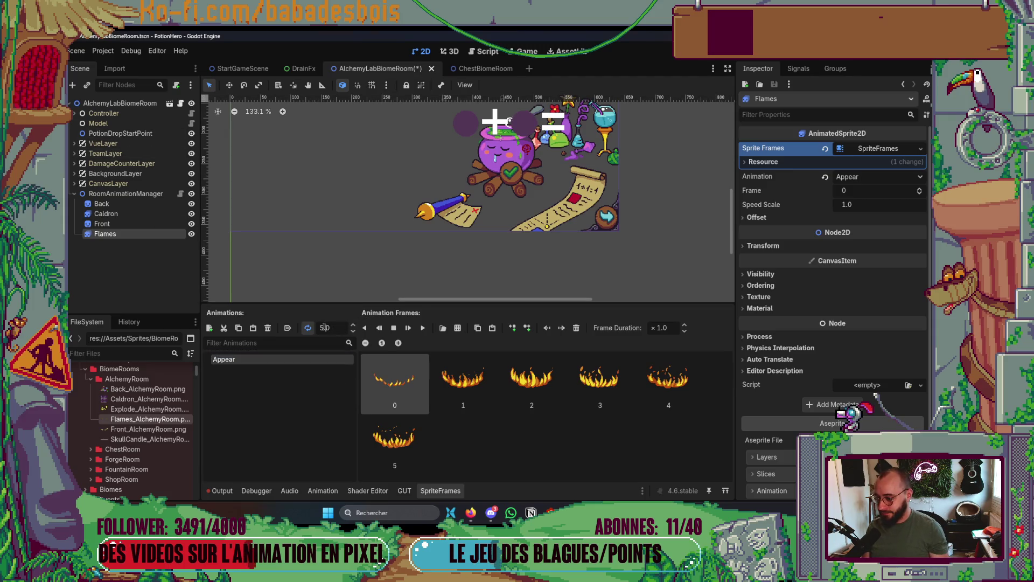
Save again, make Appear autoplay on load, and add a second animation.
key(alt+Tab)
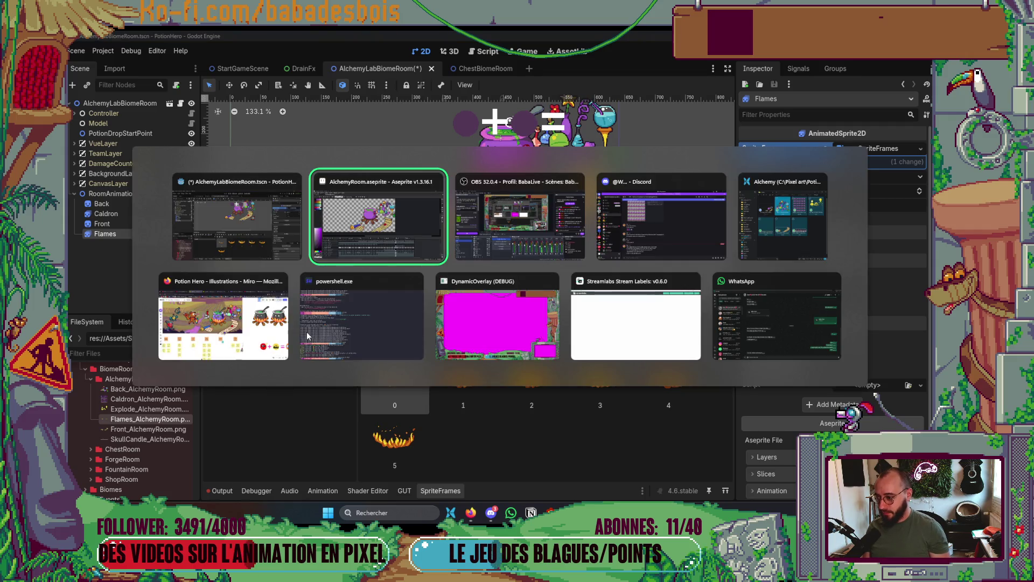
key(alt+shift+Tab)
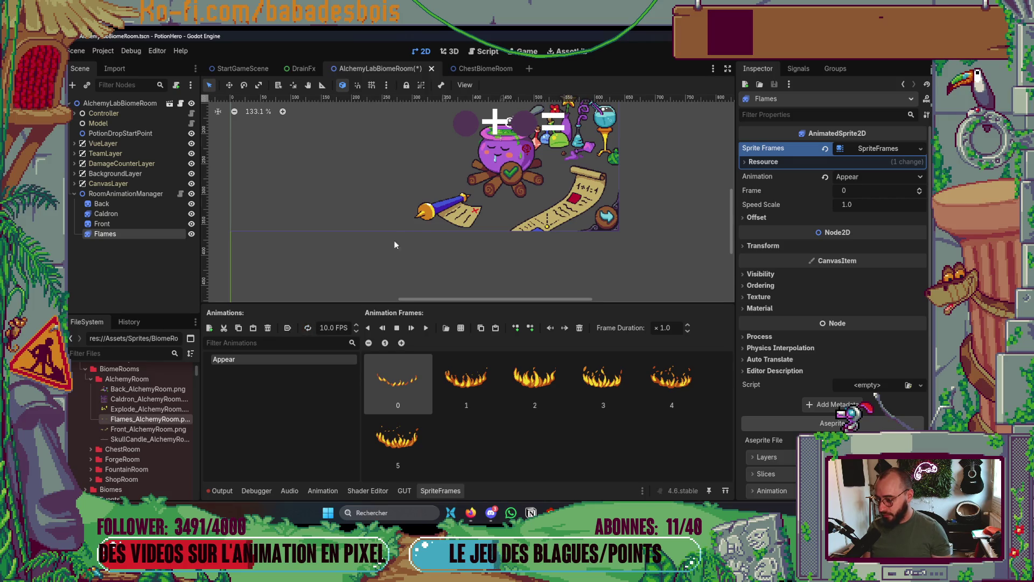
key(ctrl+s)
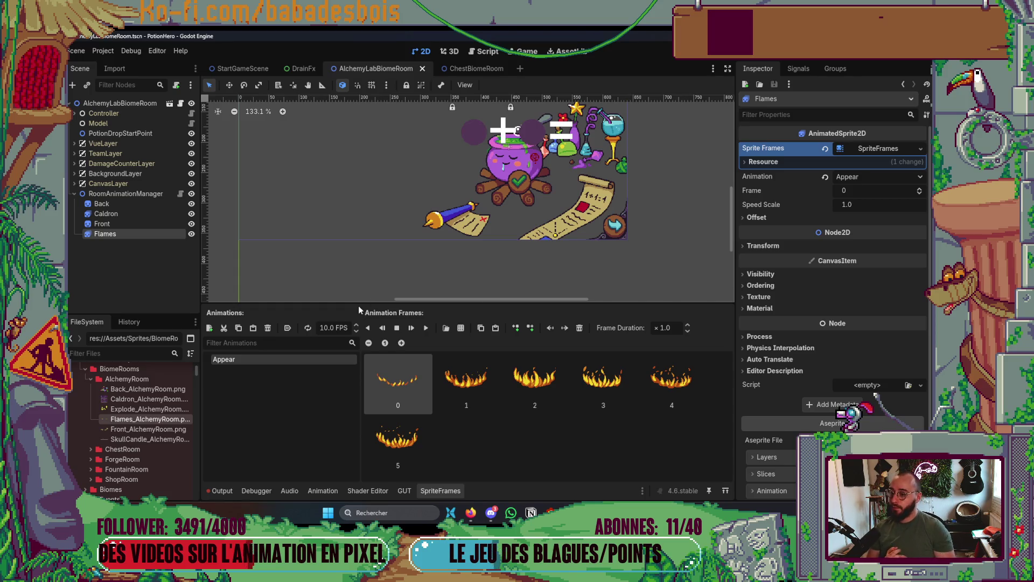
scroll(418, 248, up, 1)
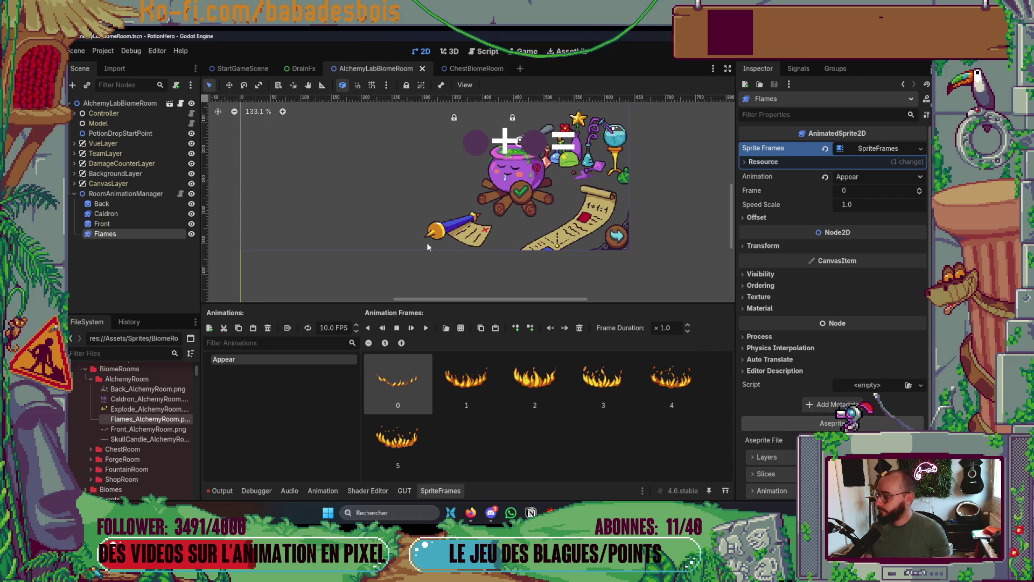
scroll(427, 243, down, 1)
click(287, 328)
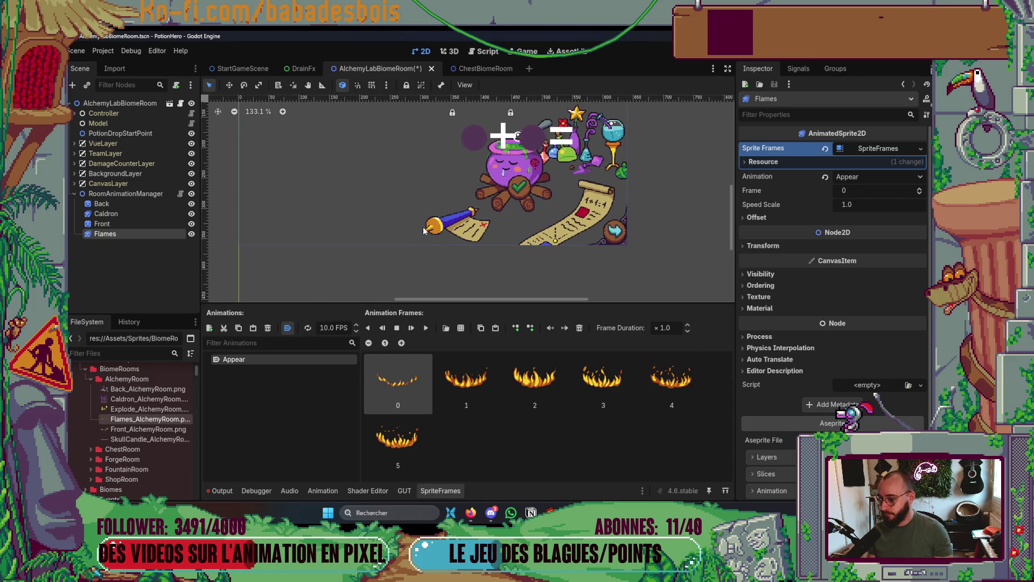
scroll(424, 231, up, 1)
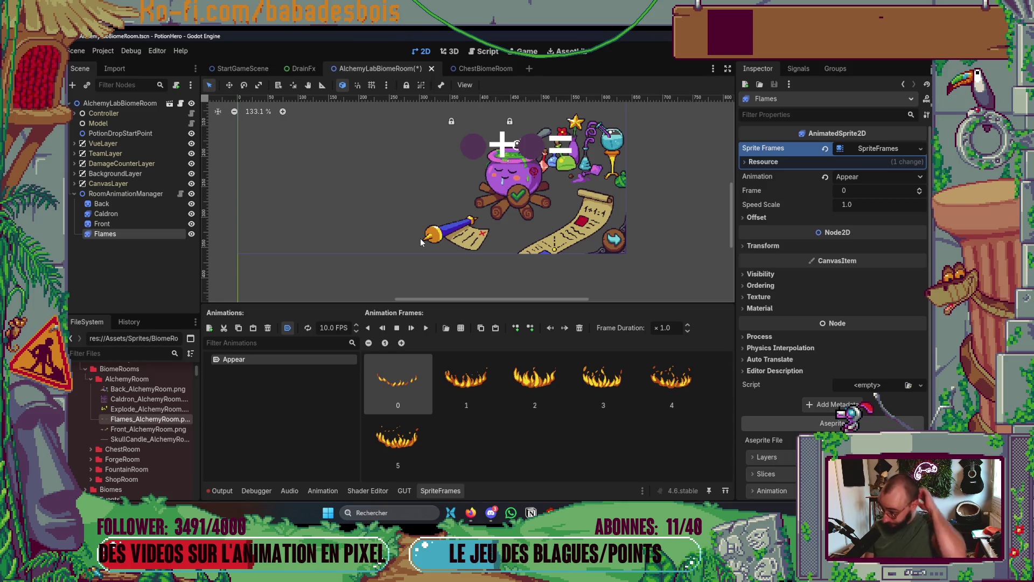
click(209, 328)
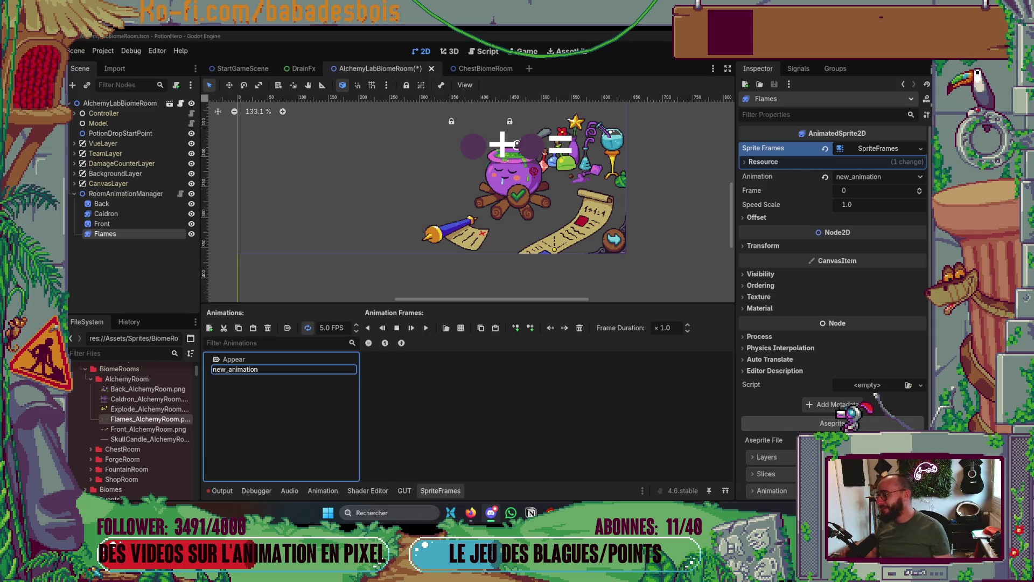
Accept the default name new_animation for the second Flames animation.
key(Return)
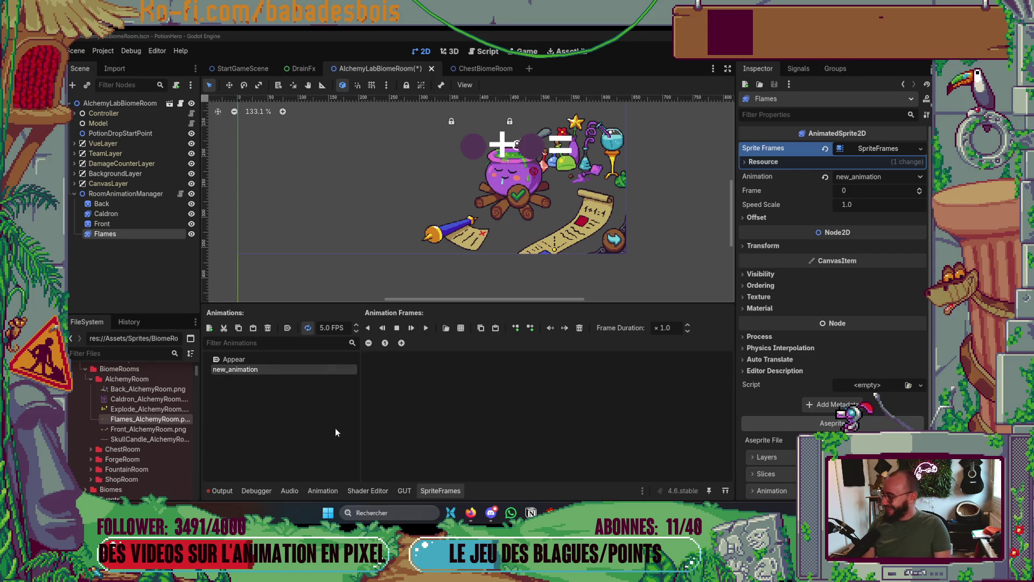
Rename new_animation to Loop and set its speed to 10 FPS.
double_click(277, 370)
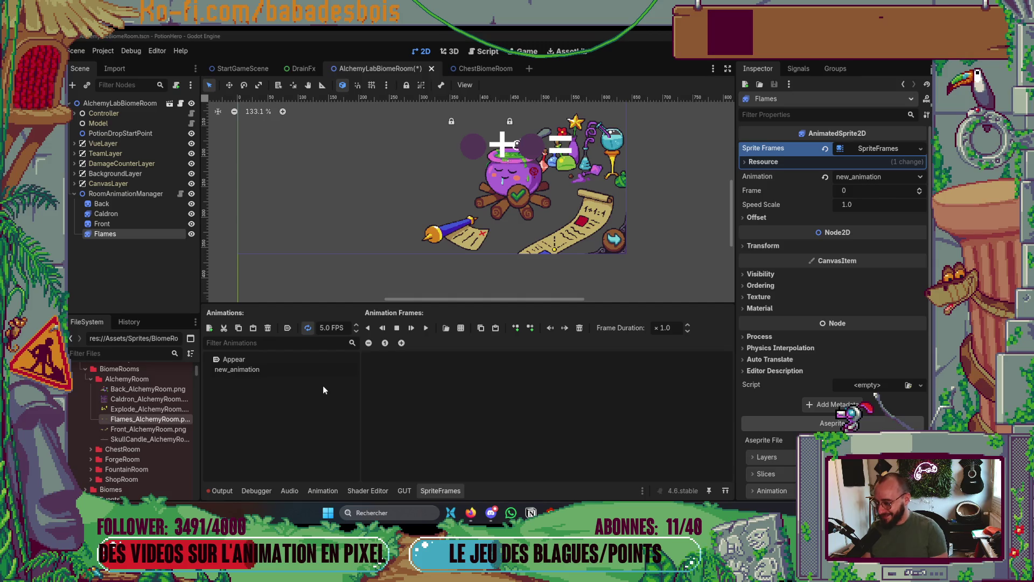
key(ctrl+a)
key(BackSpace)
text(Loop)
key(Return)
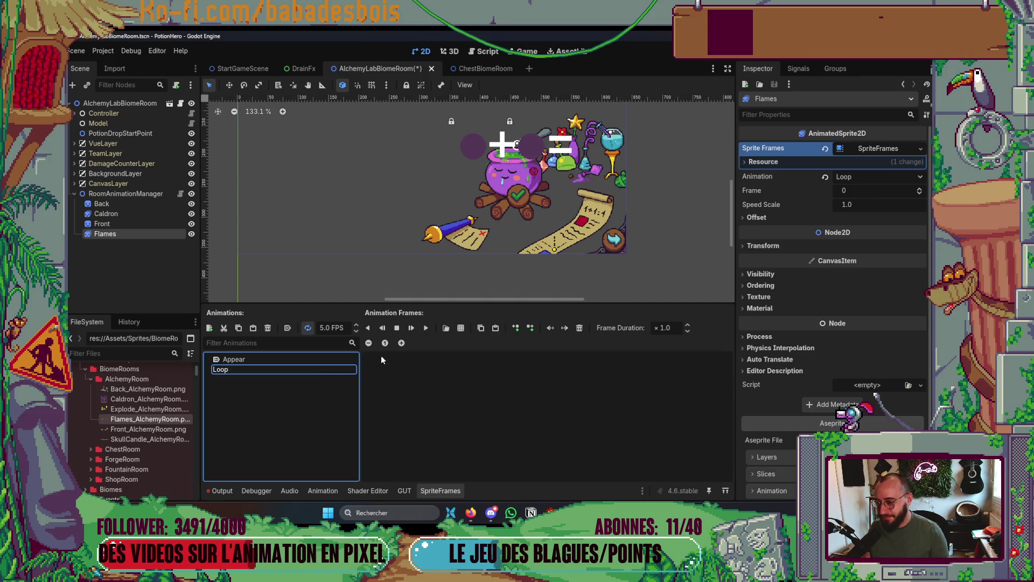
click(324, 328)
text(10)
key(Return)
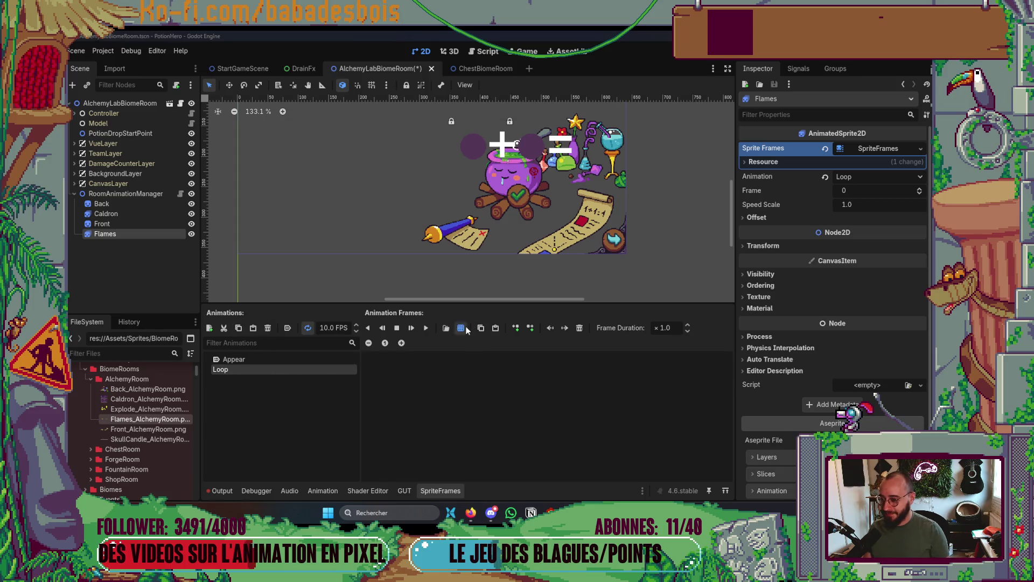
Add three frames from the flames sprite sheet to Loop.
click(462, 327)
double_click(502, 175)
drag(555, 276, 642, 270)
click(419, 425)
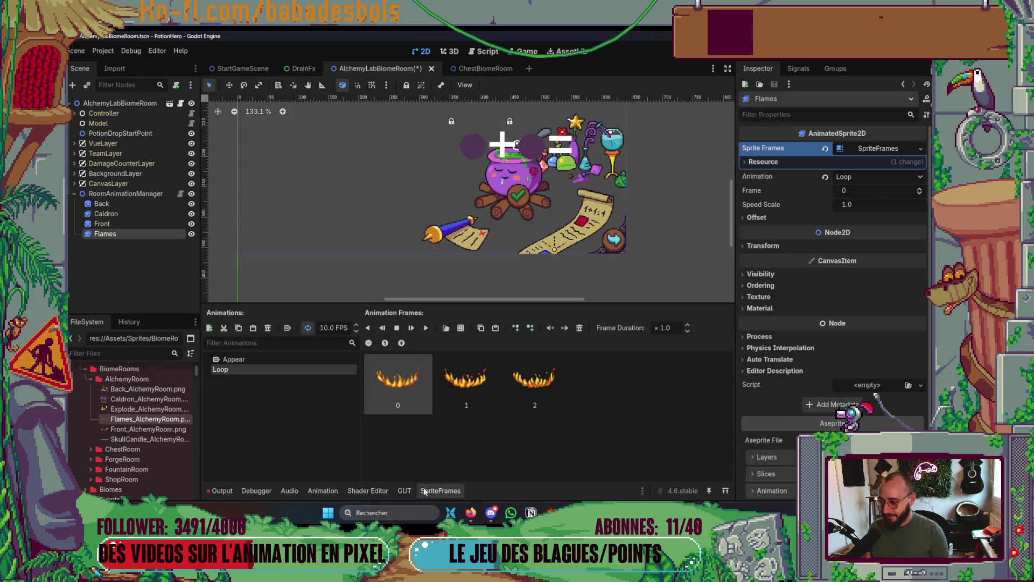
scroll(533, 237, right, 3)
scroll(428, 254, down, 6)
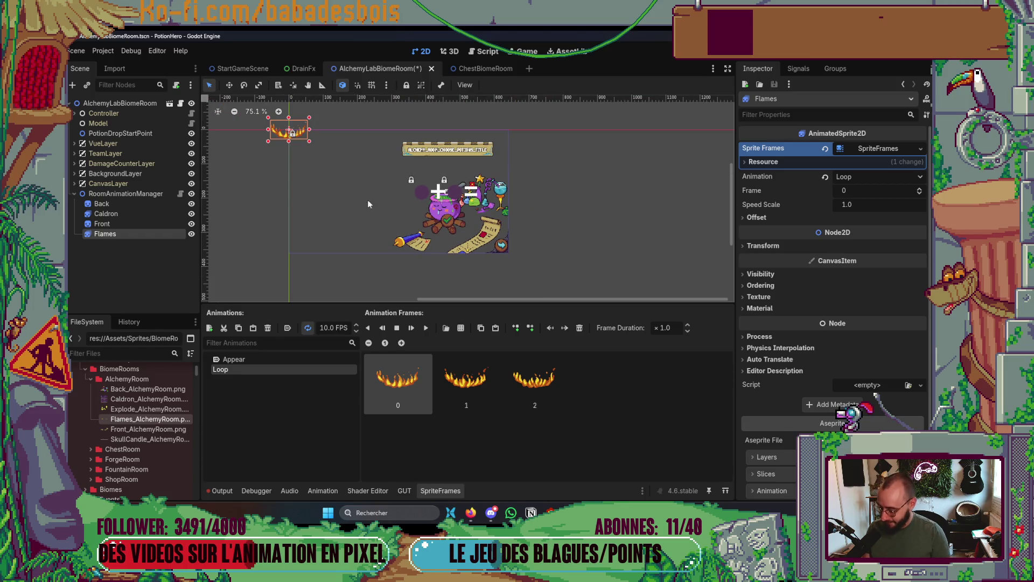
Move the Flames sprite down onto the cauldron and preview the Loop animation.
key(w)
mouse_move(303, 132)
mouse_down()
mouse_move(464, 228)
mouse_move(446, 213)
mouse_move(457, 203)
mouse_up()
scroll(462, 227, up, 6)
scroll(446, 213, up, 2)
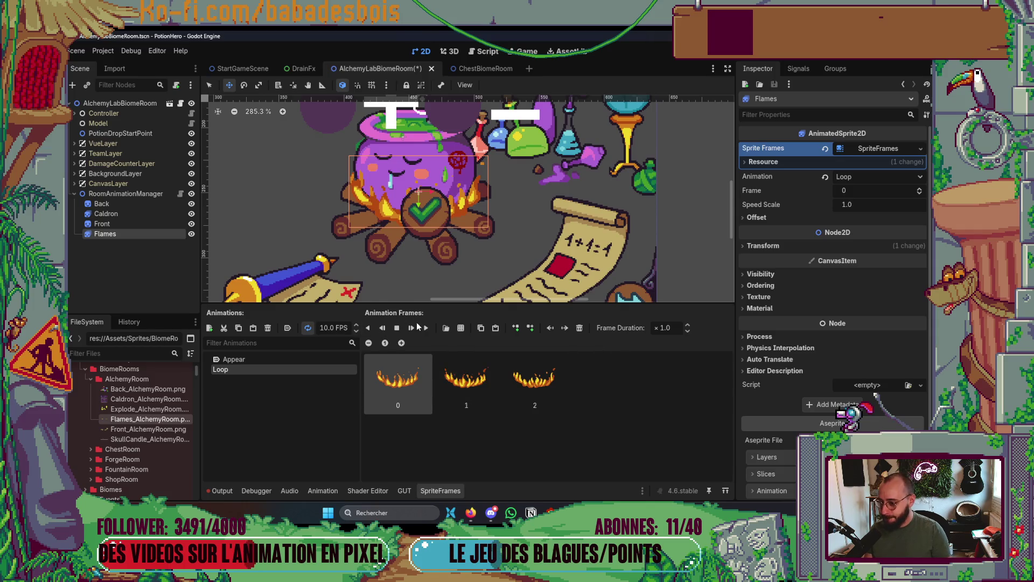
click(431, 329)
scroll(520, 240, down, 3)
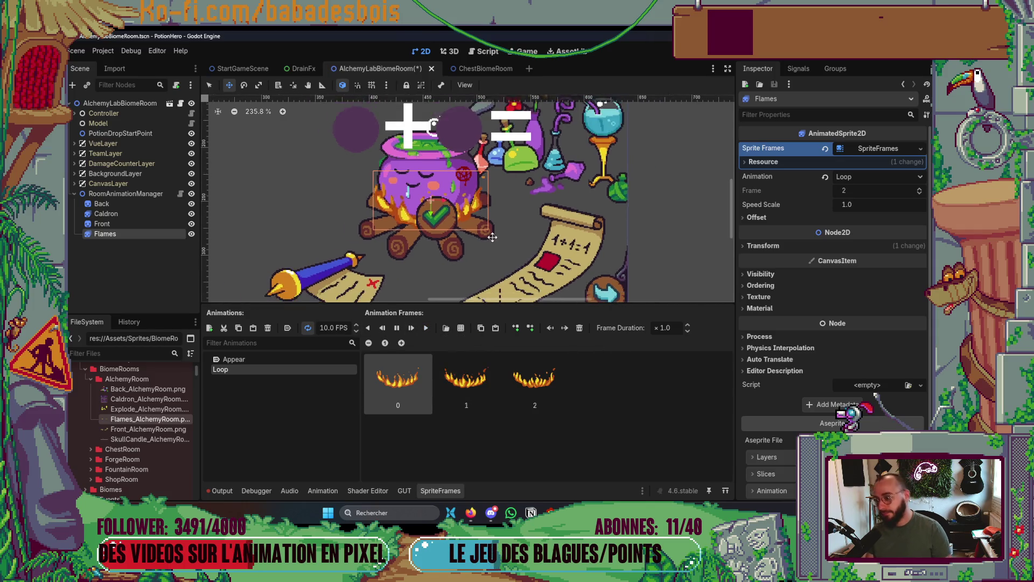
drag(520, 241, 571, 252)
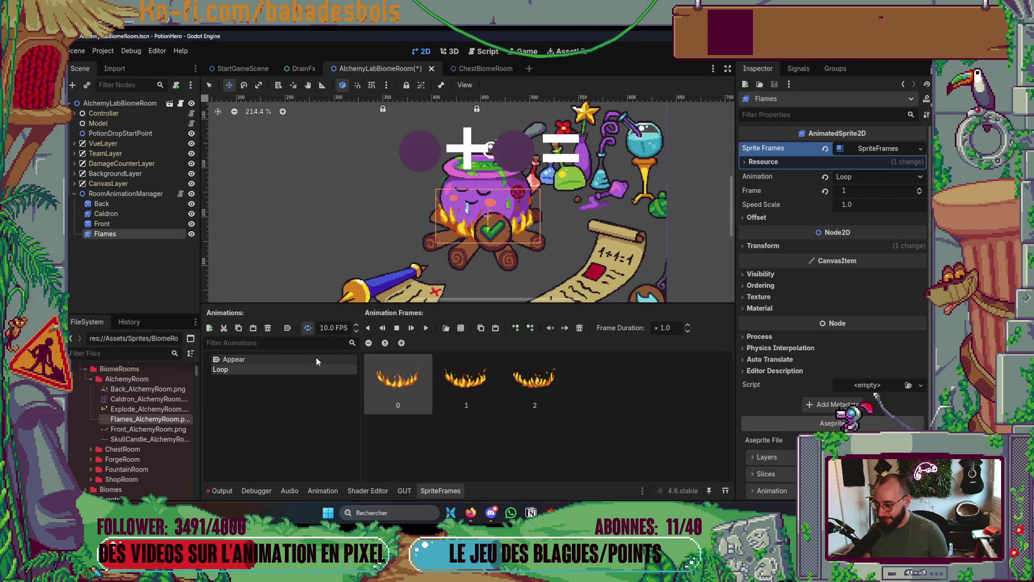
Reselect Appear, save the scene, and select Caldron to show its animations.
click(330, 359)
scroll(638, 232, down, 4)
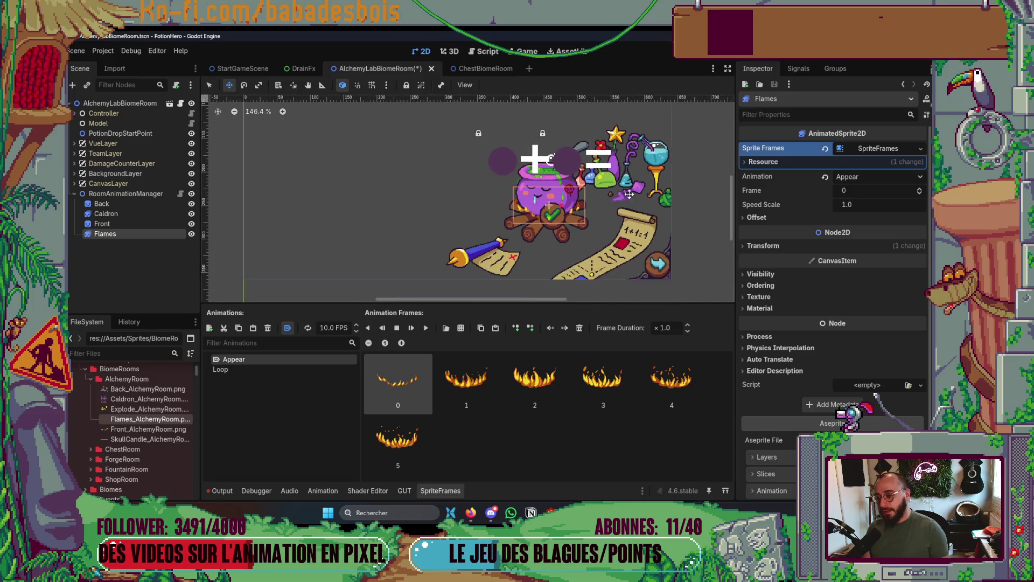
key(ctrl+s)
click(106, 213)
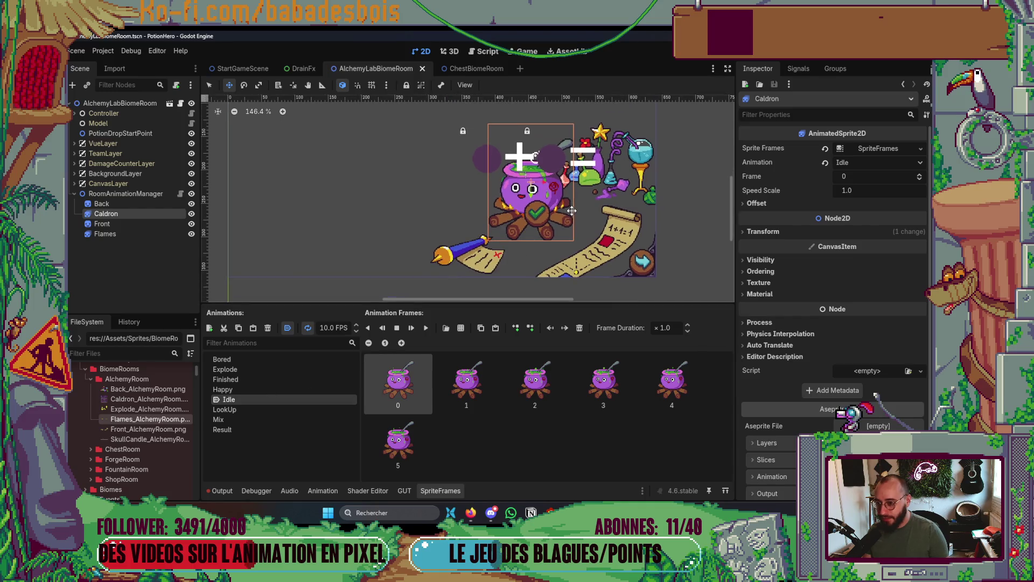
click(441, 490)
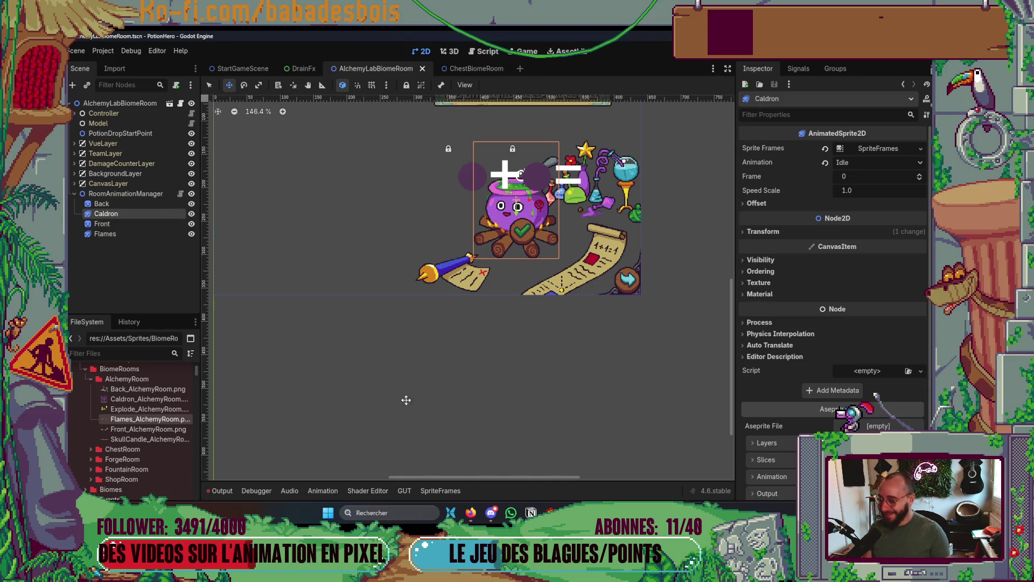
key(alt+Tab)
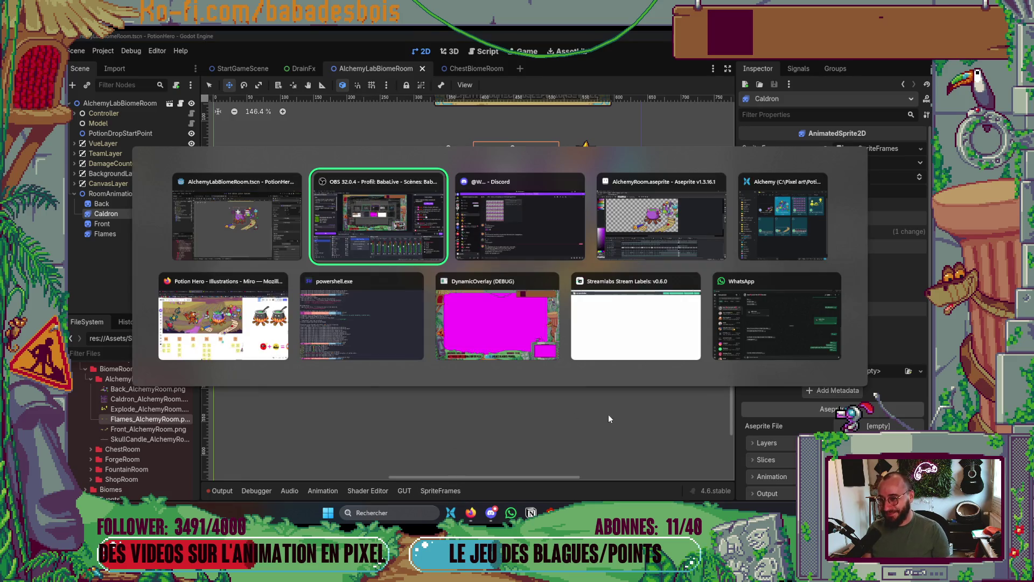
key(Tab)
key(Tab)
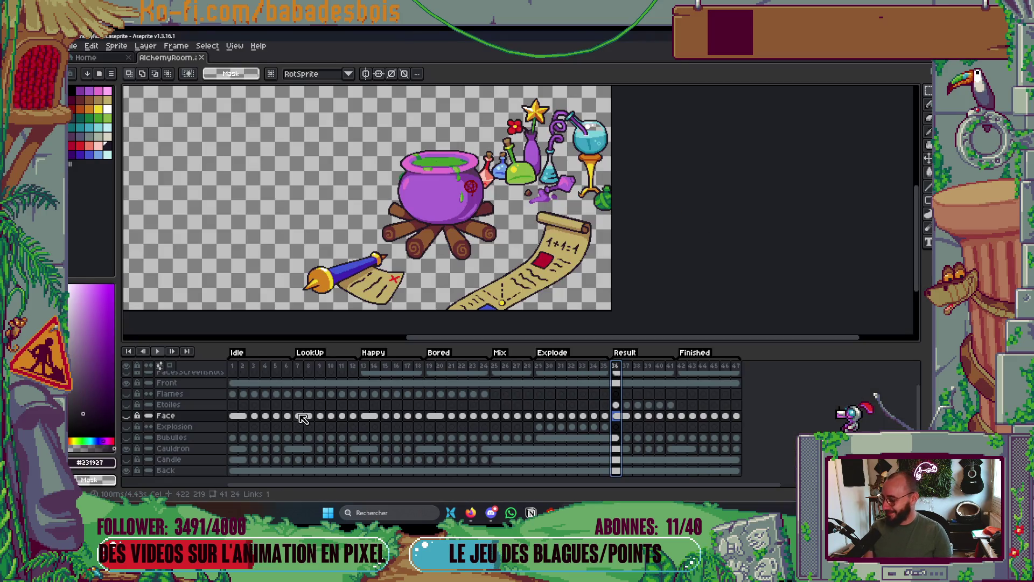
click(453, 509)
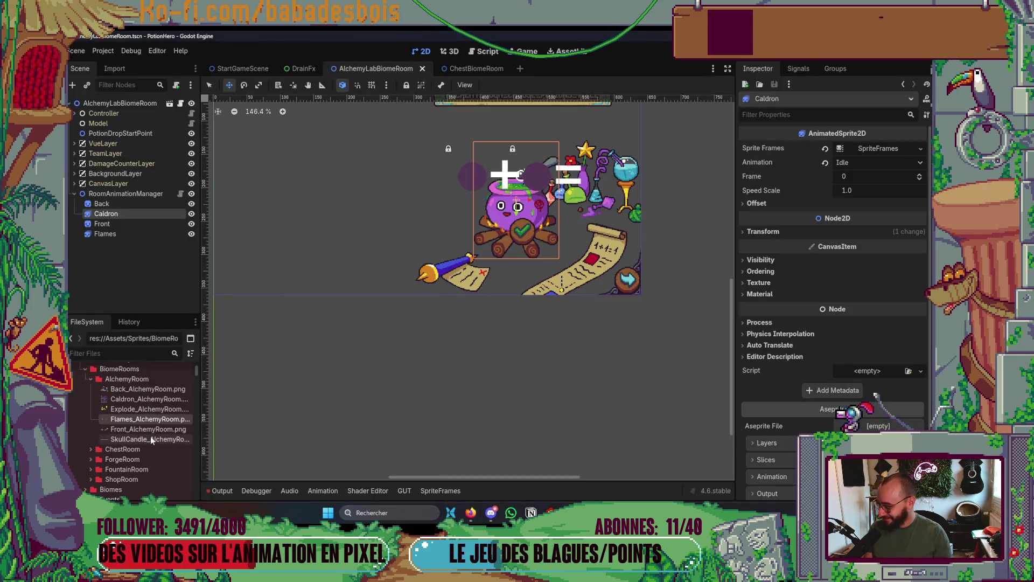
right_click(144, 193)
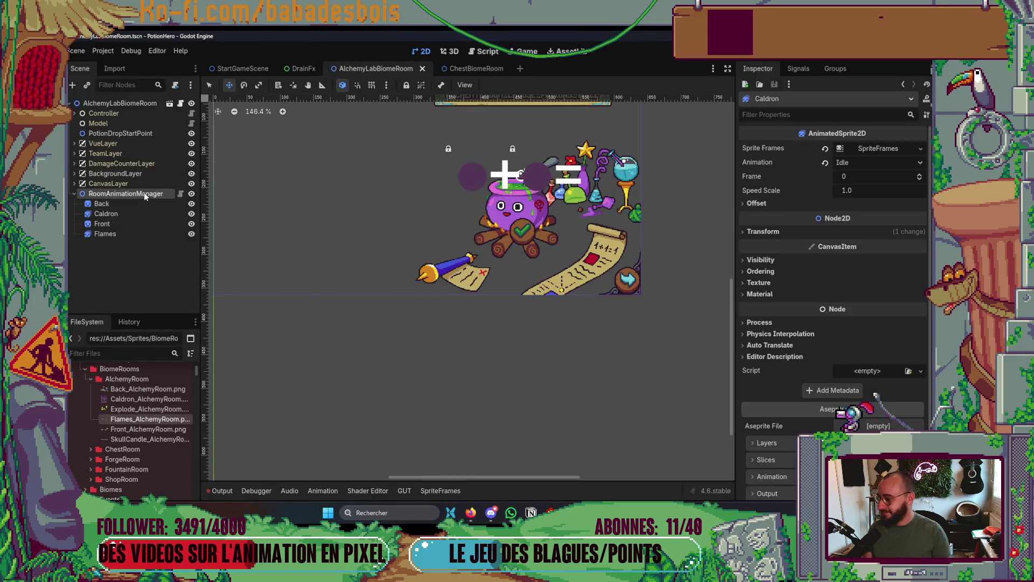
Add an AnimatedSprite2D child named SkullCandle under RoomAnimationManager.
click(175, 216)
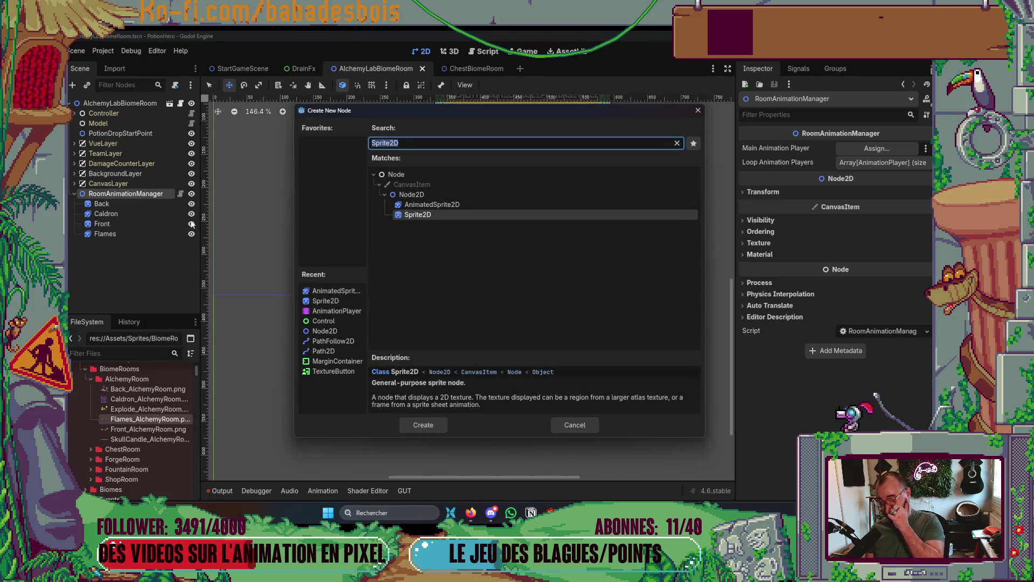
click(413, 207)
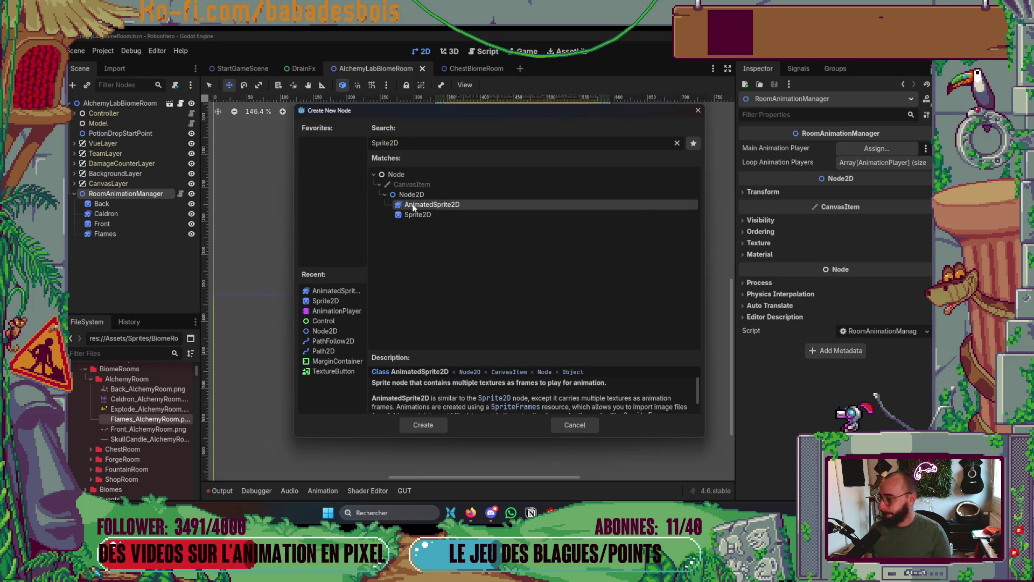
click(423, 424)
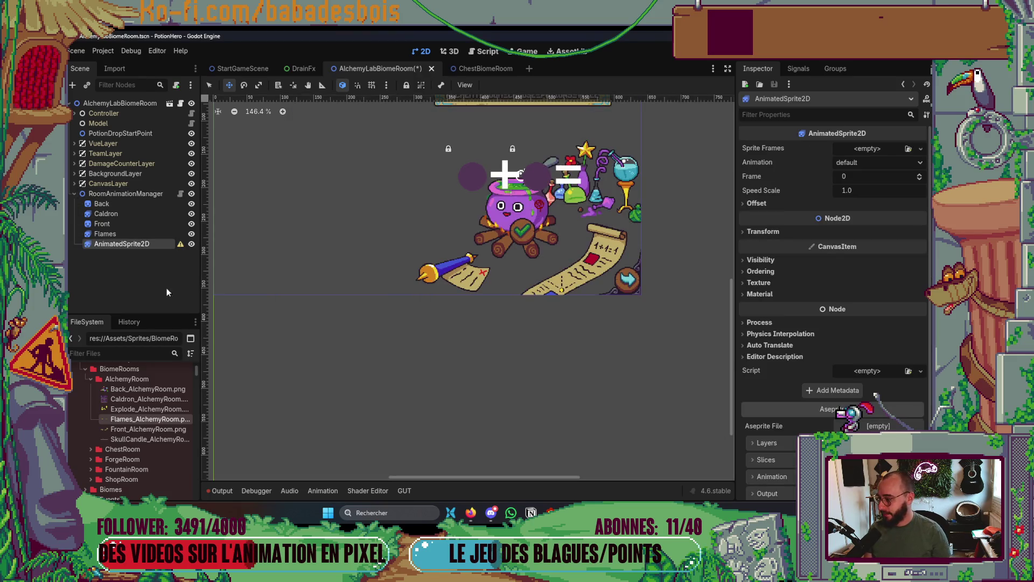
double_click(149, 245)
text(SkullCand)
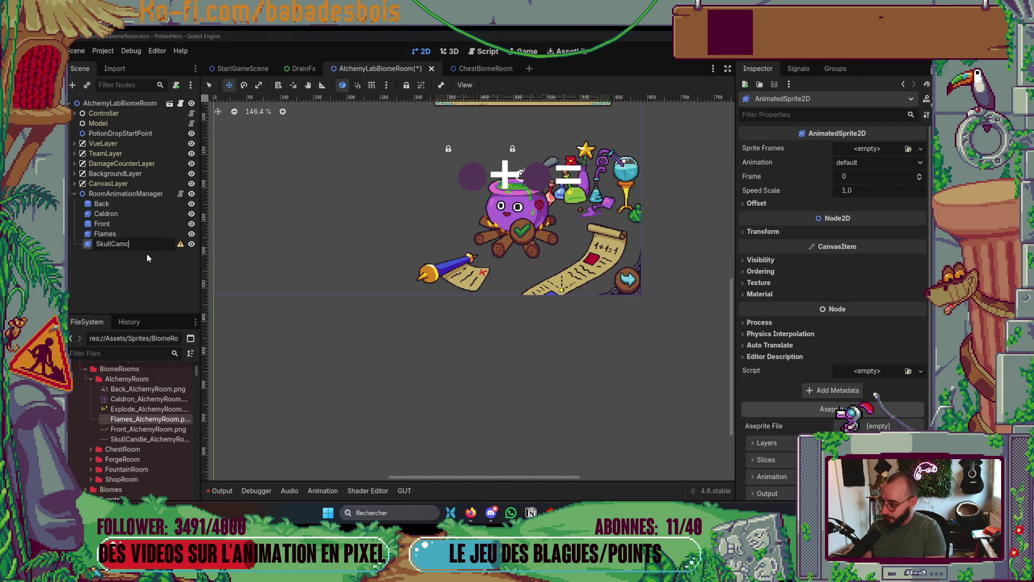
text(le)
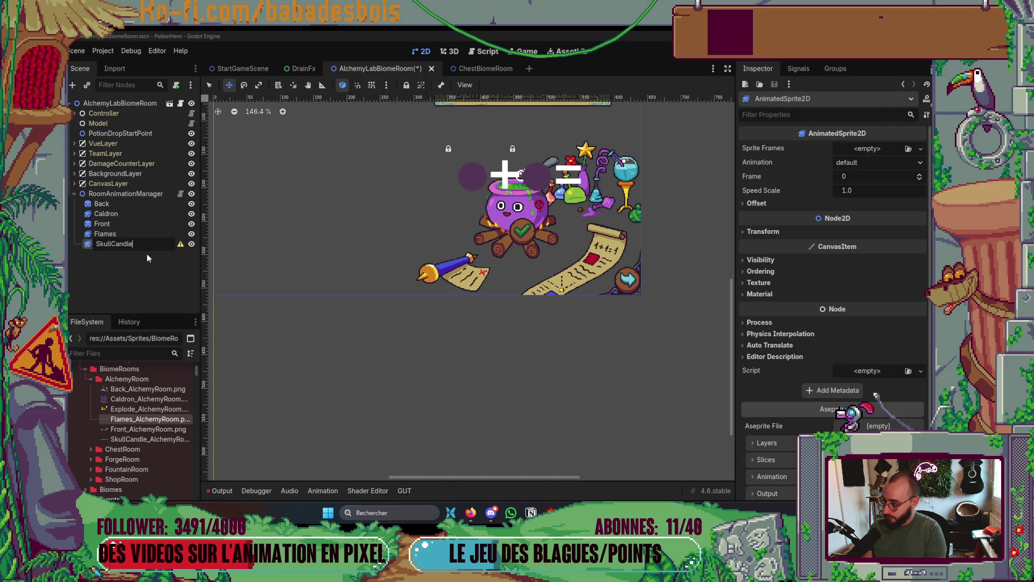
key(Return)
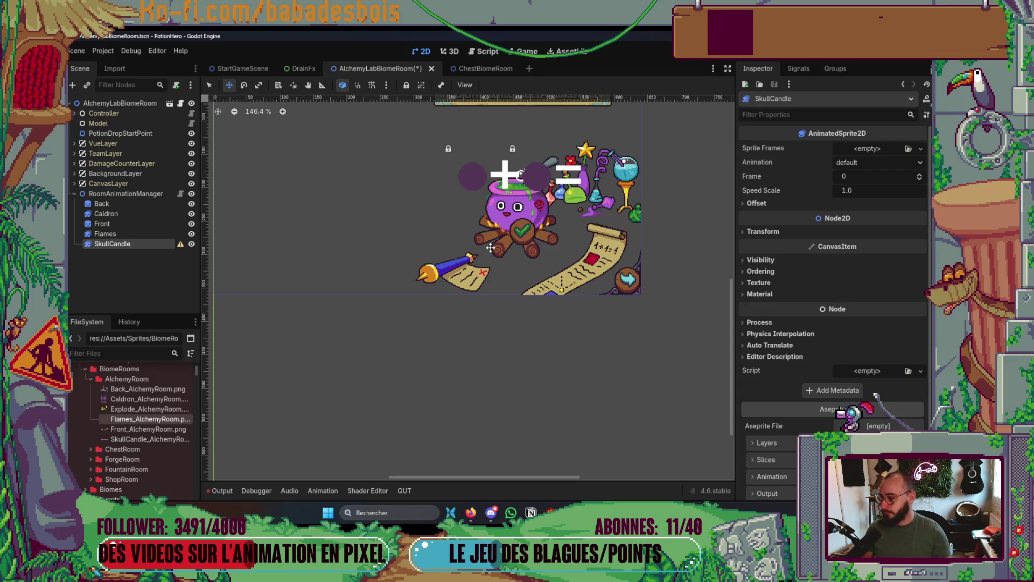
Give SkullCandle a new SpriteFrames resource and open the sprite-sheet frame picker.
click(875, 149)
click(881, 168)
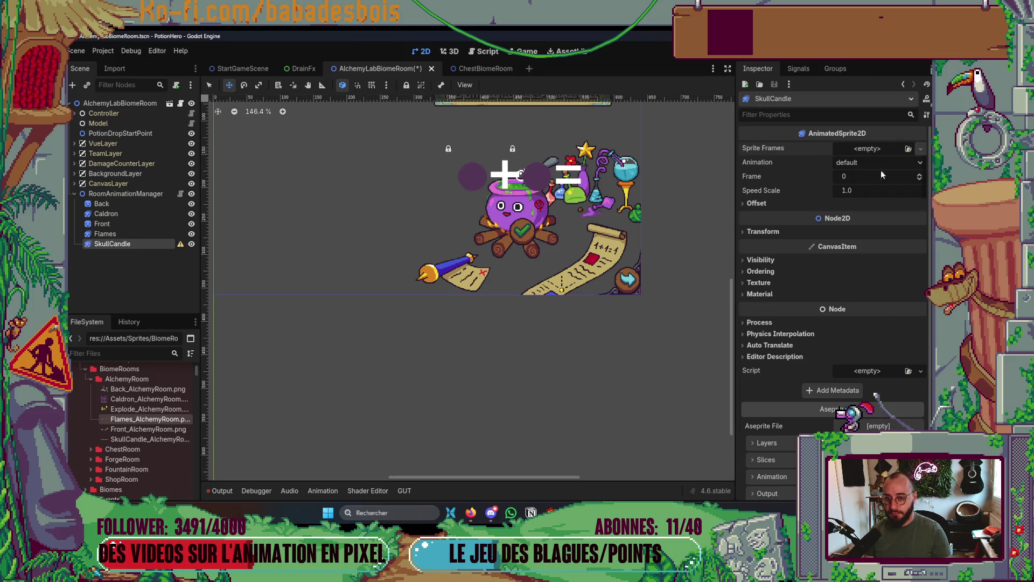
click(876, 149)
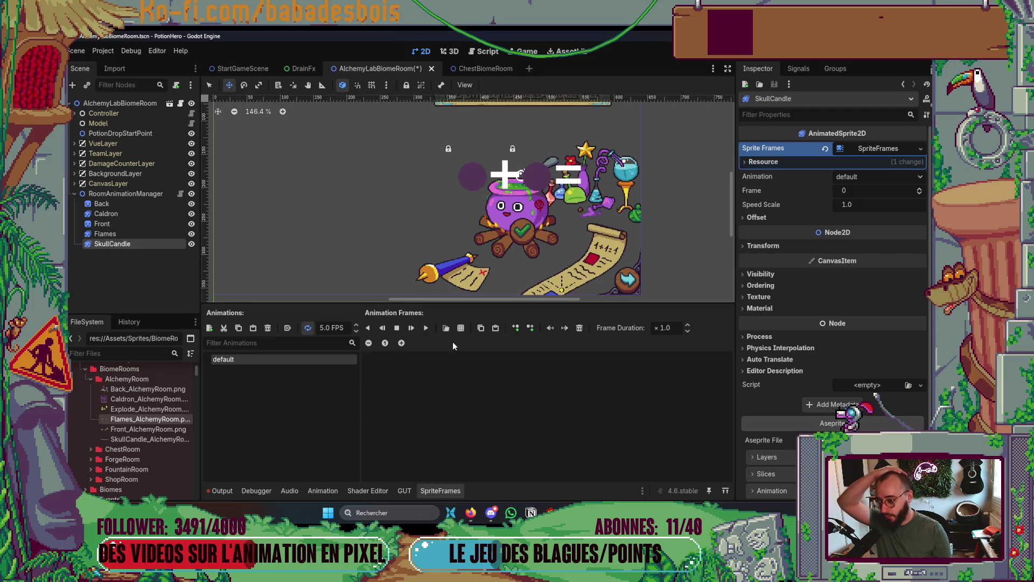
click(460, 329)
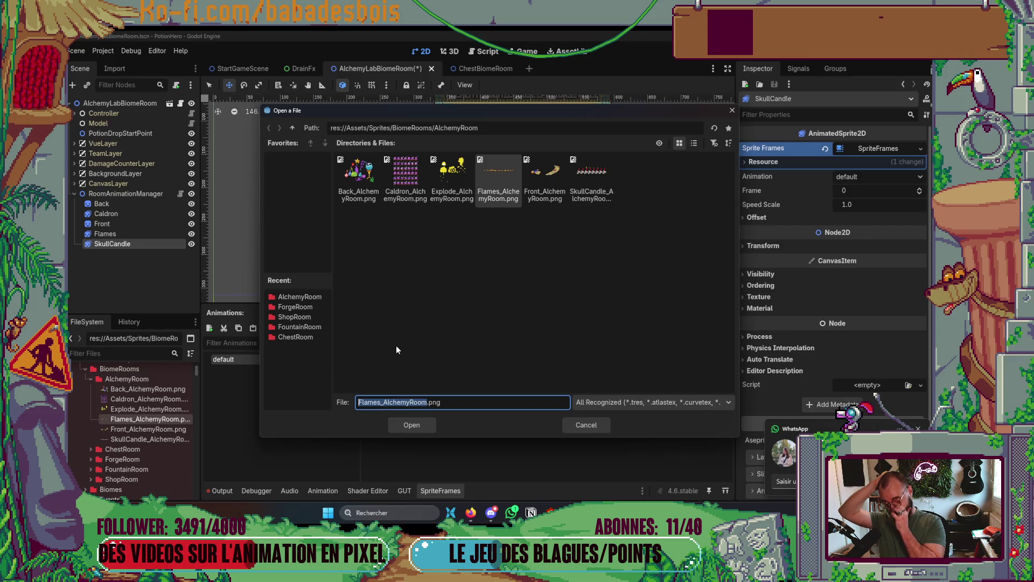
Slice SkullCandle_AlchemyRoom.png into an 8×1 grid and add frames 0–4 to the animation.
double_click(588, 186)
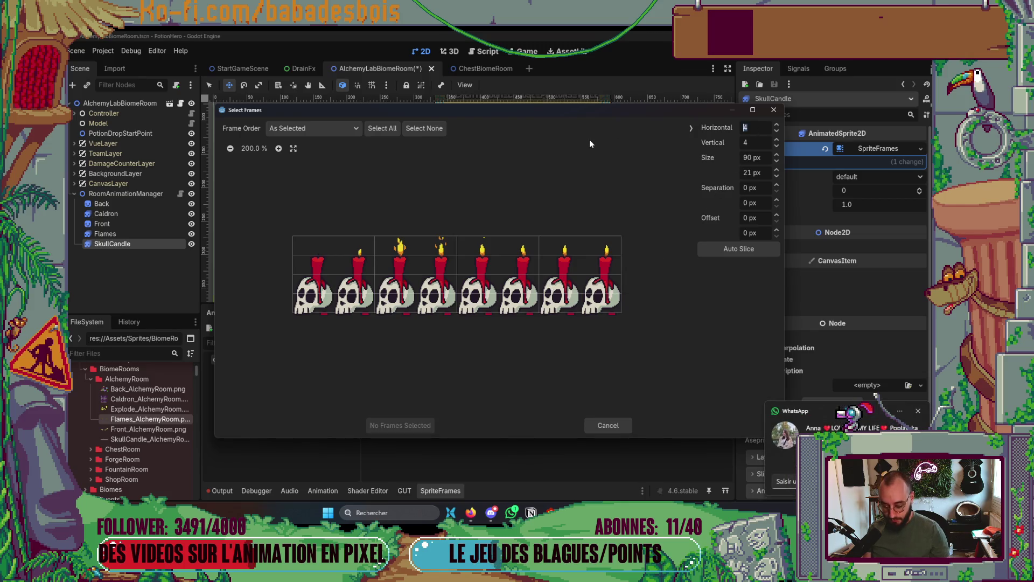
key(BackSpace)
text(8)
key(Tab)
text(1)
key(Return)
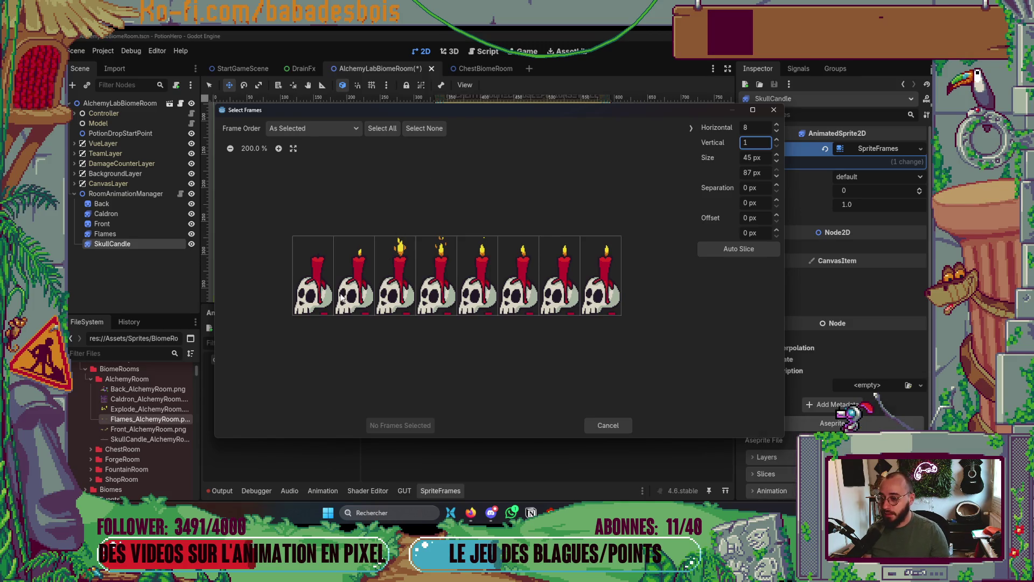
drag(323, 286, 485, 283)
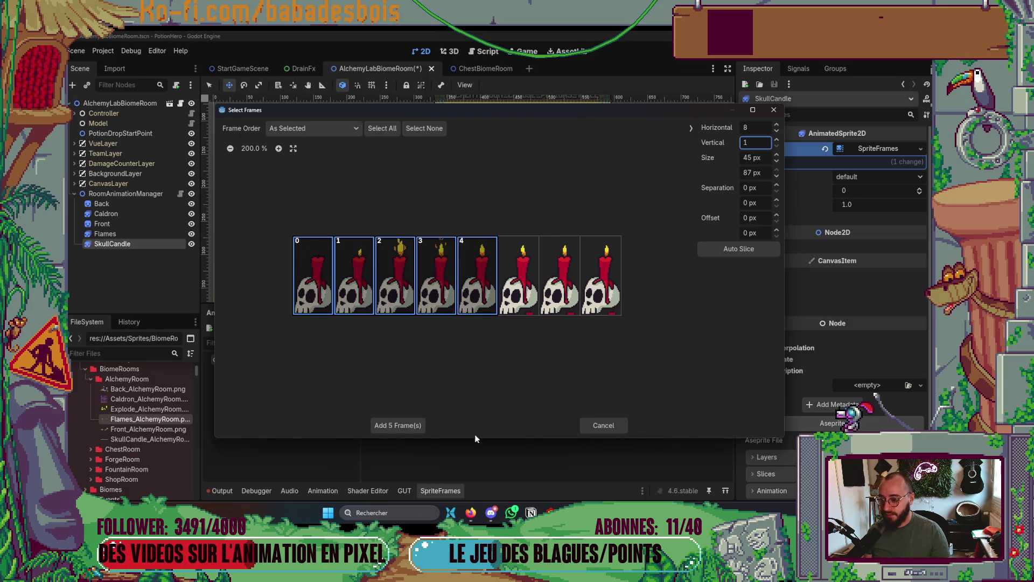
click(394, 425)
double_click(226, 360)
text(App)
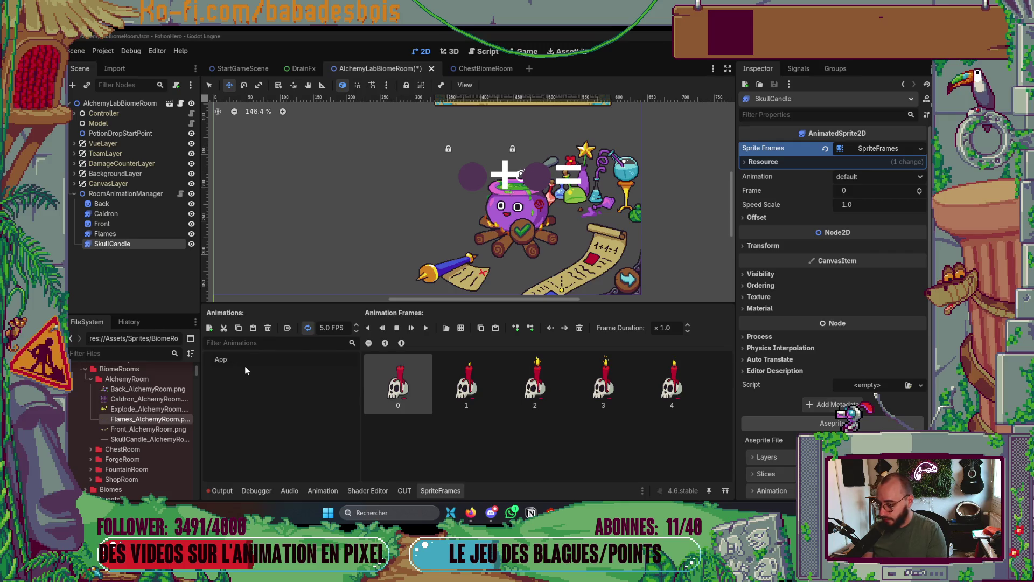
Name SkullCandle's animation Appear, autoplay it on load at 10 FPS, and add another animation.
text(ear)
click(288, 328)
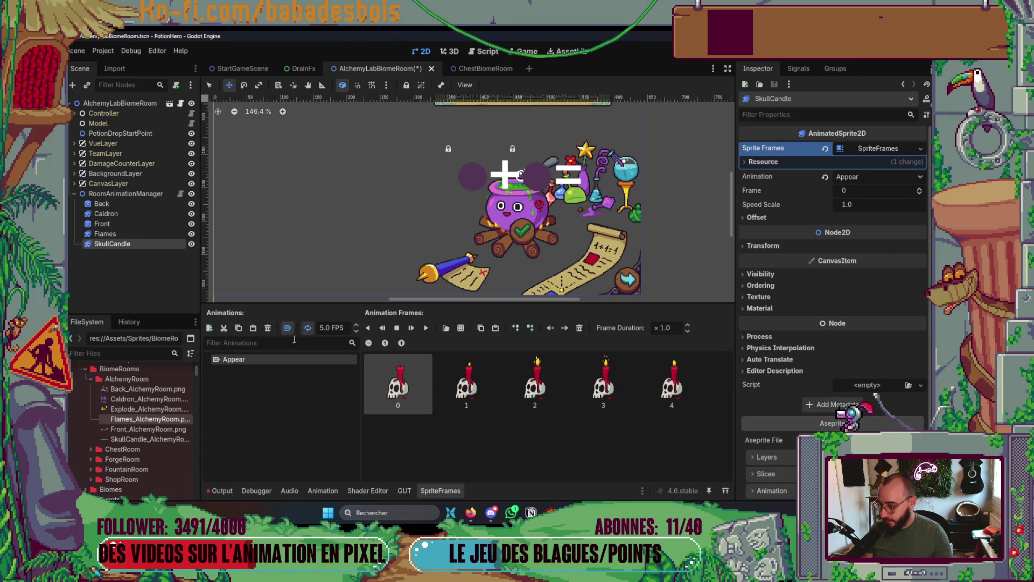
click(326, 327)
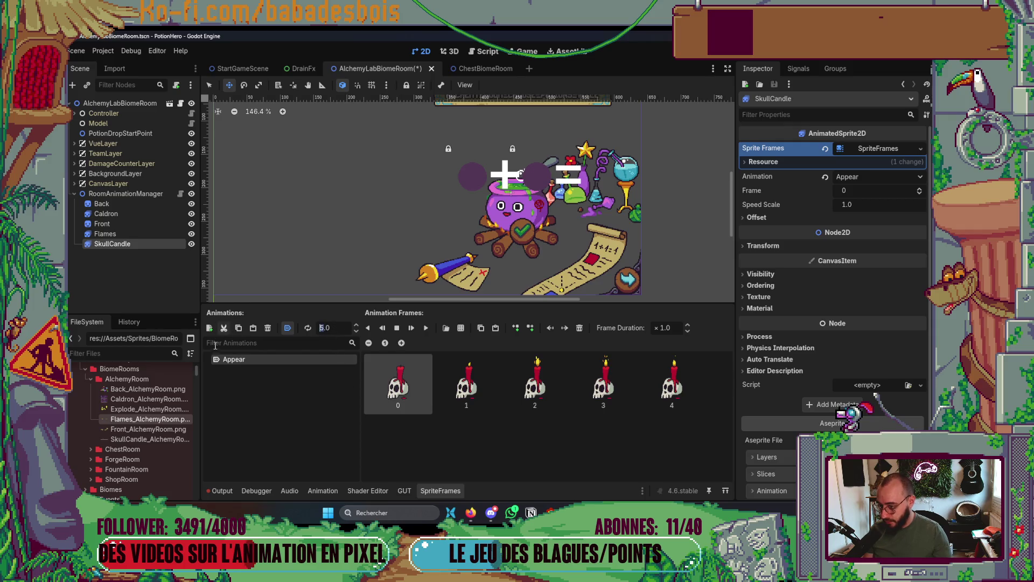
text(10)
key(Return)
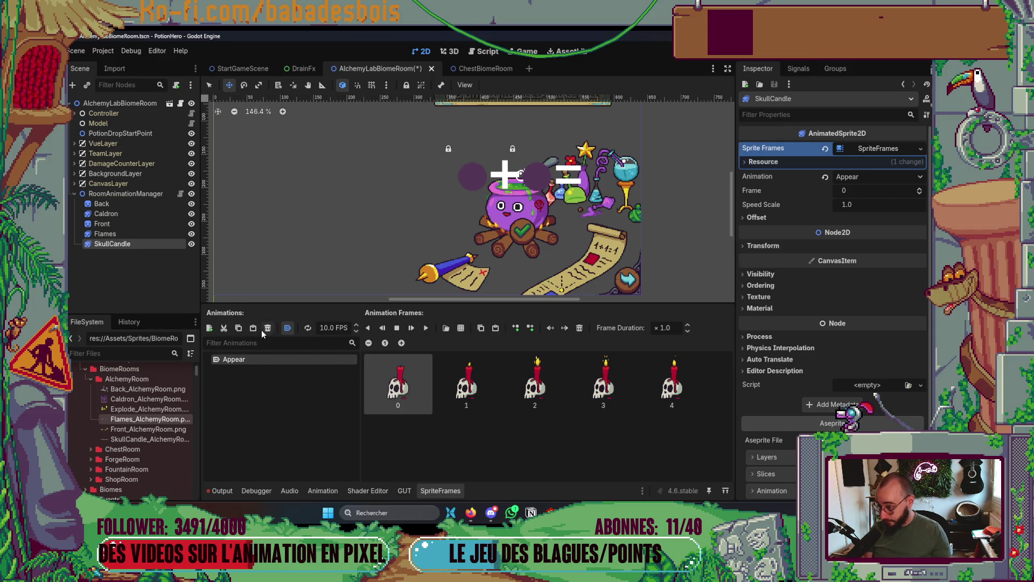
click(210, 328)
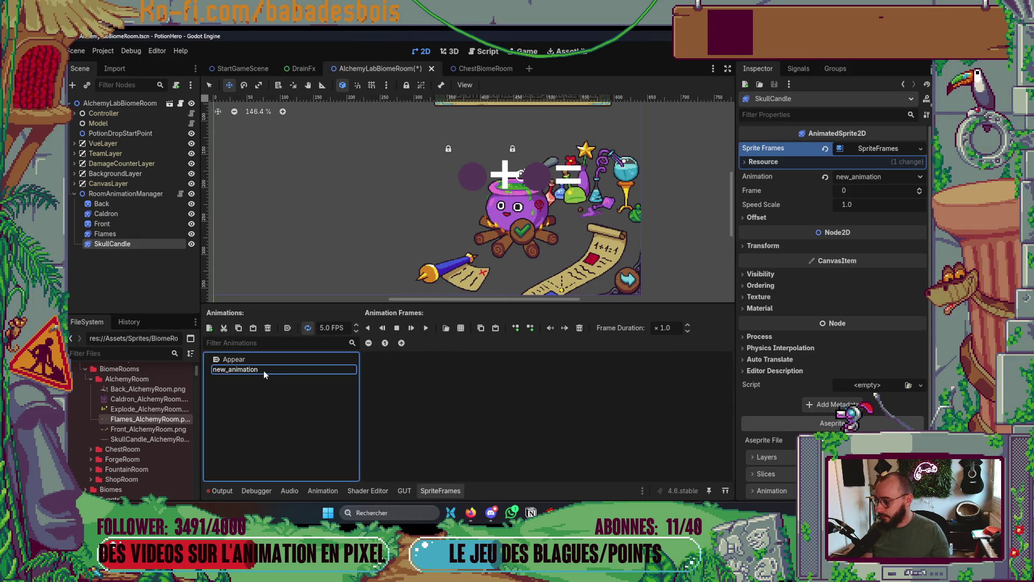
key(ctrl+z)
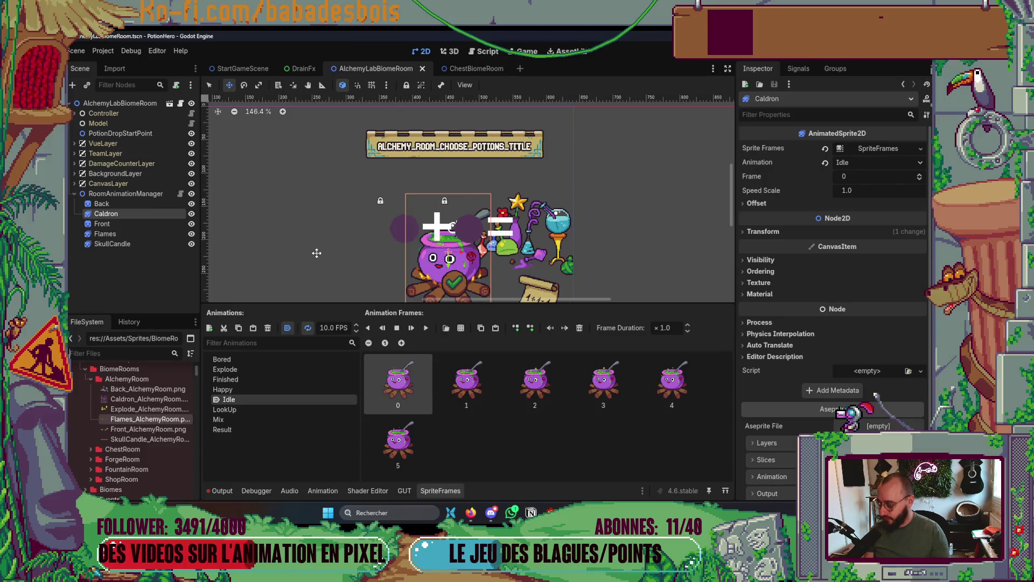
Locate the EnterRoomButton scripts folder that holds RoomTriggerButton.gd in the FileSystem dock.
text(Enter)
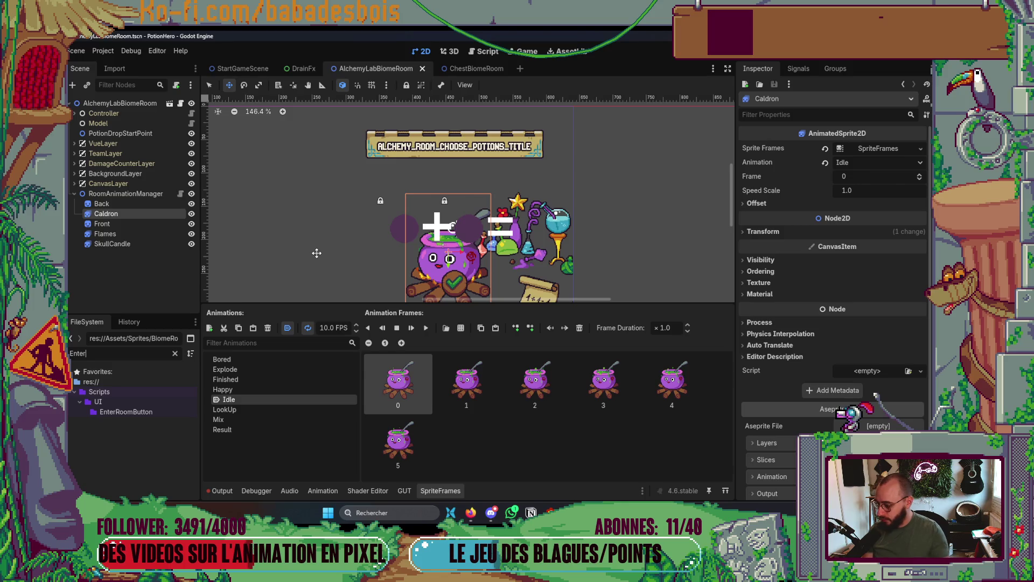
click(129, 412)
click(175, 353)
scroll(157, 412, down, 3)
drag(139, 445, 145, 216)
click(140, 435)
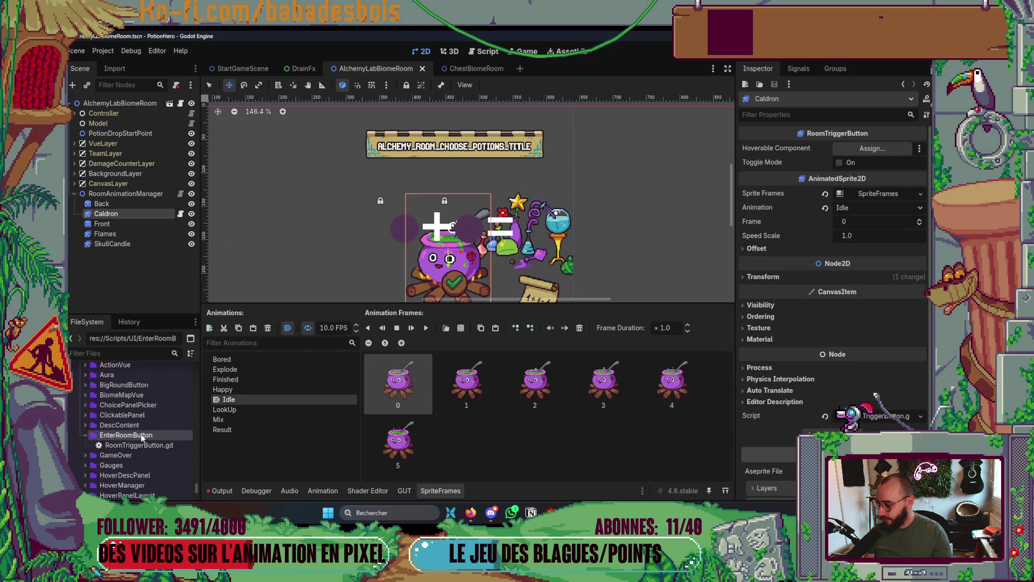
Rename the EnterRoomButton folder to RoomTriggerButton and hide the SpriteFrames panel.
right_click(141, 434)
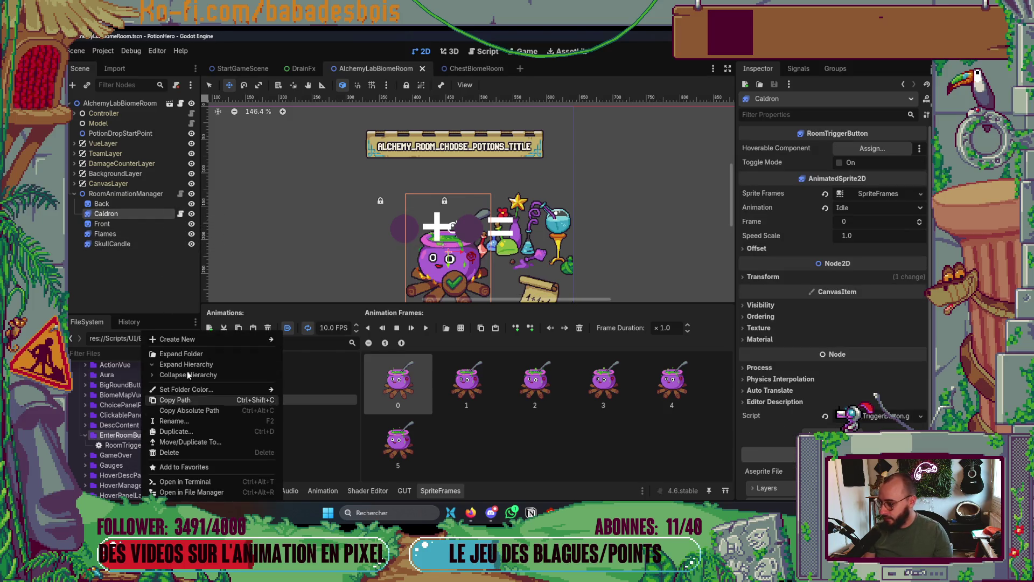
click(173, 421)
click(187, 430)
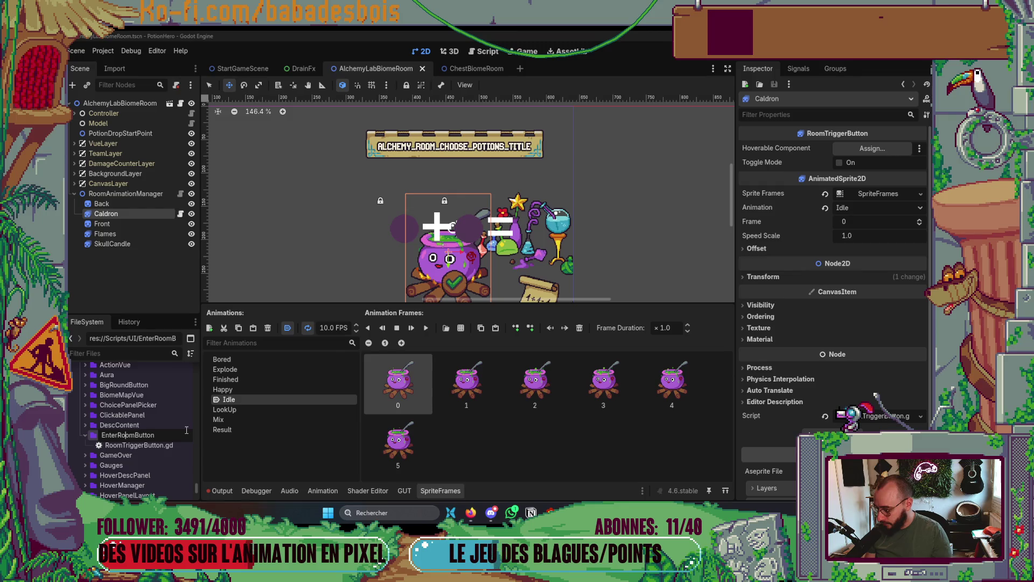
key(shift+Home)
key(Escape)
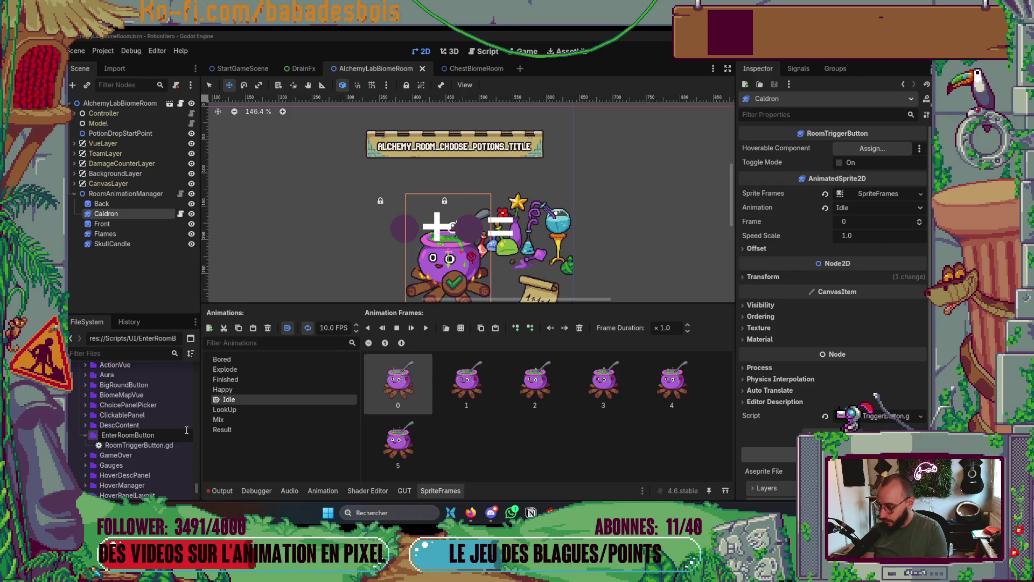
key(F2)
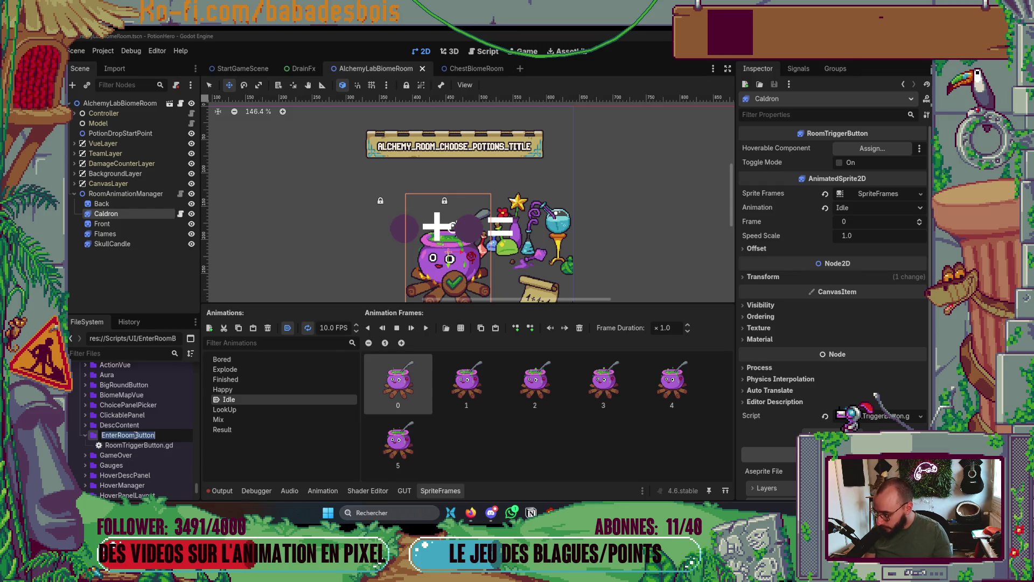
key(Escape)
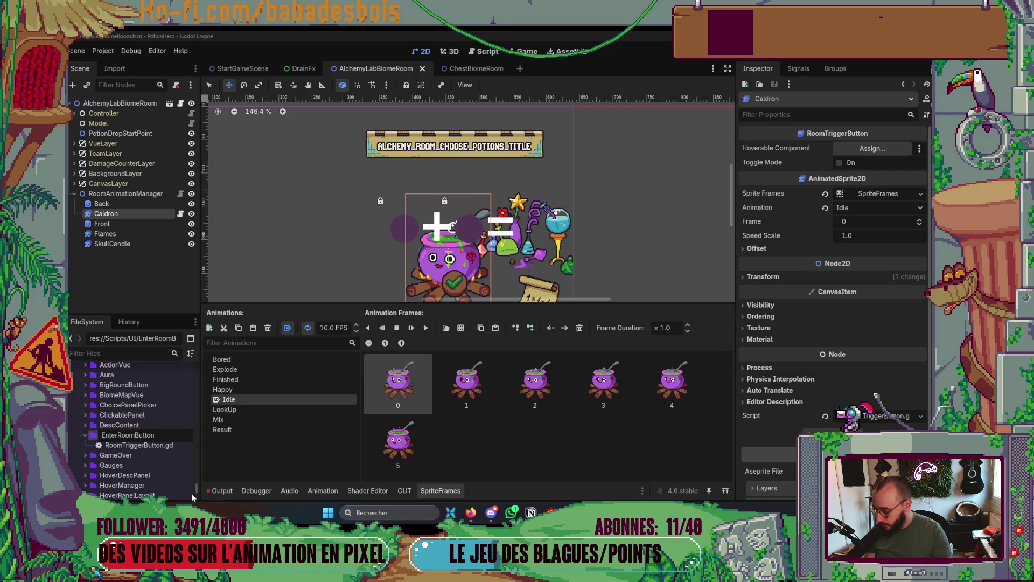
key(shift+Home)
text(Room)
text(Tirgger)
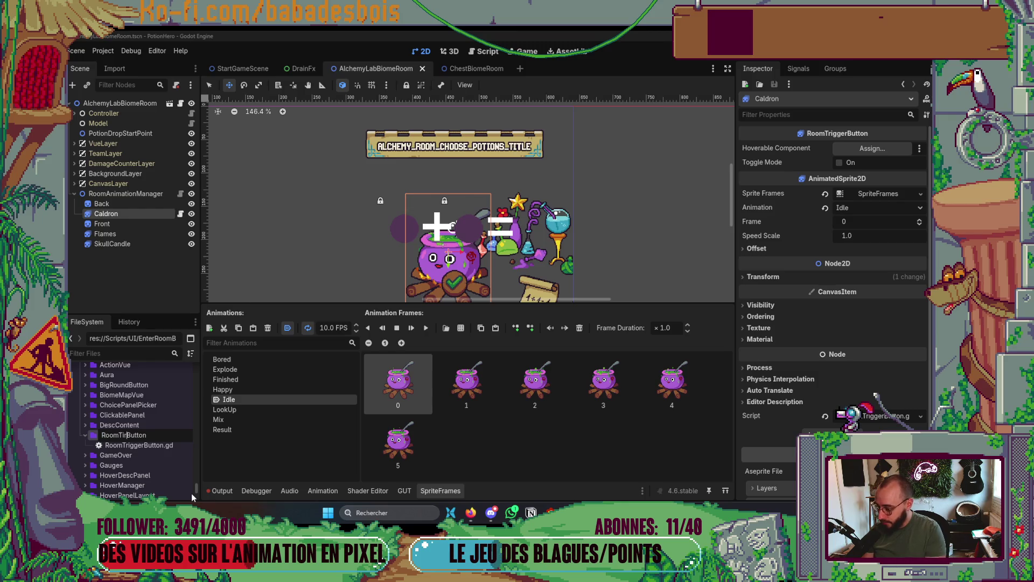
key(BackSpace)
key(BackSpace)
key(BackSpace)
text(rigg)
text(er)
key(Return)
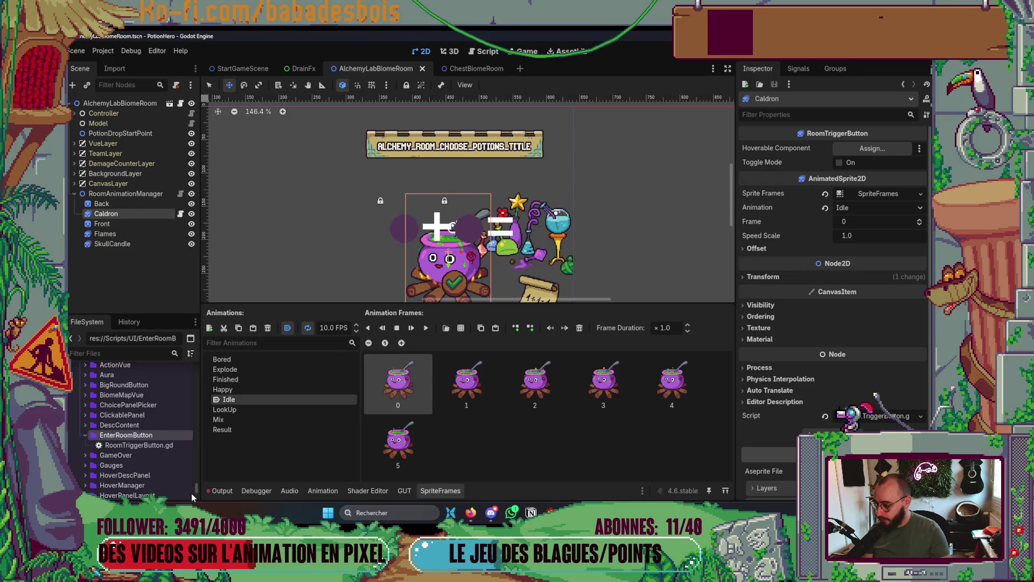
click(451, 495)
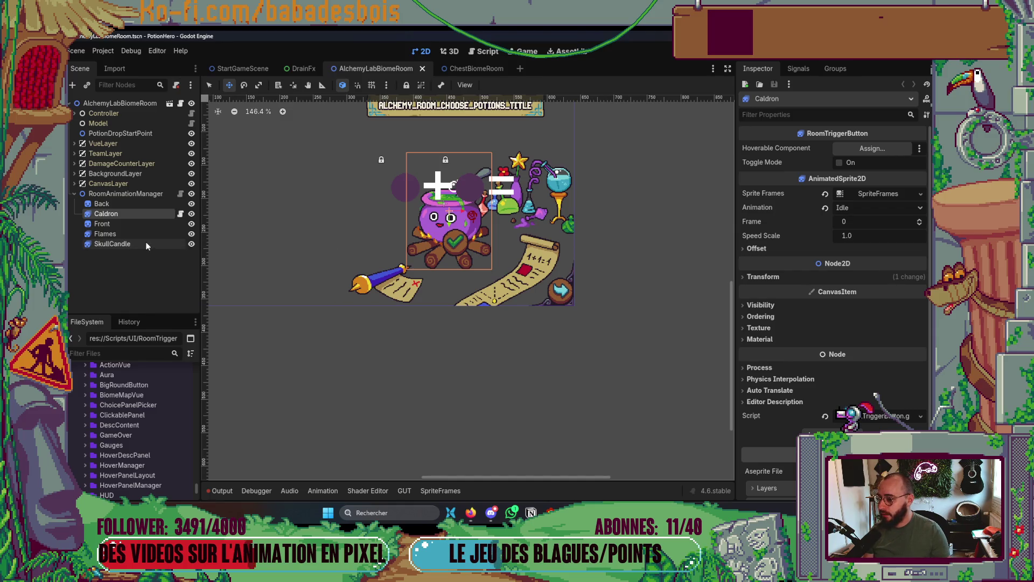
Reparent Flames under Caldron and add a HoverableComponent child node to Caldron.
drag(137, 235, 136, 213)
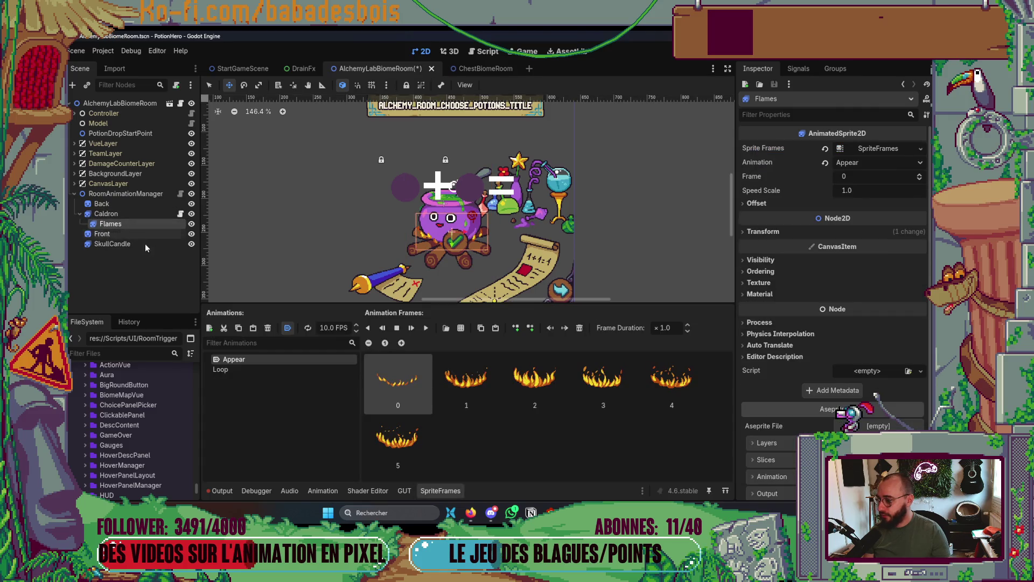
drag(534, 264, 577, 242)
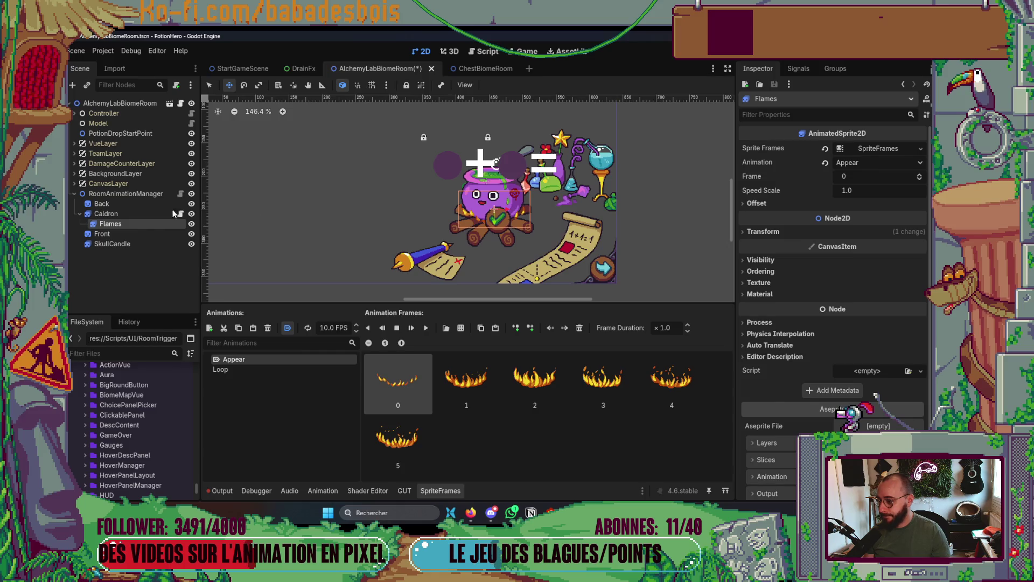
right_click(106, 214)
click(140, 237)
text(Hover)
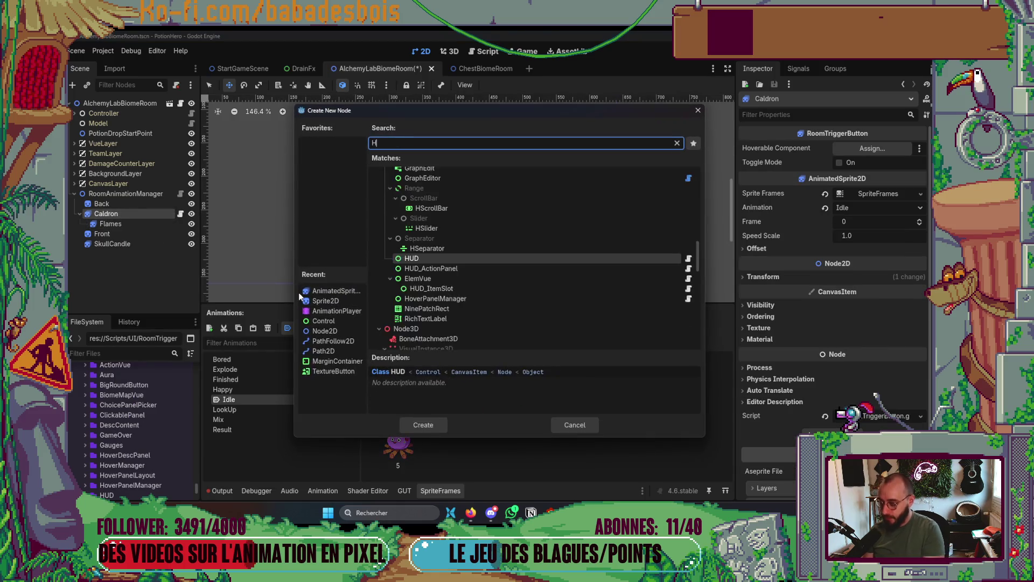
key(Down)
key(Down)
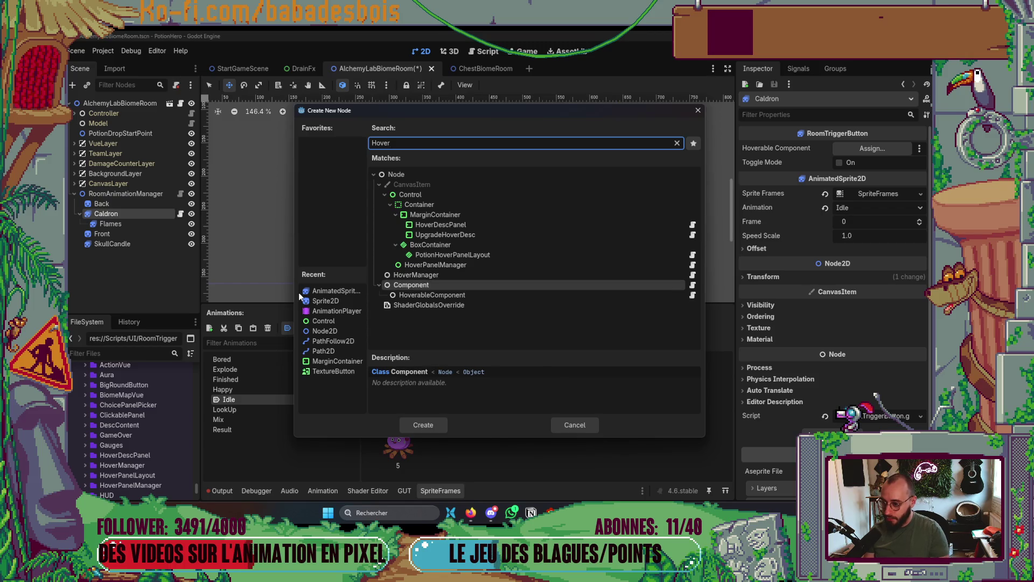
key(Return)
Assign the new HoverableComponent to Caldron's Hoverable Component field.
click(106, 214)
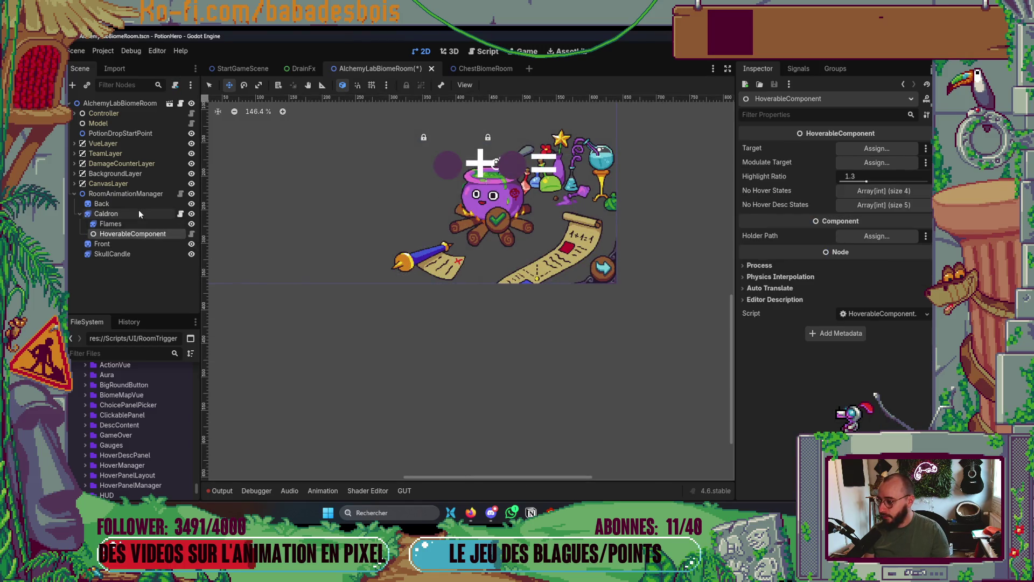
click(891, 150)
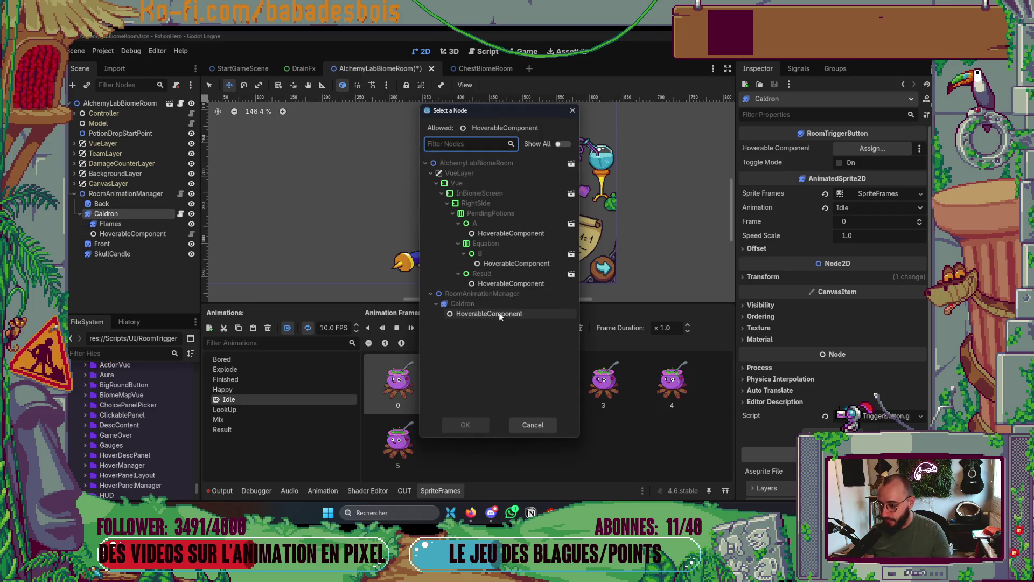
double_click(489, 313)
click(136, 105)
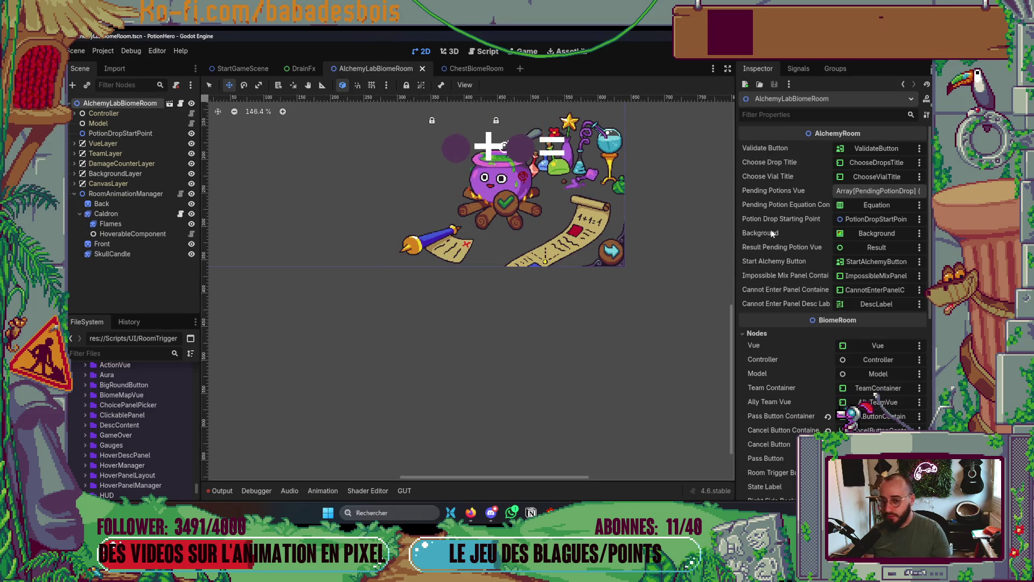
Assign a node as the room root's Right Side Background and save the scene.
scroll(873, 377, down, 5)
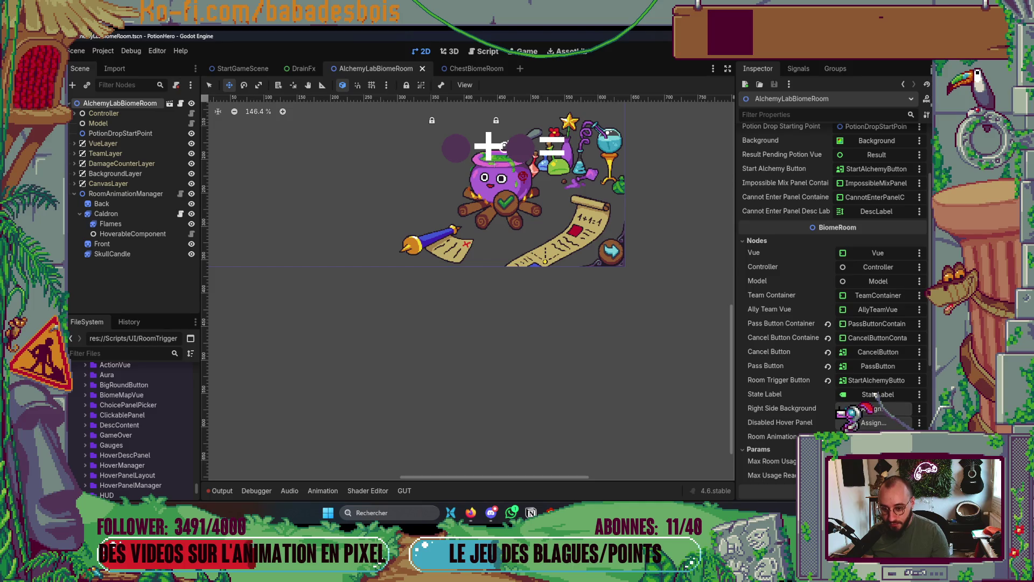
click(877, 413)
double_click(474, 194)
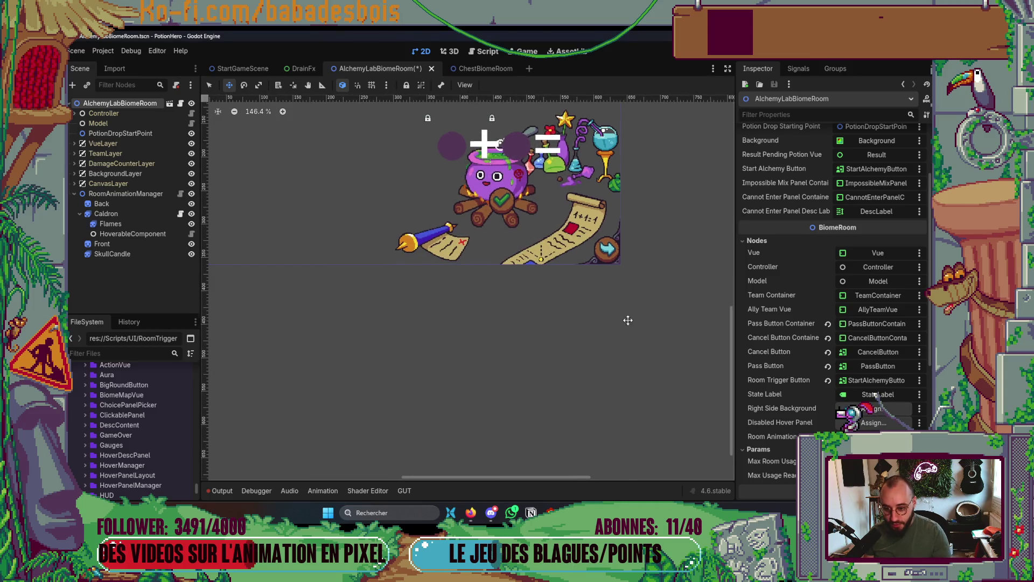
key(ctrl+s)
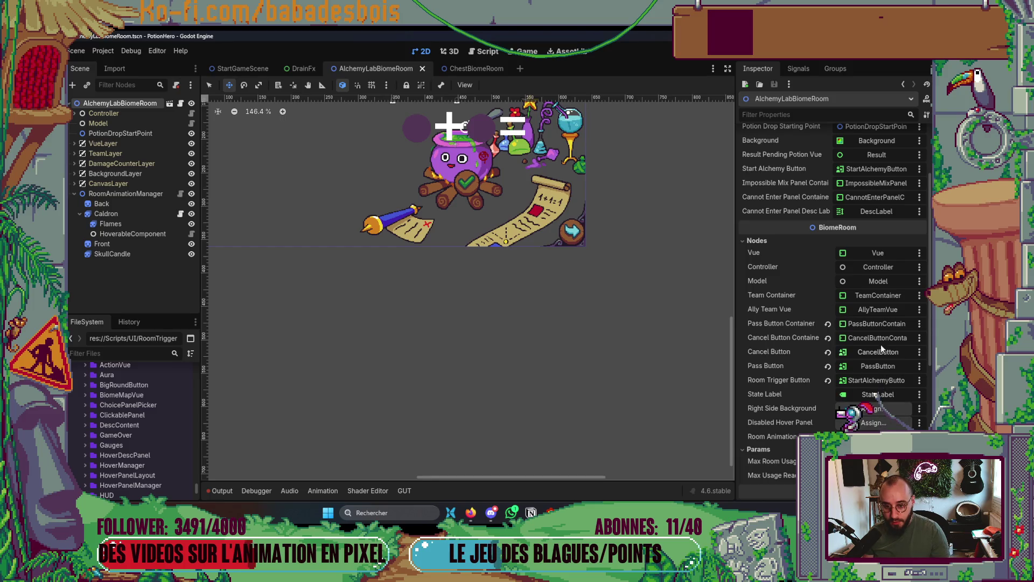
Set the root's Room Trigger Button to Caldron and save the scene.
click(879, 381)
double_click(477, 184)
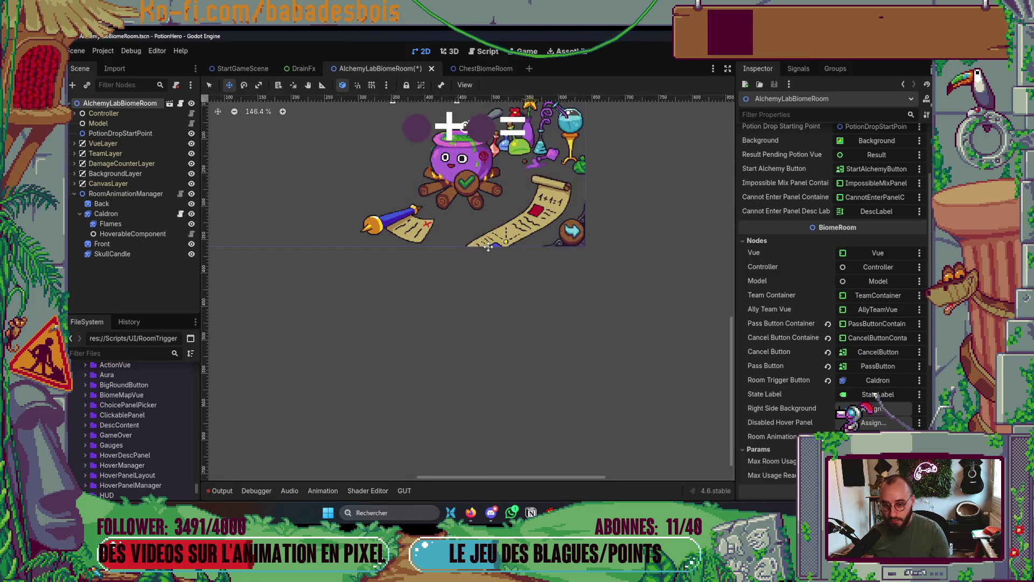
key(ctrl+s)
drag(485, 311, 493, 402)
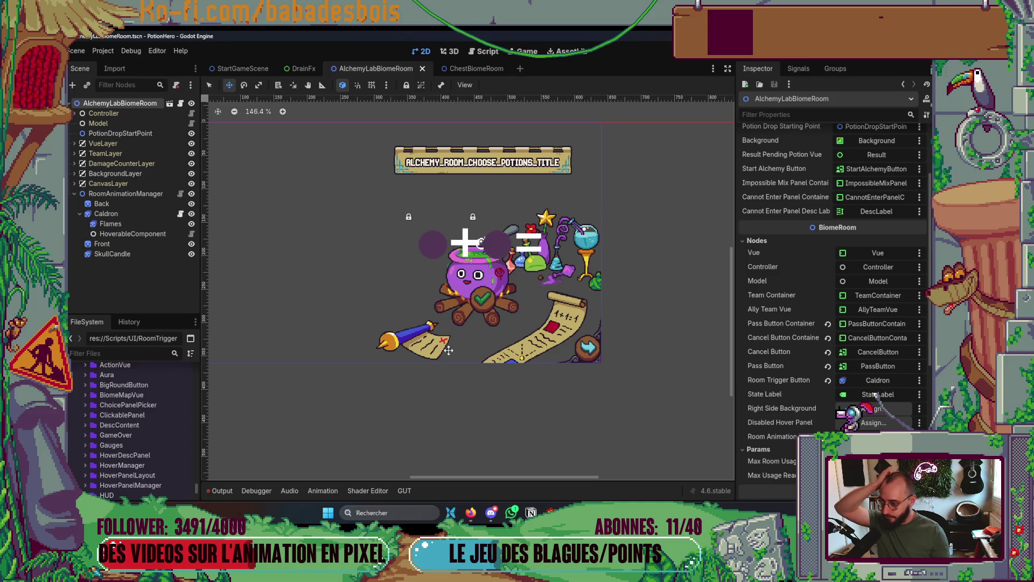
Drag the SkullCandle beside the cauldron and switch its animation to Appear.
drag(364, 324, 502, 341)
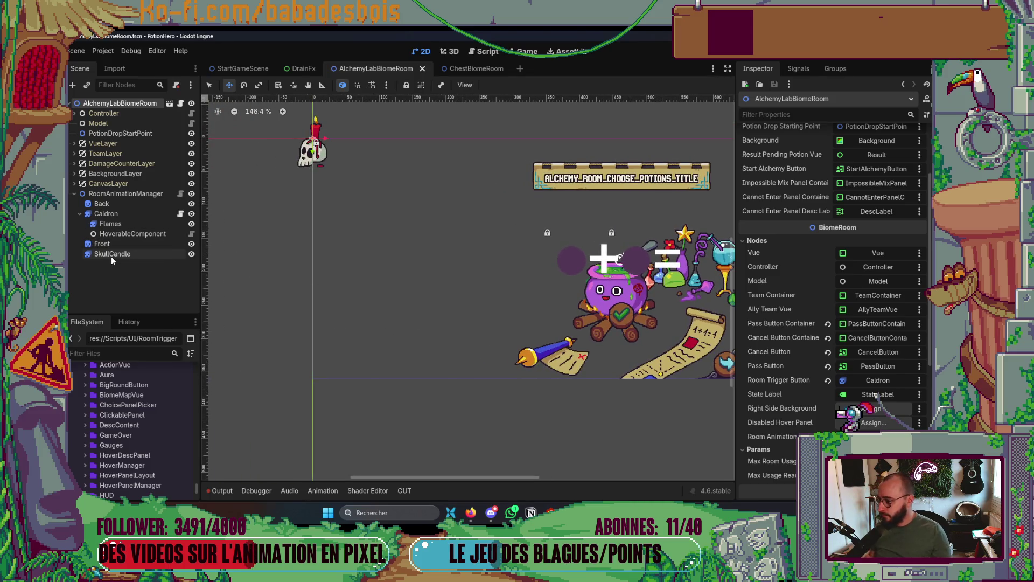
click(111, 257)
scroll(345, 164, down, 3)
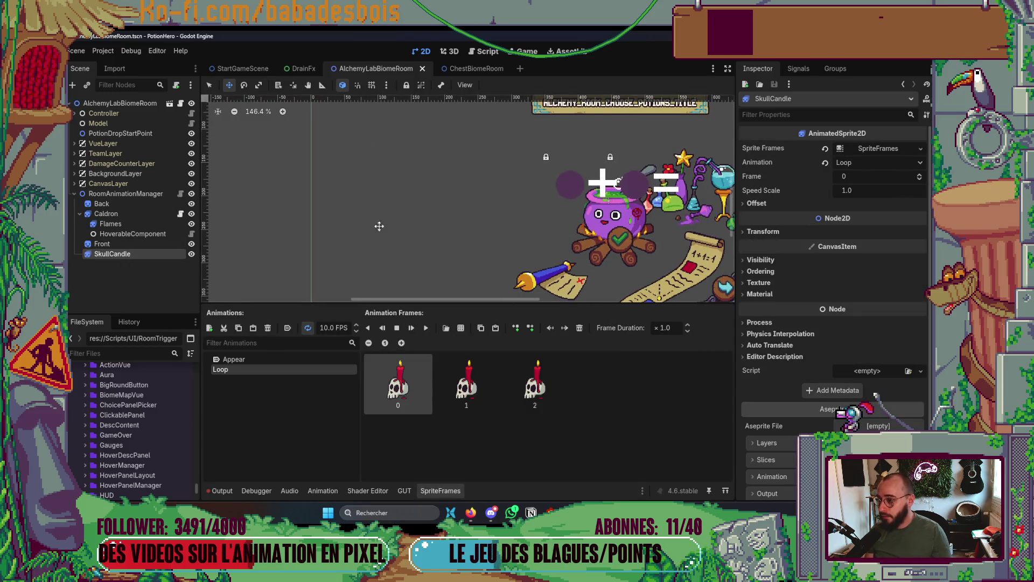
scroll(379, 226, up, 2)
mouse_move(312, 130)
mouse_down()
mouse_move(445, 221)
mouse_move(502, 230)
mouse_up()
scroll(485, 243, down, 3)
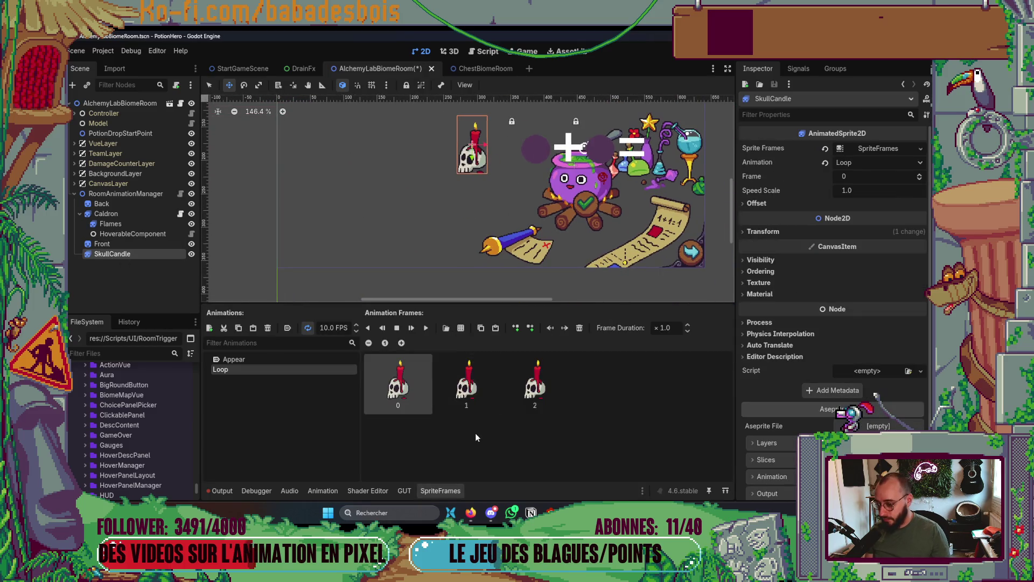
click(263, 360)
mouse_move(470, 156)
mouse_down()
mouse_move(477, 185)
mouse_move(491, 188)
mouse_up()
key(alt+Tab)
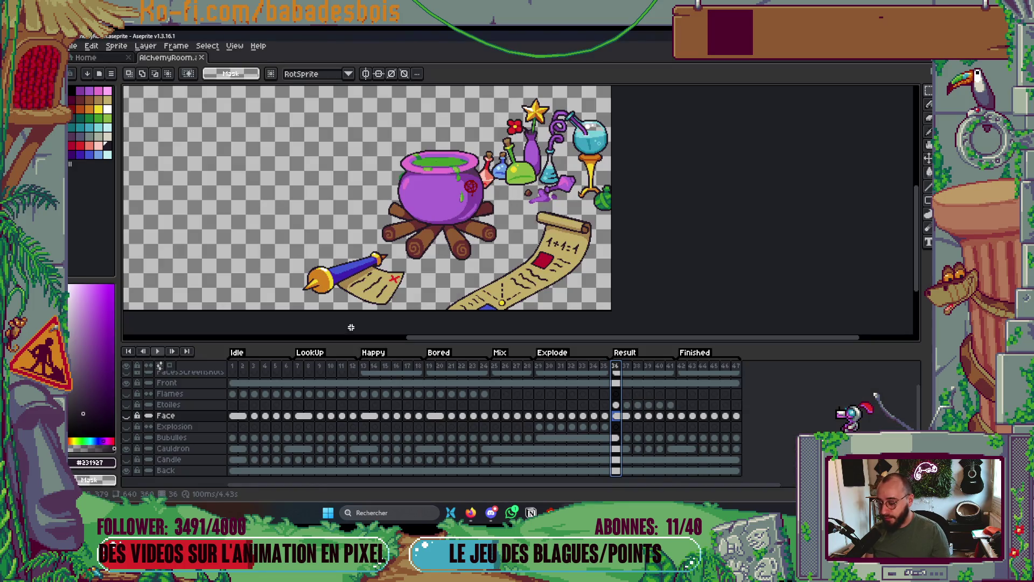
Show Aseprite's Candle layer and nudge the Godot SkullCandle right to match its spot.
click(127, 460)
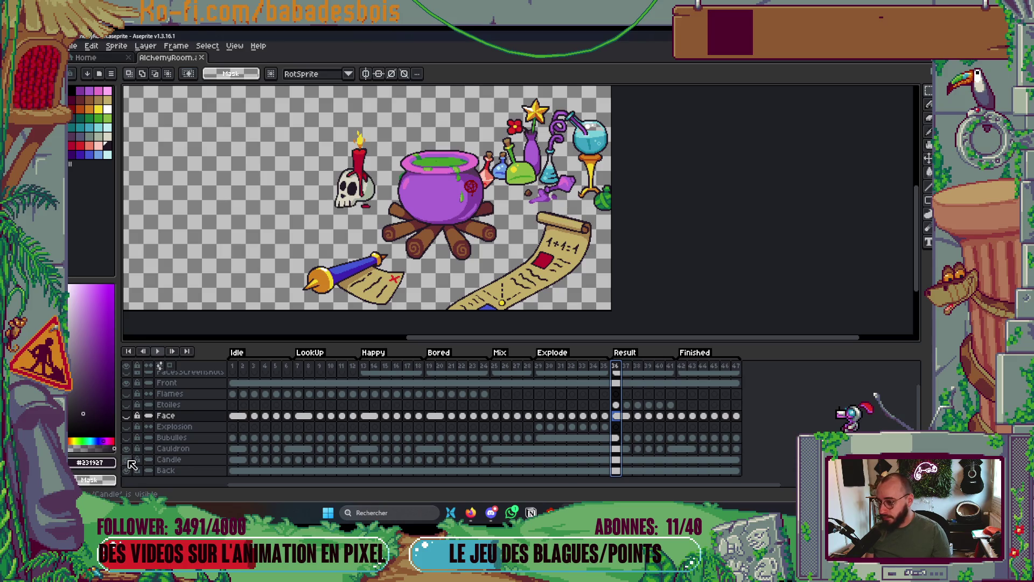
key(alt+Tab)
scroll(490, 215, up, 1)
mouse_move(491, 188)
mouse_down()
mouse_move(522, 186)
mouse_move(518, 169)
mouse_up()
key(alt+Tab)
key(alt+Tab)
Nudge the SkullCandle slightly into place, hide the SpriteFrames panel, and save the scene.
scroll(520, 172, up, 2)
key(alt+Tab)
key(alt+Tab)
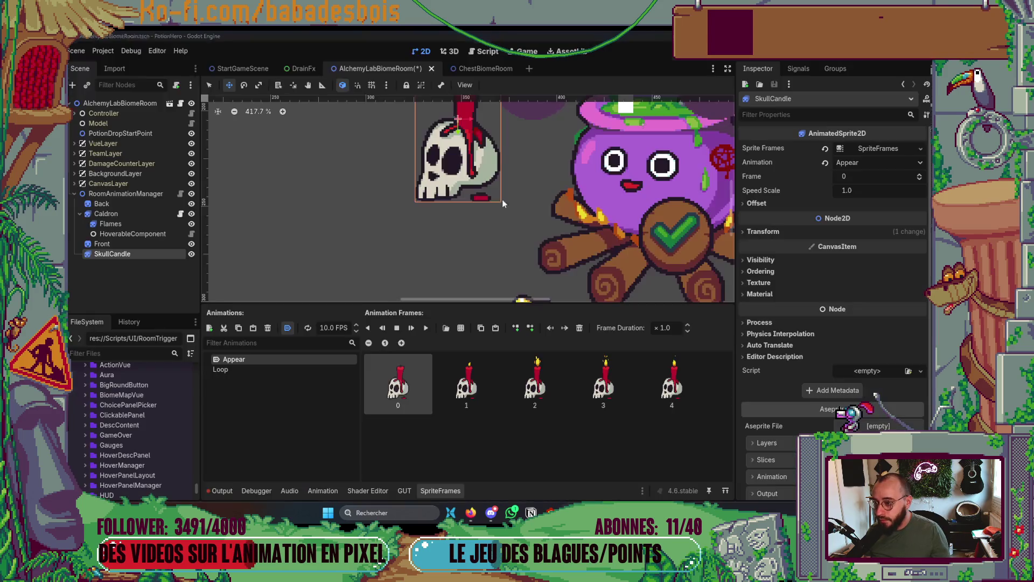
drag(517, 173, 518, 175)
scroll(517, 175, down, 6)
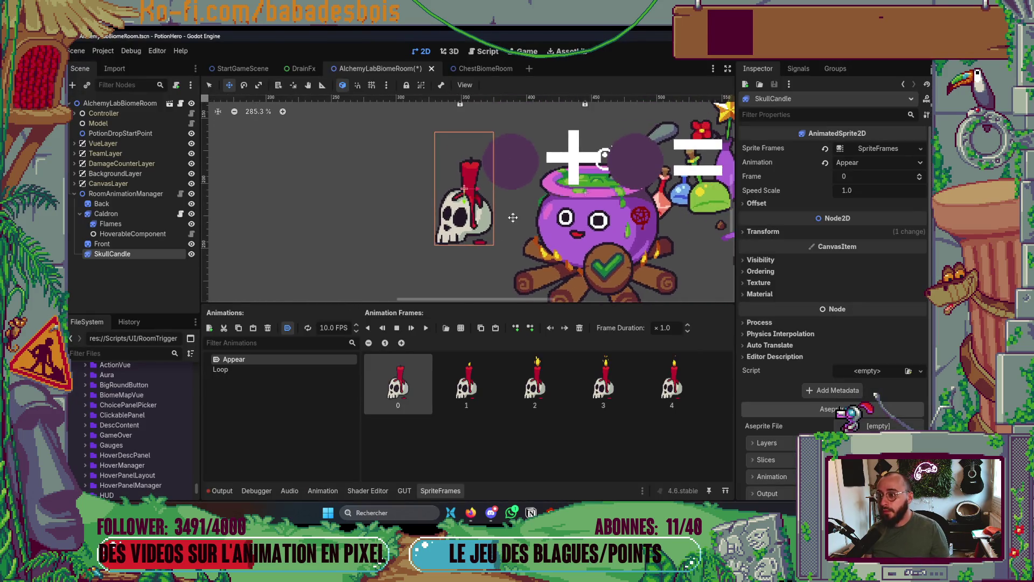
key(ctrl+s)
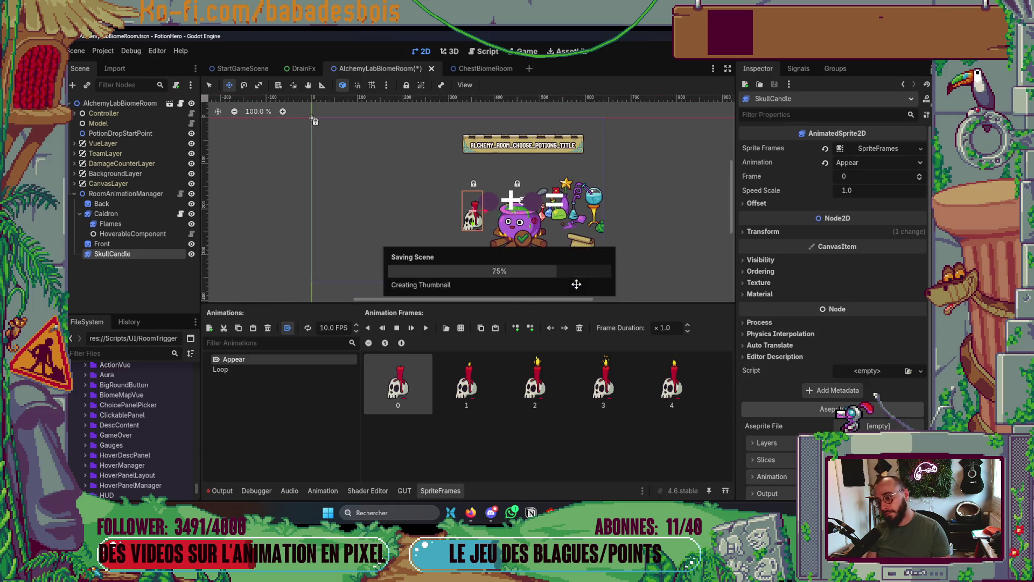
scroll(587, 258, down, 2)
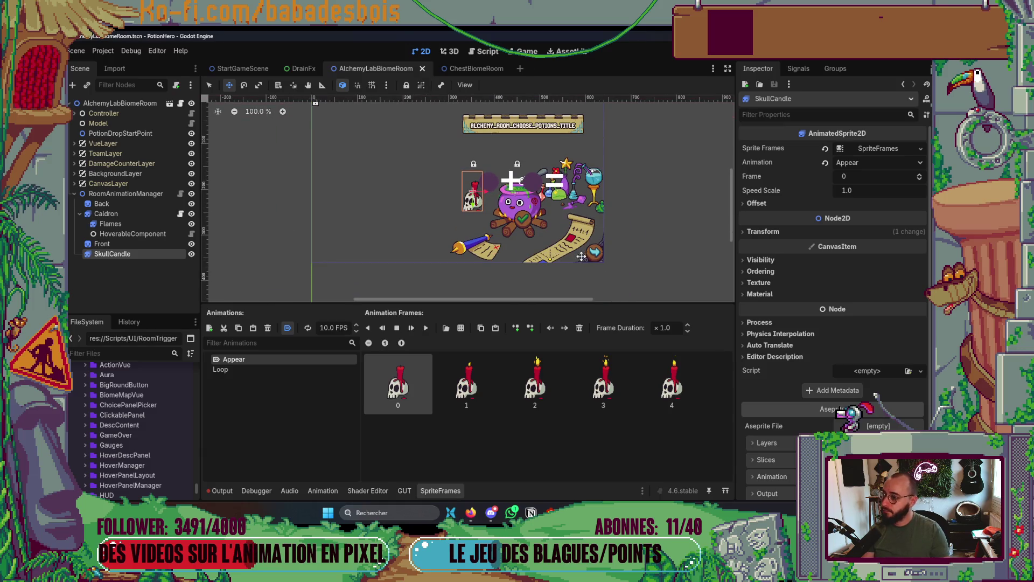
click(445, 489)
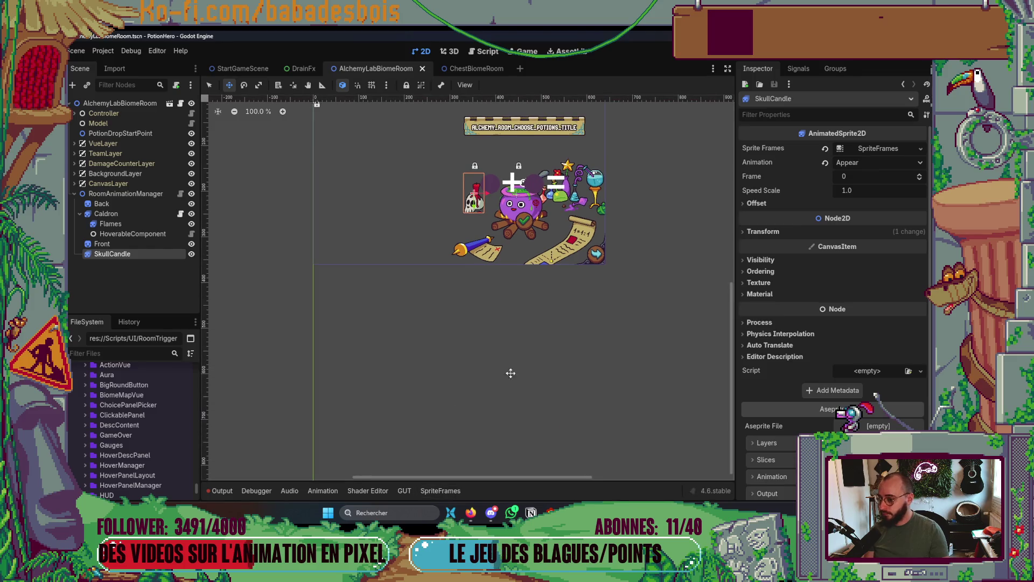
key(ctrl+s)
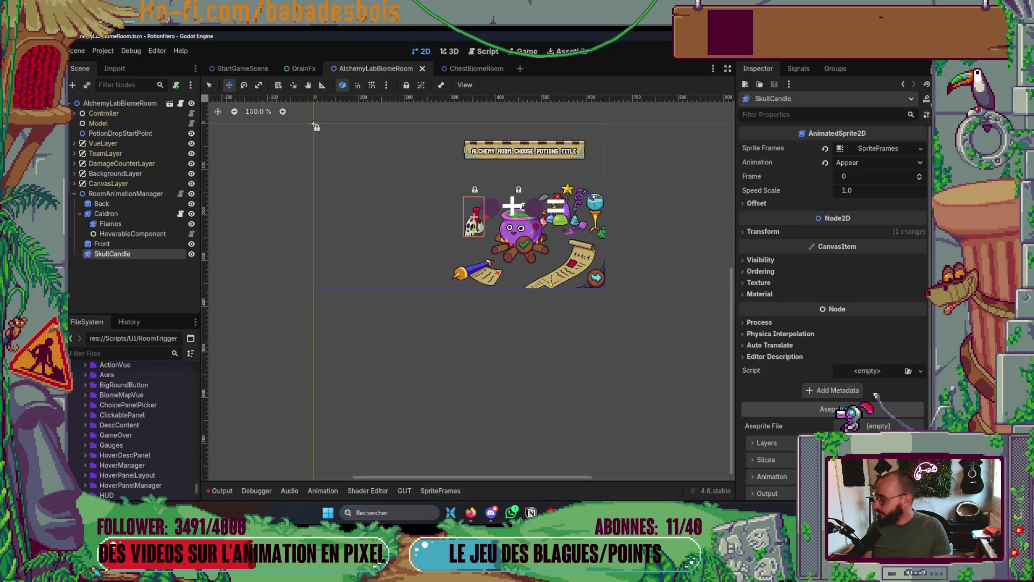
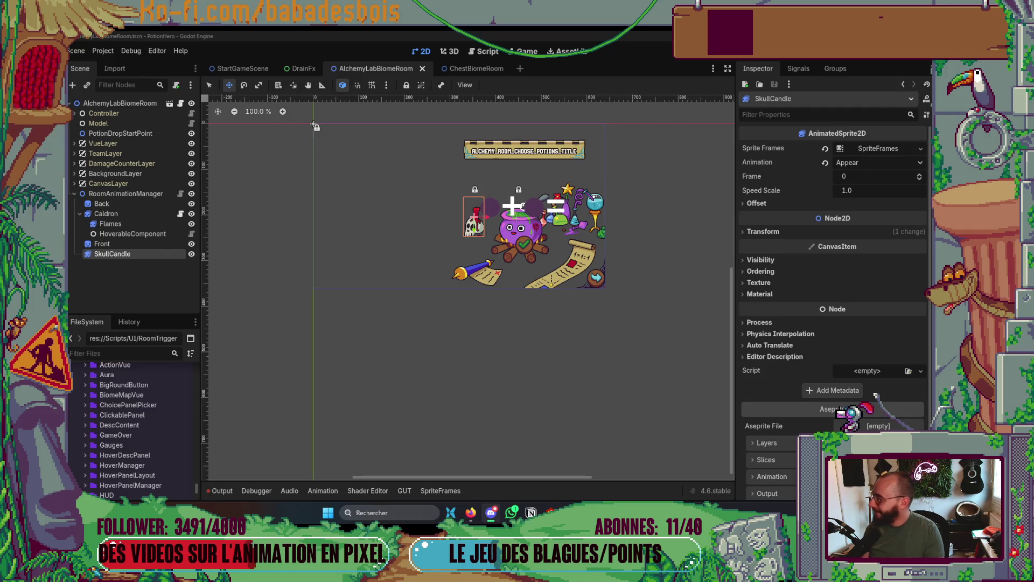
Deselect SkullCandle, collapse the Caldron node and close the sprite frames editor.
scroll(430, 281, up, 4)
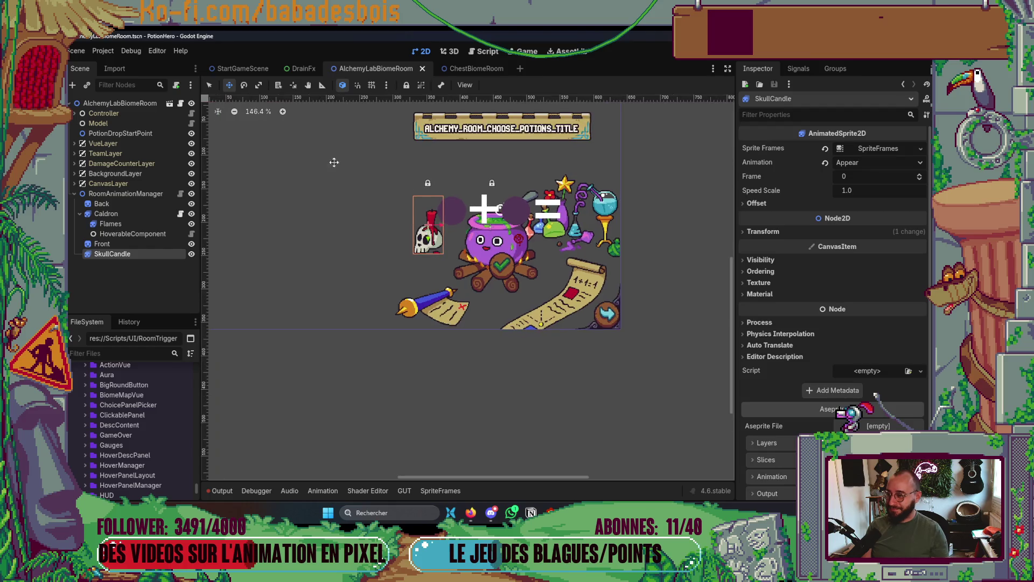
click(338, 325)
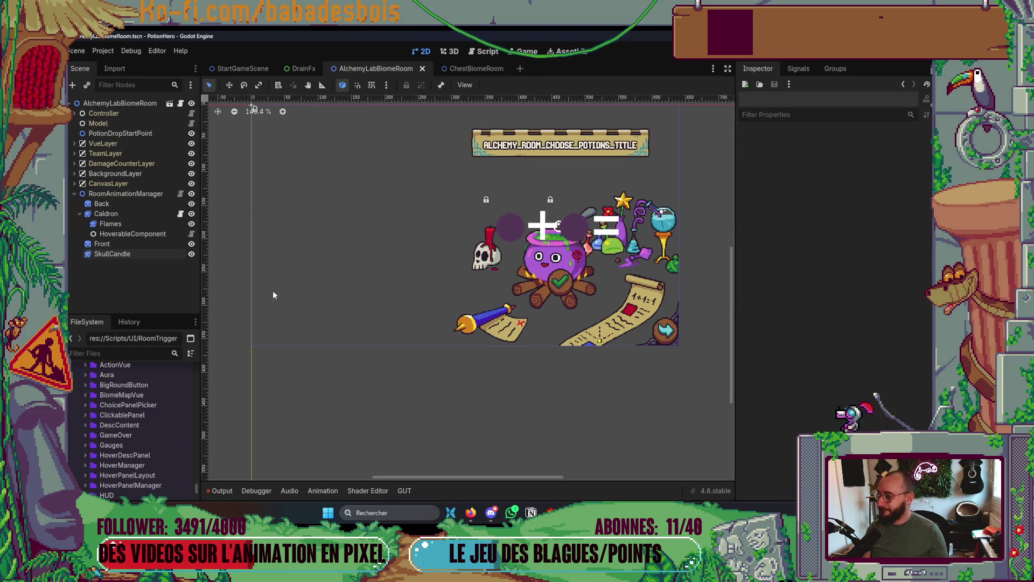
click(107, 214)
click(80, 214)
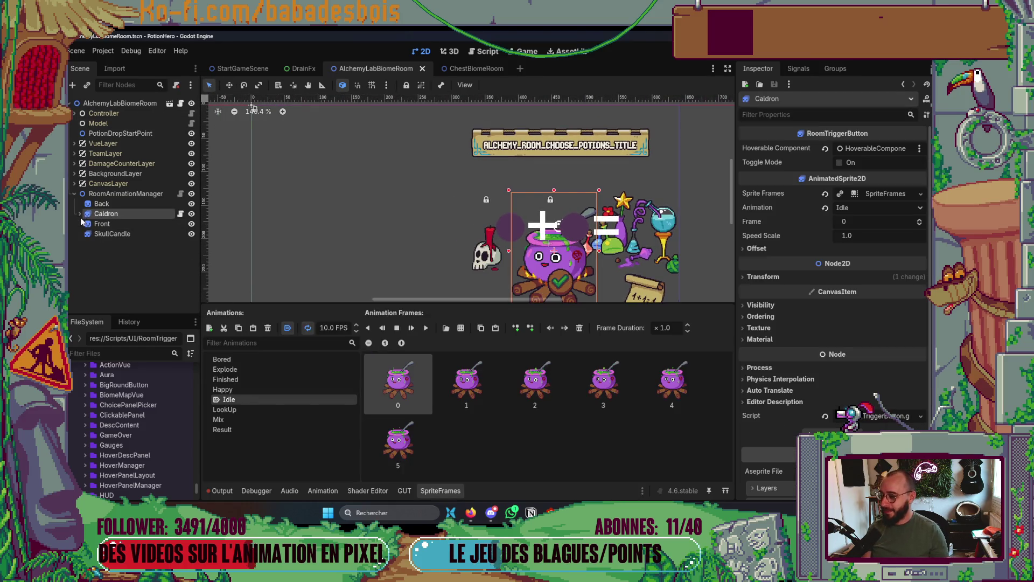
click(431, 490)
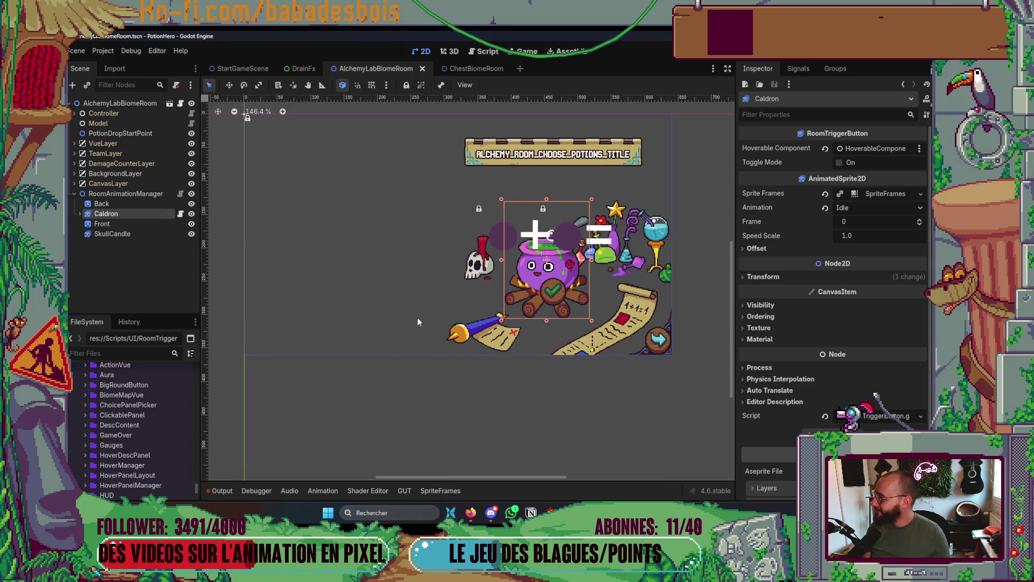
click(681, 308)
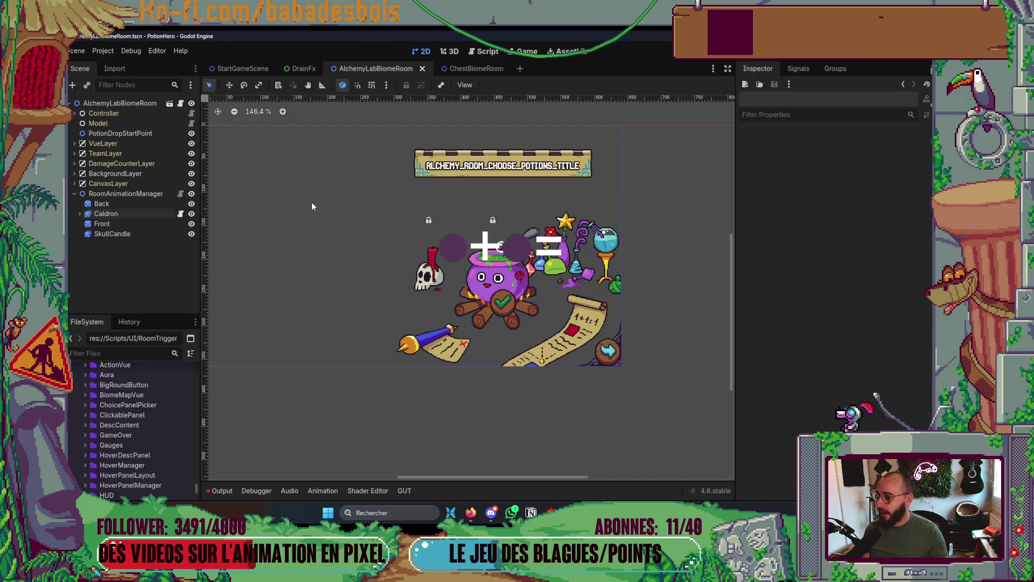
In Globals, replace Steps[0] Nodes element 0 with the AlchemyLab biome node and save.
key(ctrl+shift+o)
text(glo)
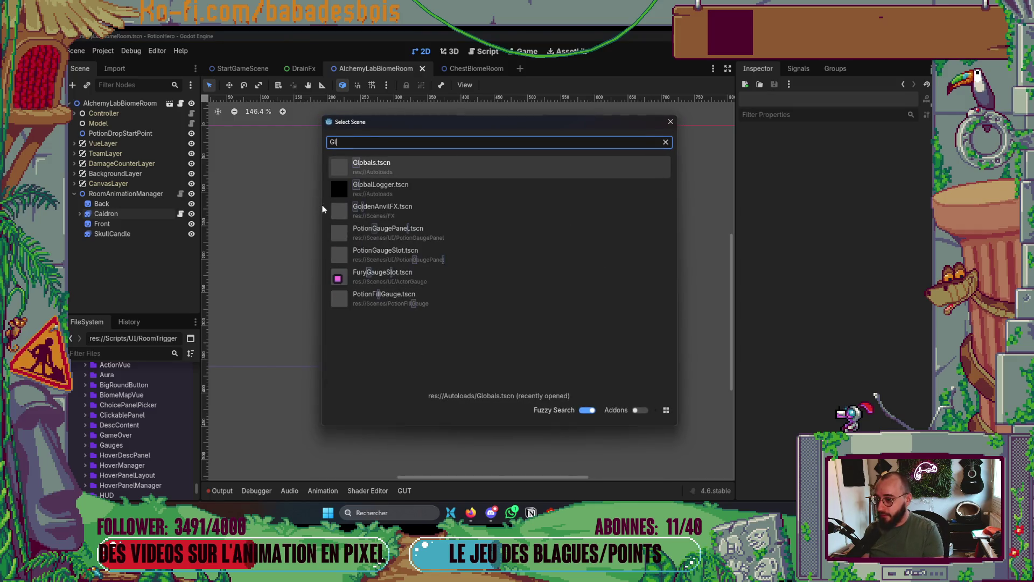
key(Return)
click(873, 301)
click(868, 316)
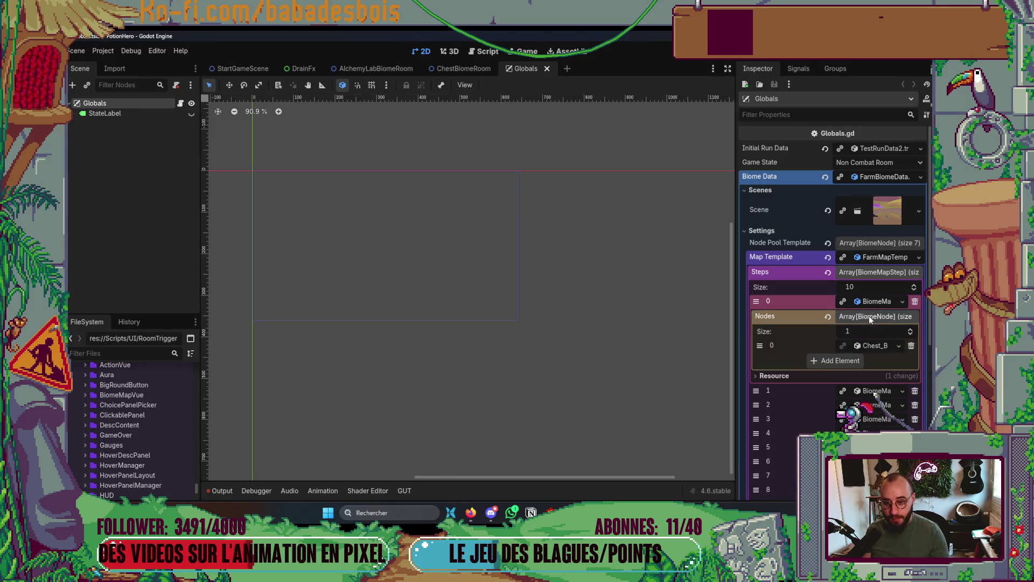
click(132, 356)
text(Lab)
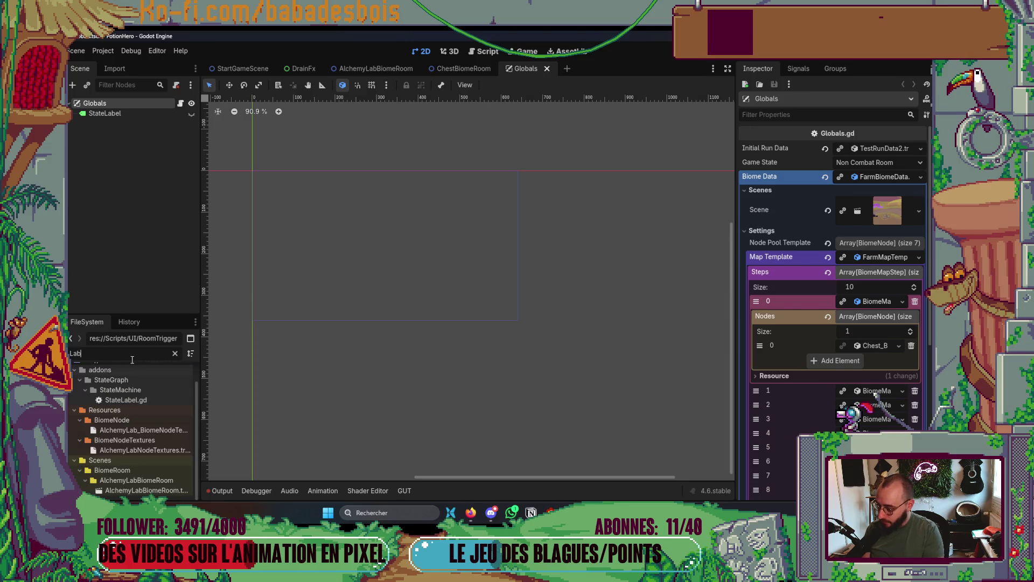
drag(160, 428, 873, 345)
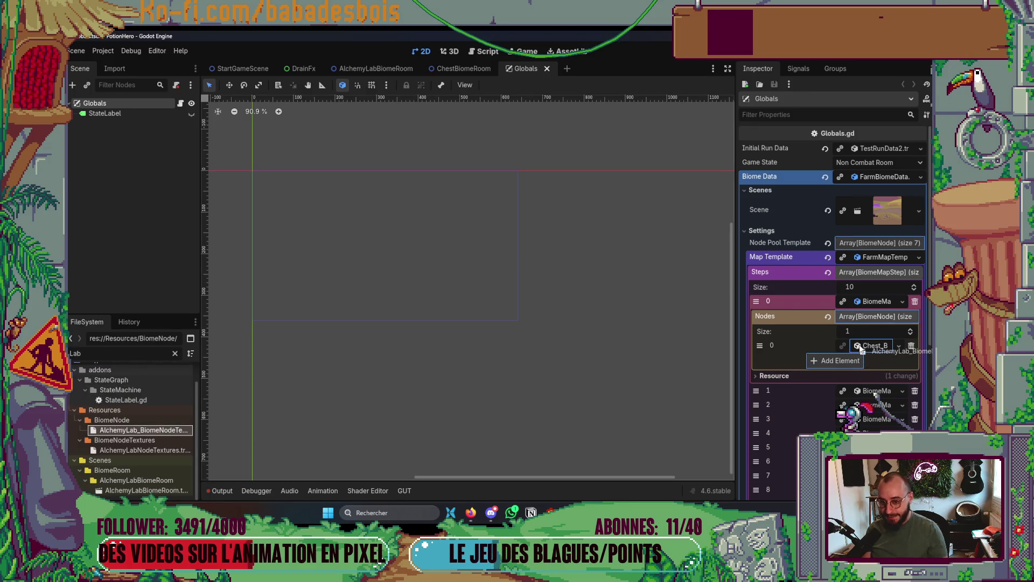
key(ctrl+s)
Test-run the game, open the treasure chest, close the reward panel and stop the game.
key(F5)
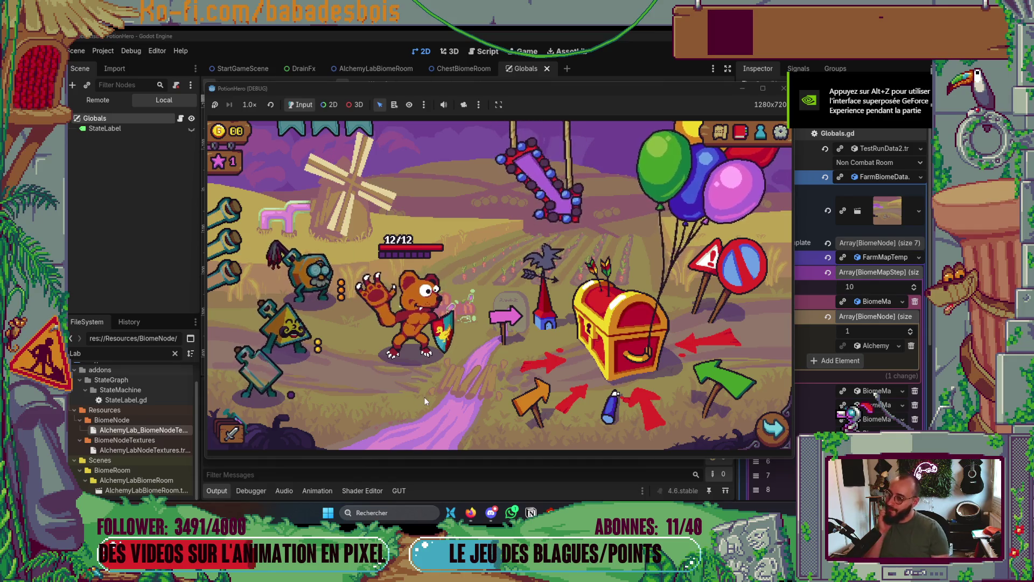
mouse_move(604, 290)
click(629, 328)
click(784, 168)
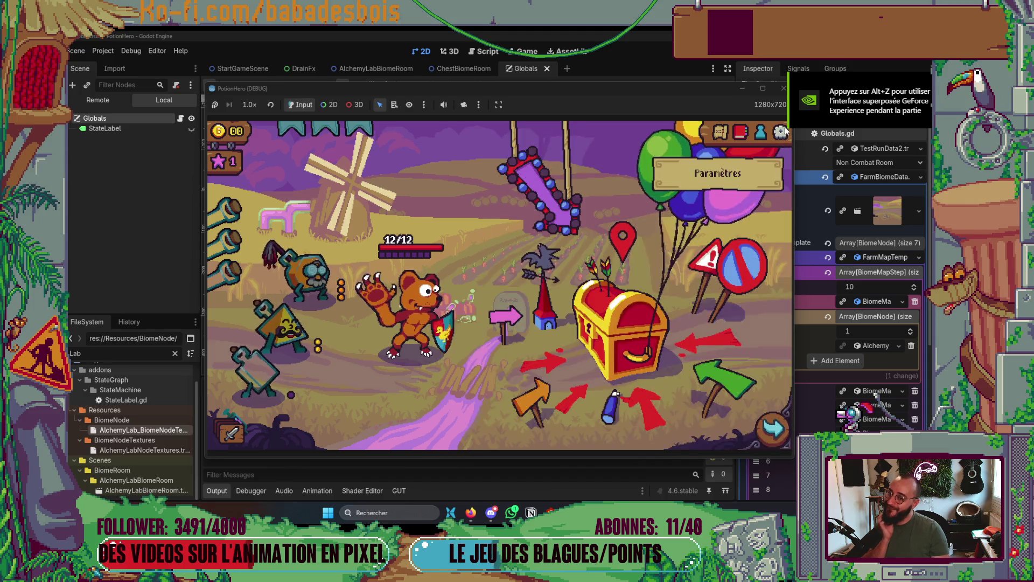
click(783, 88)
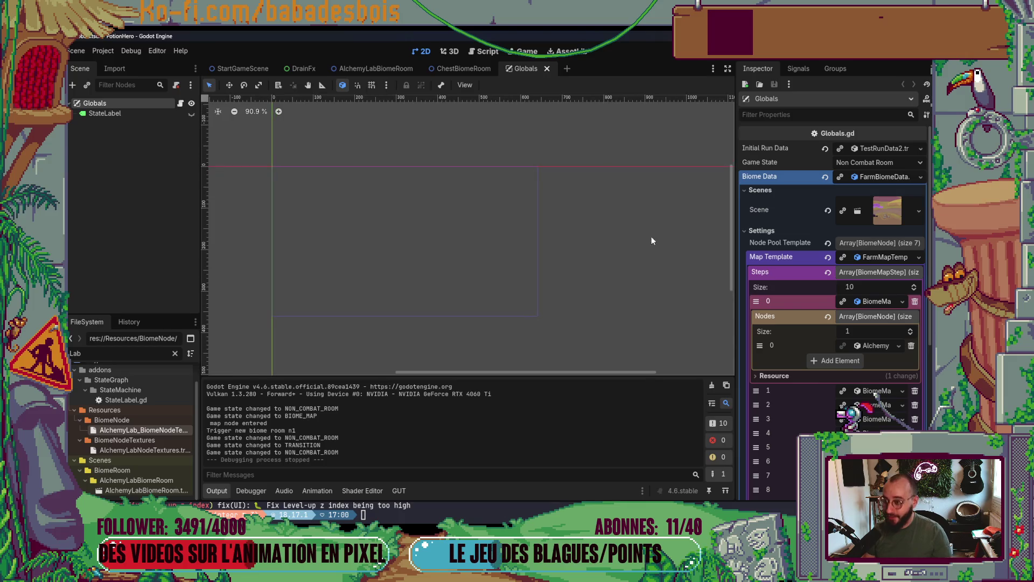
key(alt+Tab)
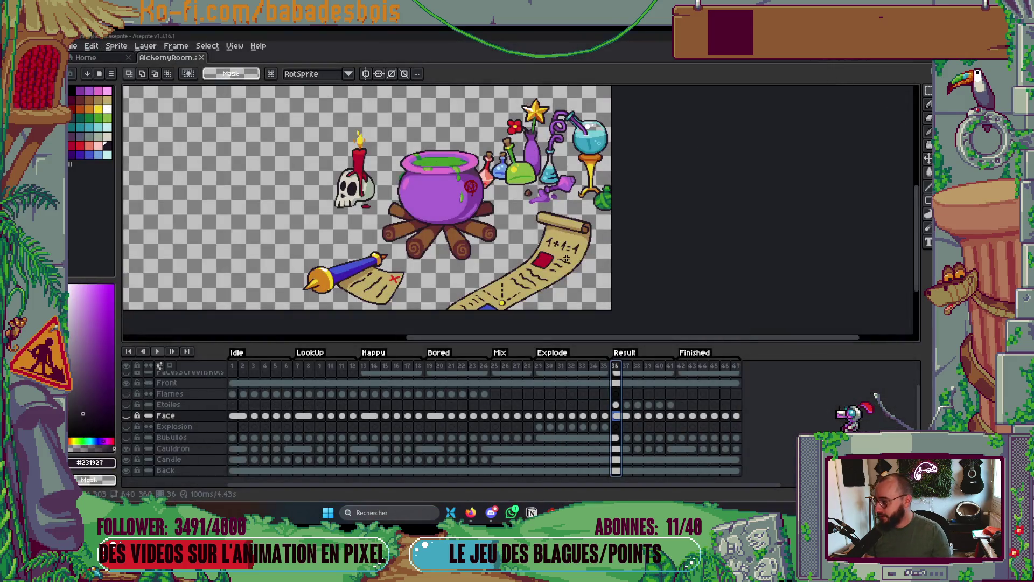
Open C:\Godot\PotionHero in Explorer in Columns view and launch its Godot project file.
key(alt+Tab)
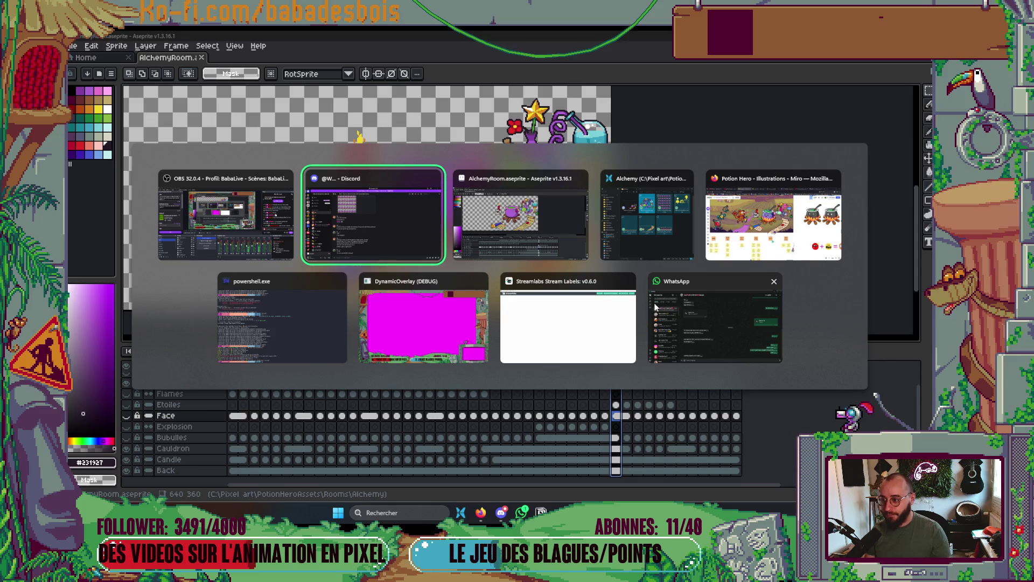
click(674, 232)
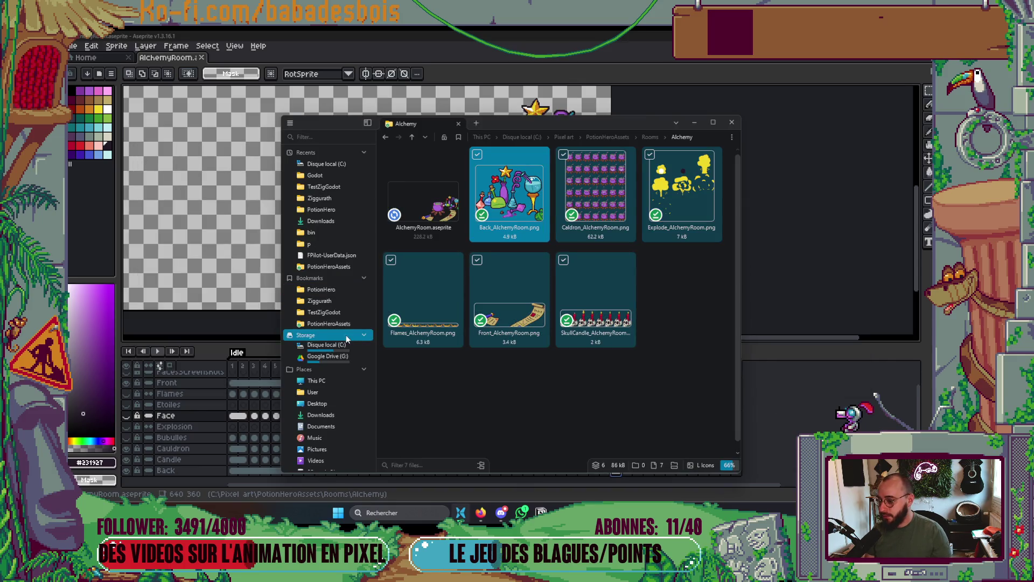
click(321, 289)
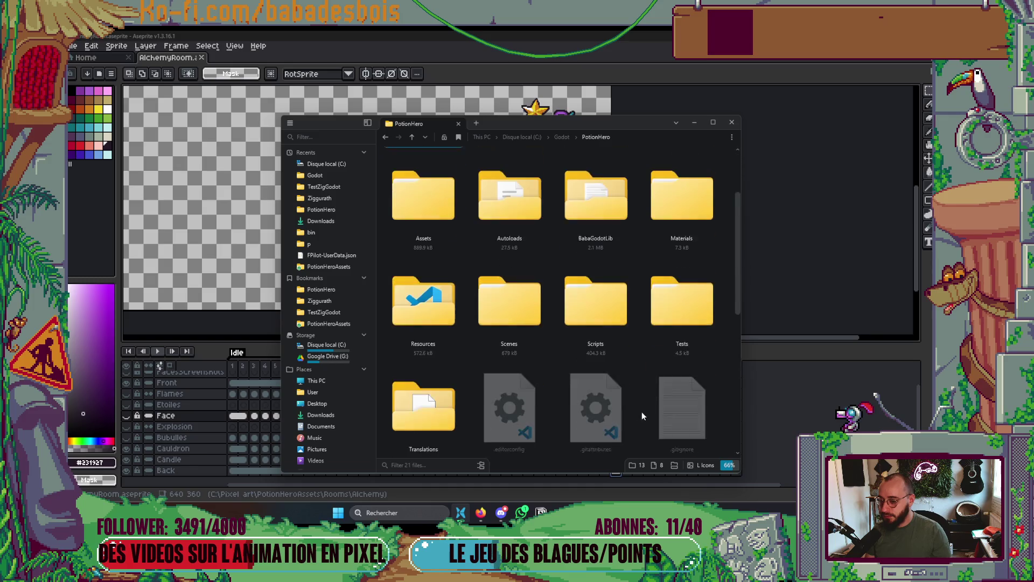
click(702, 466)
click(691, 430)
double_click(401, 266)
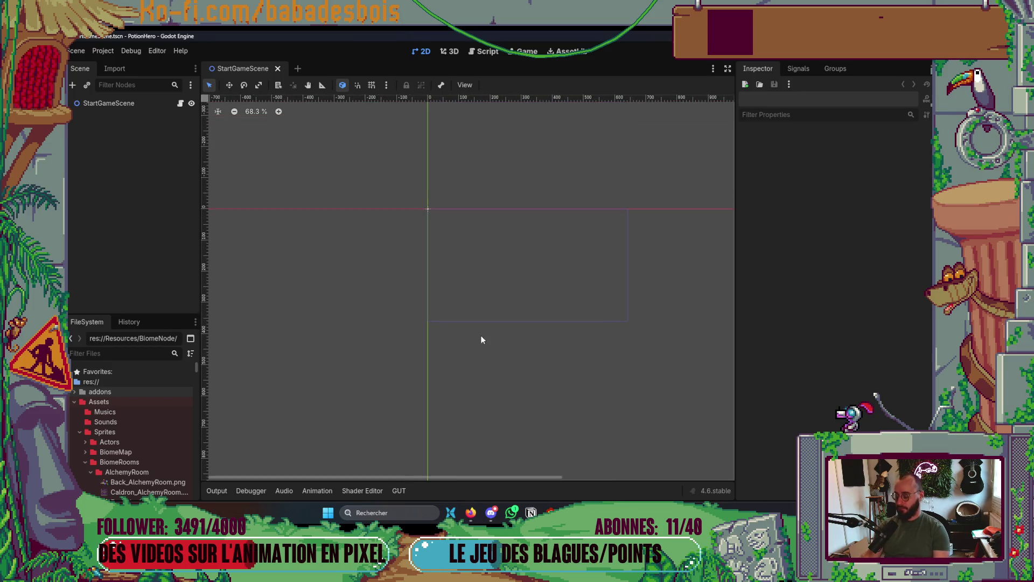
Set Globals Steps[0] Nodes element 0 to the AlchemyLab node found by filtering 'Lab', and save.
key(ctrl+shift+o)
key(Return)
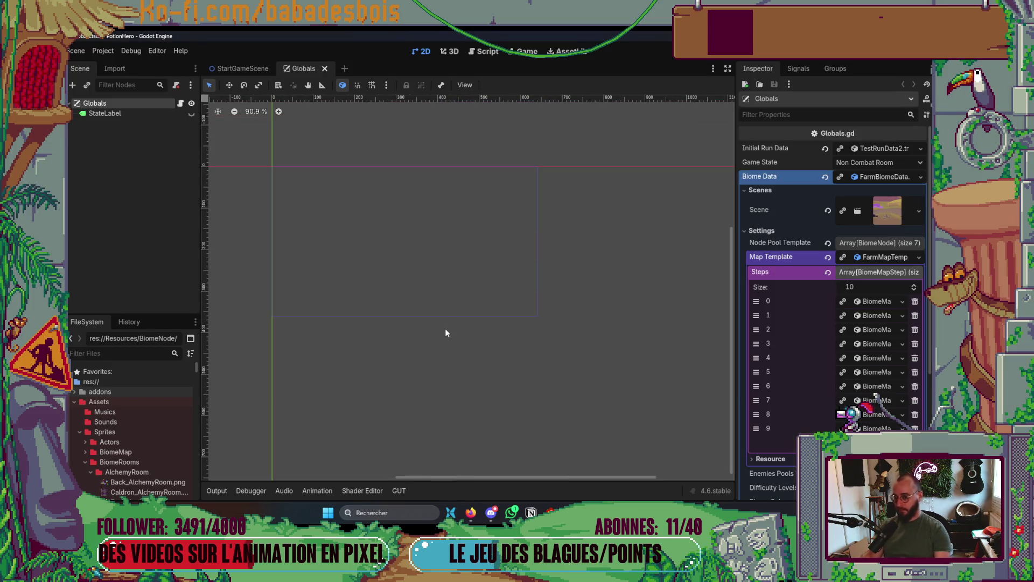
click(875, 302)
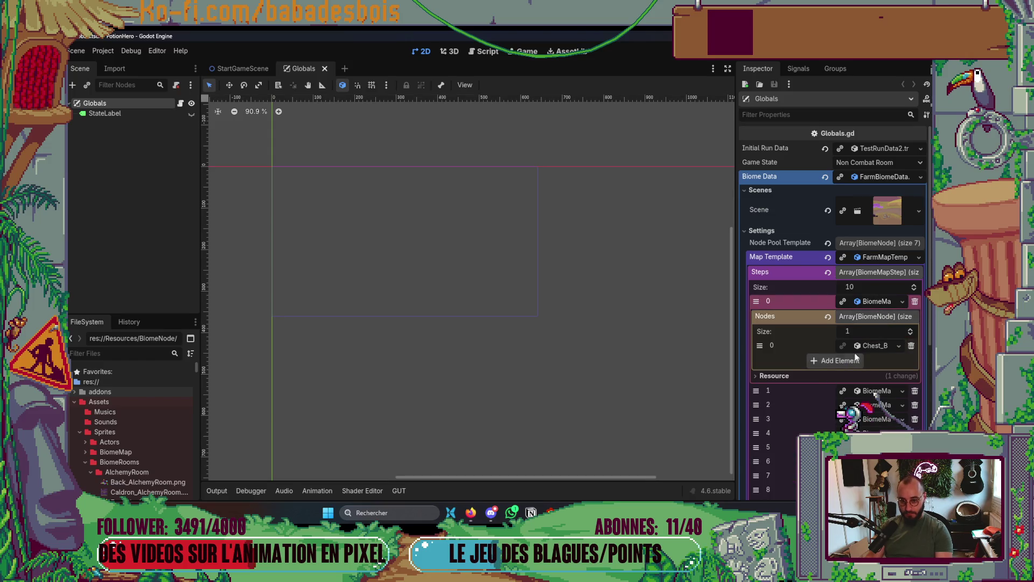
click(133, 352)
text(Lab)
drag(167, 454, 875, 345)
key(ctrl+s)
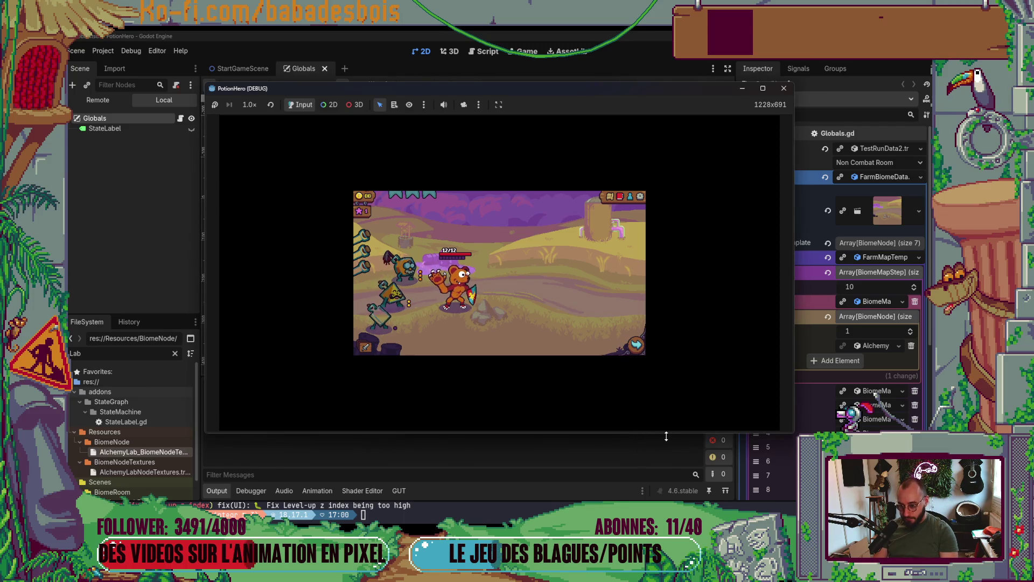
Enlarge the game to 1280x720, read the null 'play' error at RoomAnimationManager.gd line 10, and stop debugging.
drag(664, 435, 668, 455)
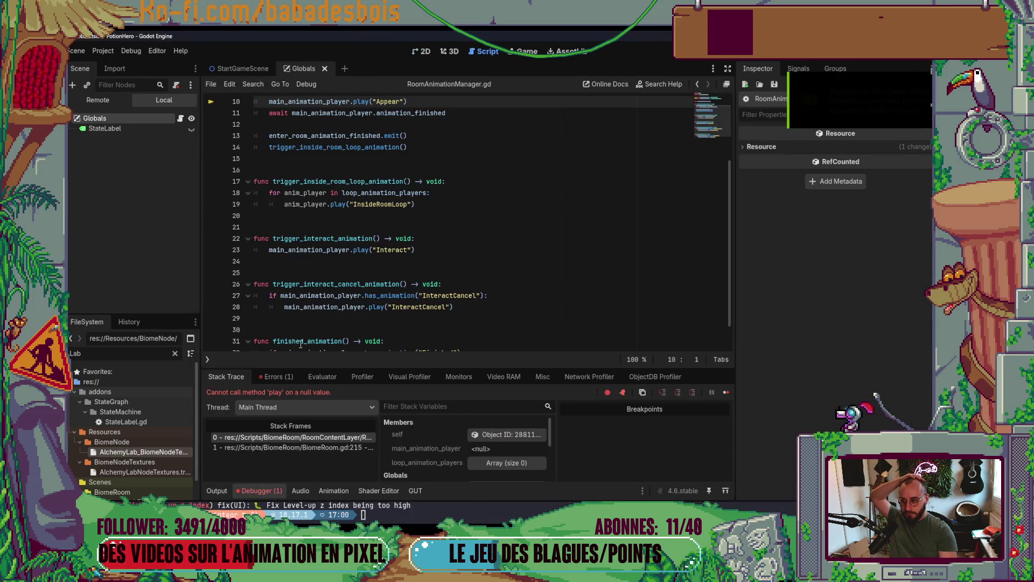
scroll(323, 280, up, 2)
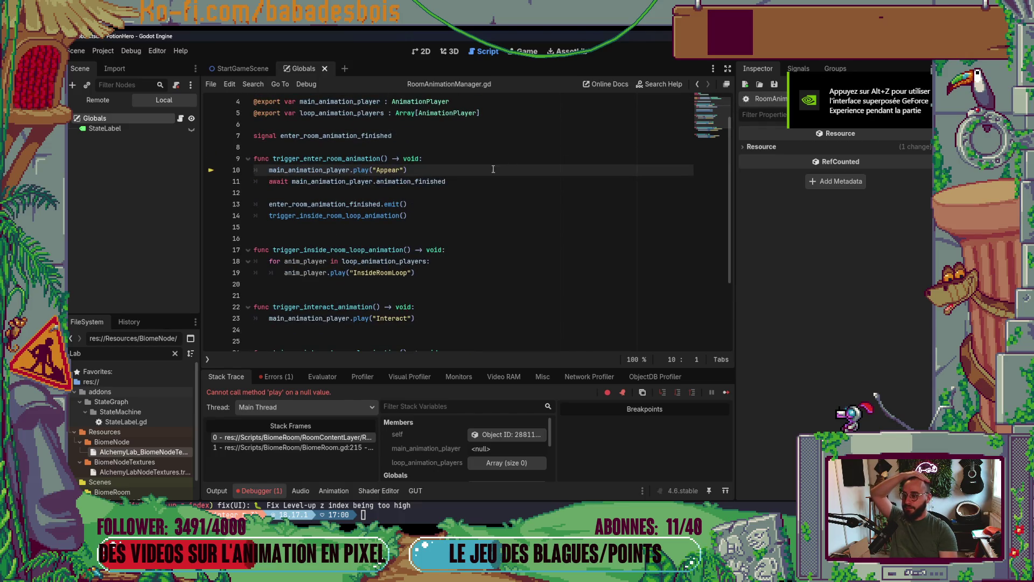
scroll(489, 172, up, 1)
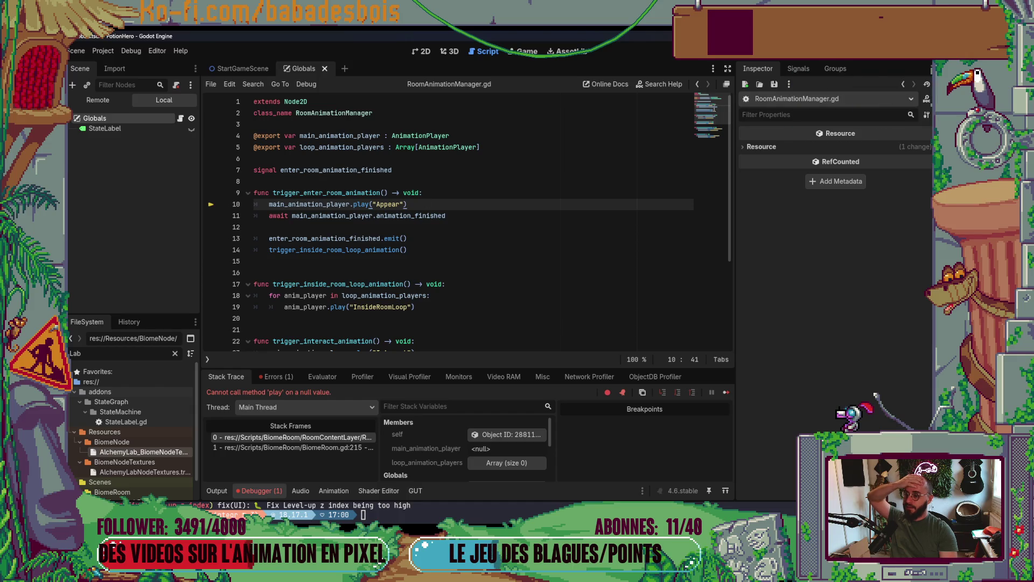
key(F8)
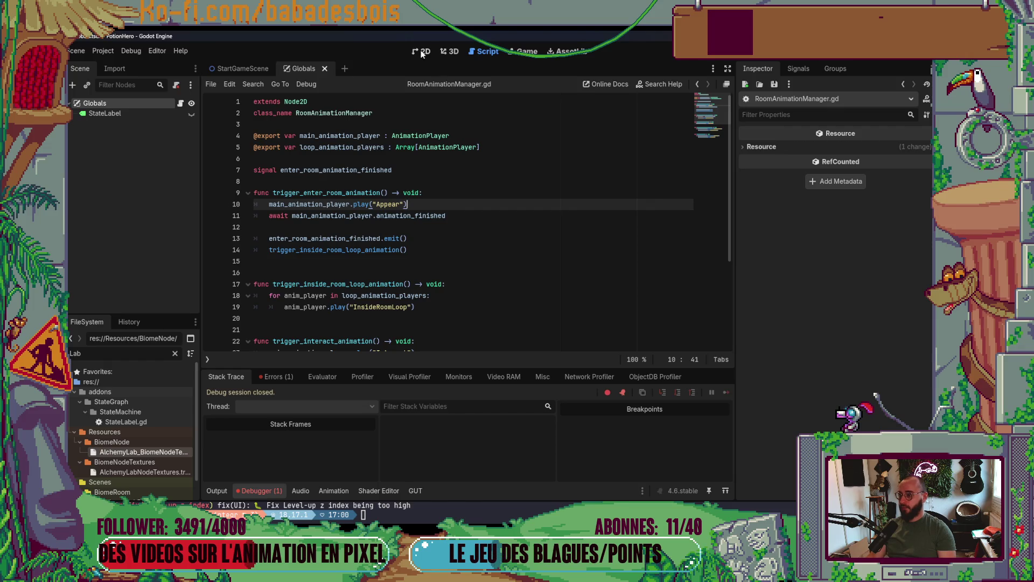
click(422, 53)
key(alt+Tab)
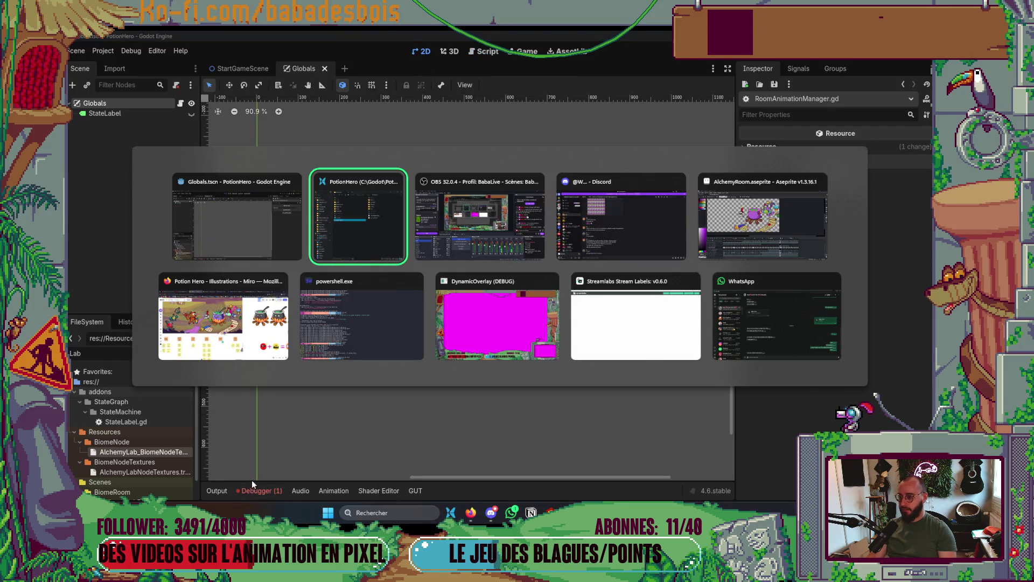
Split the terminal into a new pane below and launch 'nvim .' in the PotionHero folder.
click(355, 325)
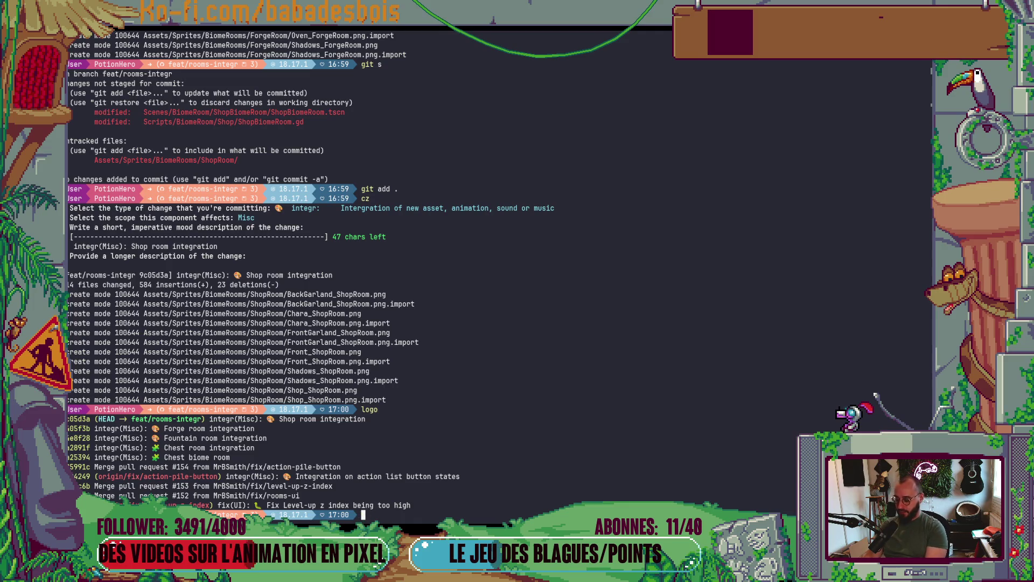
key(alt+shift+minus)
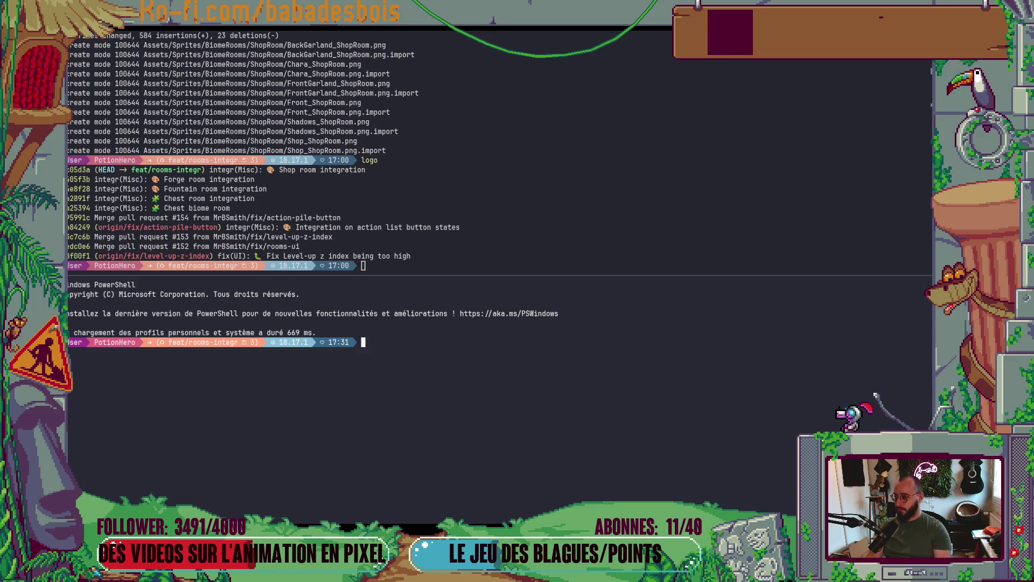
text(nvim .)
key(Return)
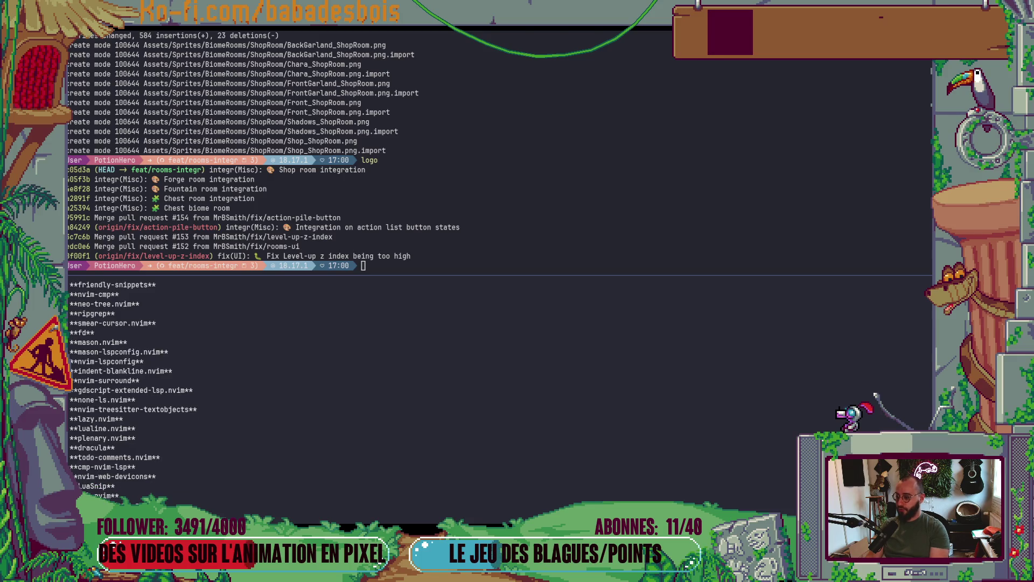
key(Return)
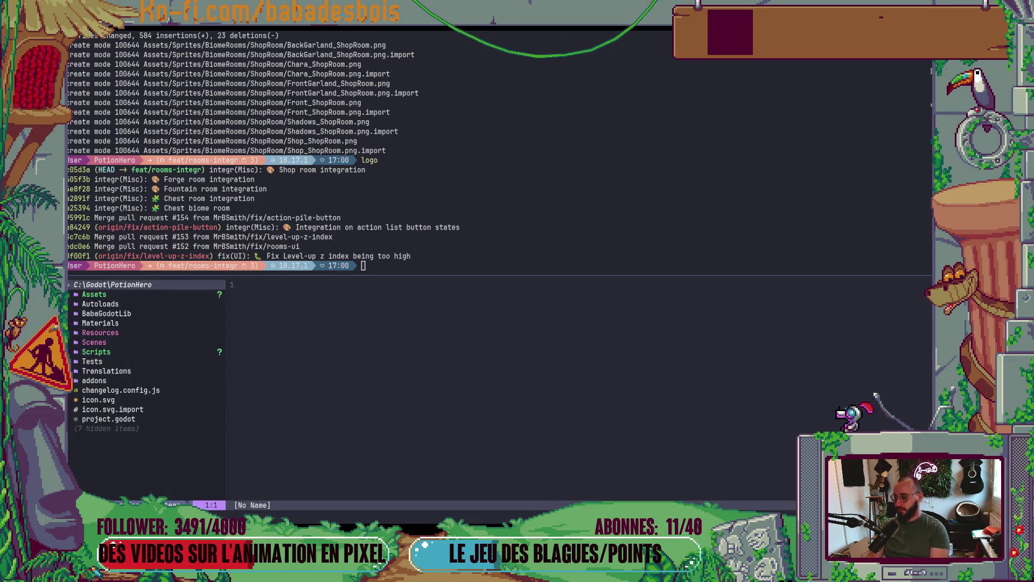
Open RoomAnimationManager.gd through the Telescope file finder.
key(space)
key(f)
key(f)
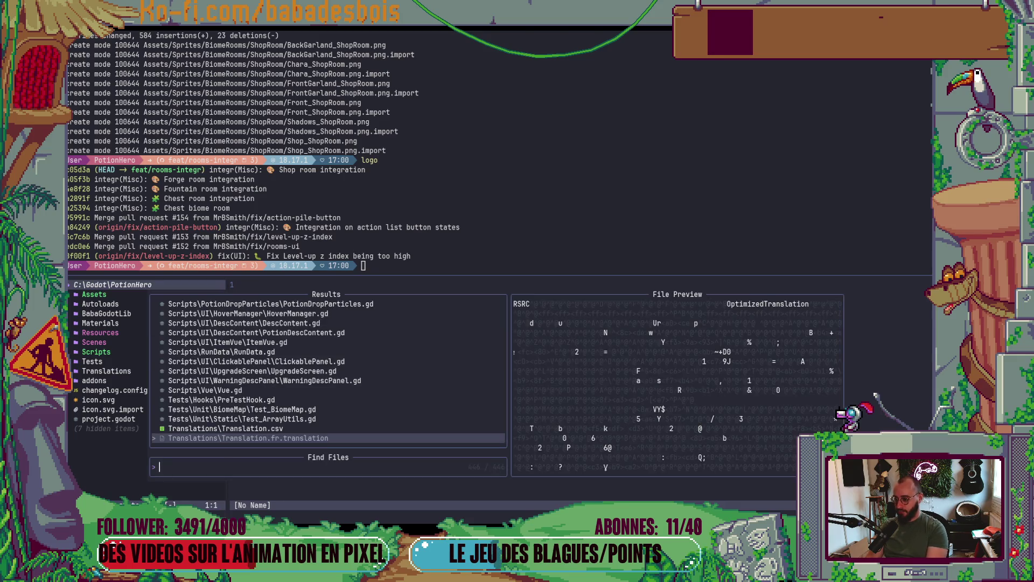
key(Escape)
key(ctrl+shift+z)
key(space)
key(f)
key(f)
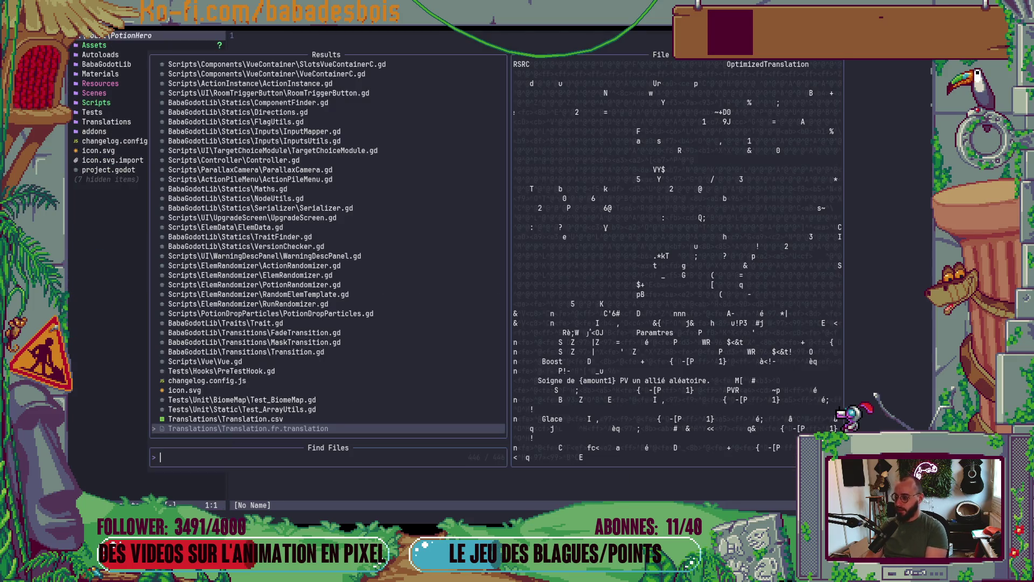
text(Roo)
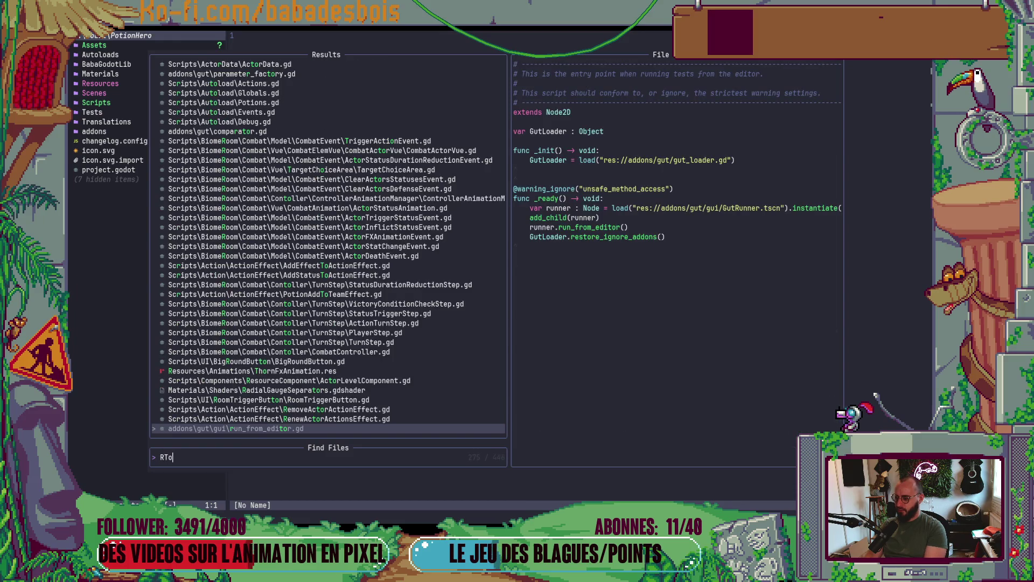
text(mAn)
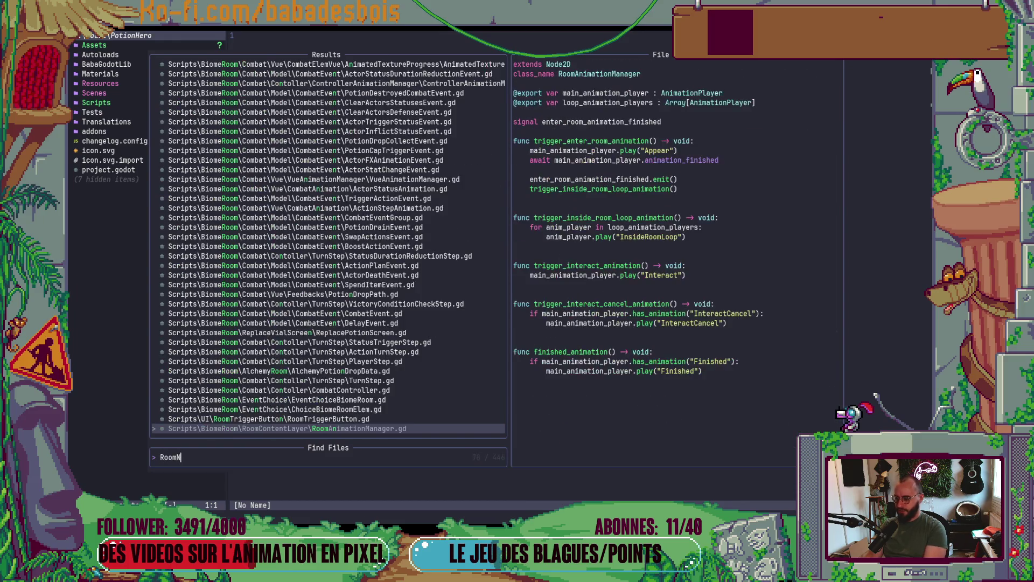
key(Return)
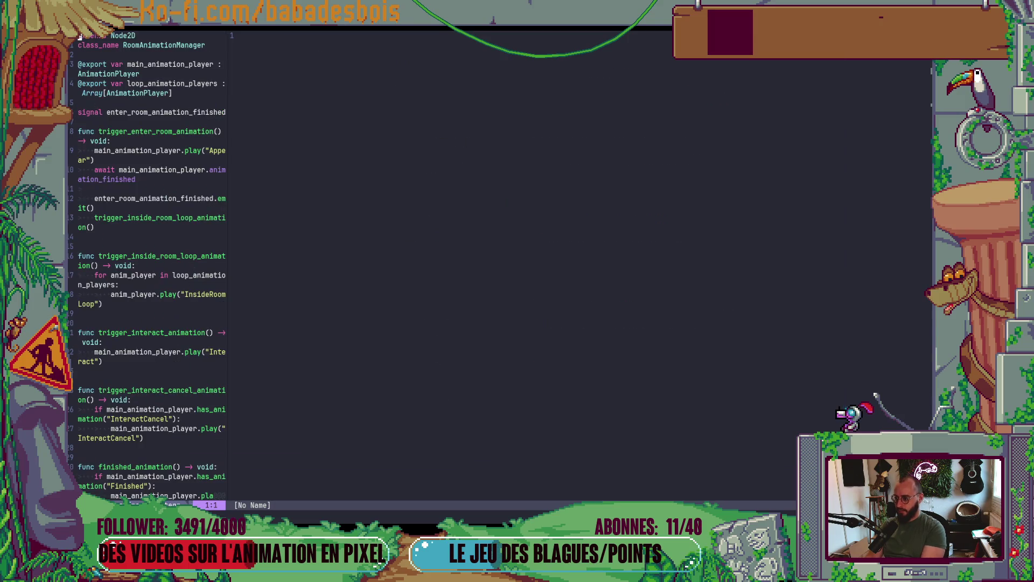
key(ctrl+o)
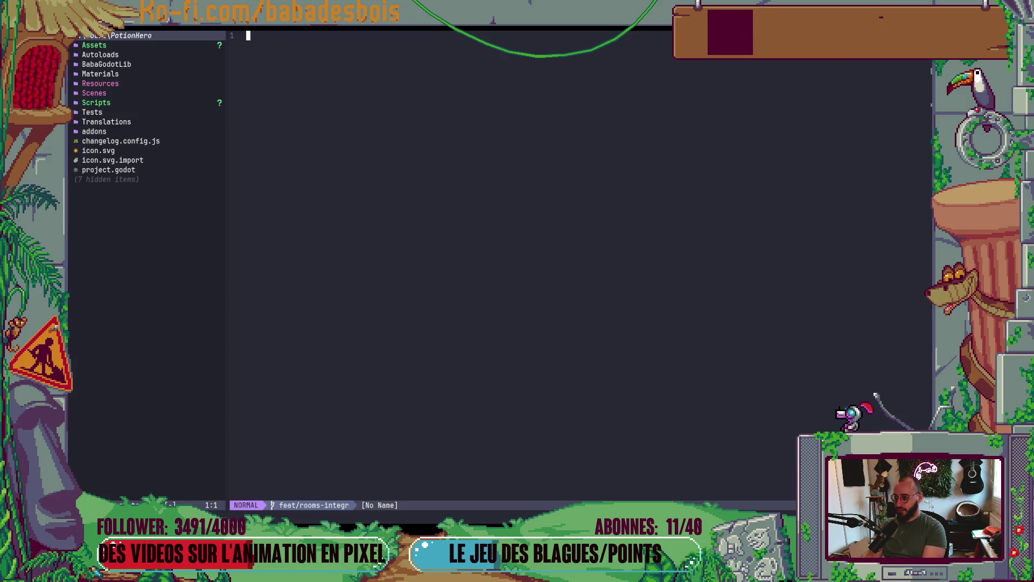
key(space)
key(f)
key(f)
text(Room)
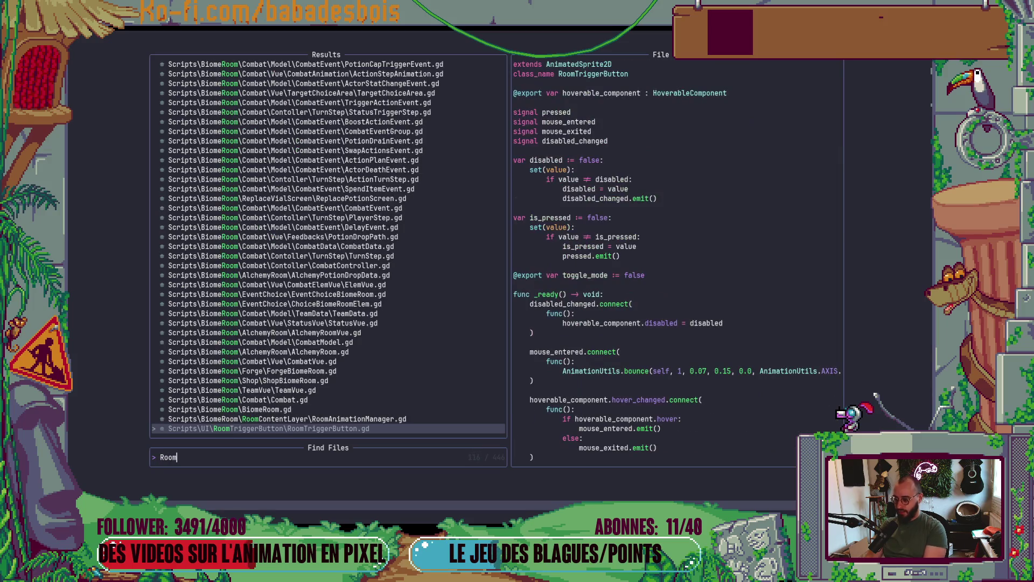
key(Up)
key(Return)
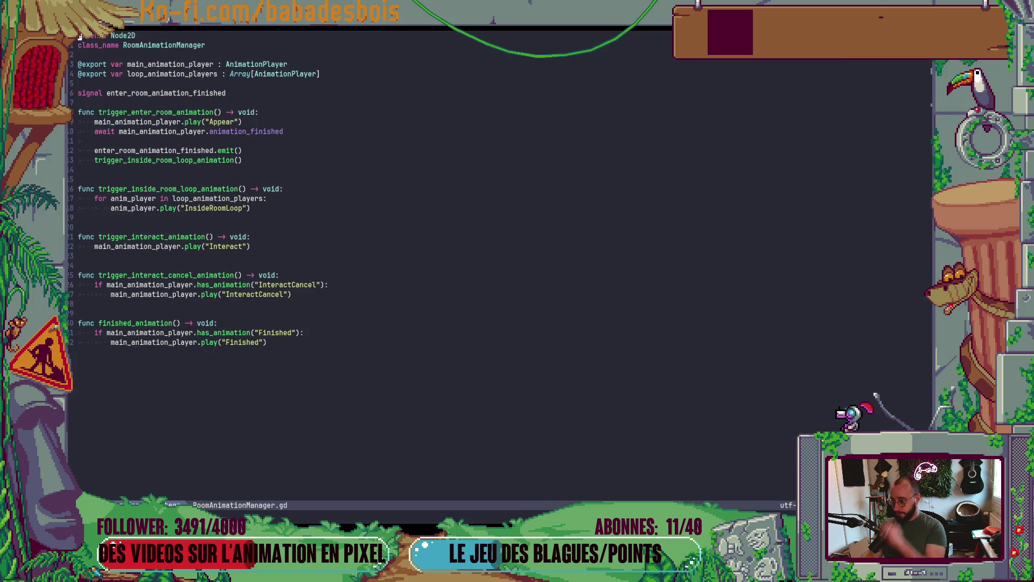
Wrap the Appear play, await and emit lines under 'if main_animation_player:'.
key(j)
key(j)
key(j)
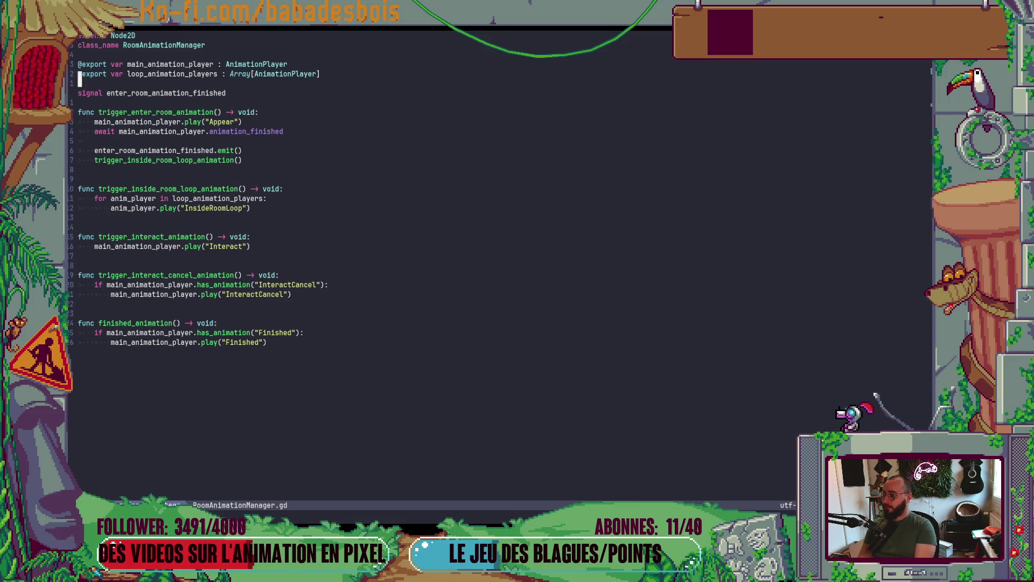
key(shift+o)
text(i)
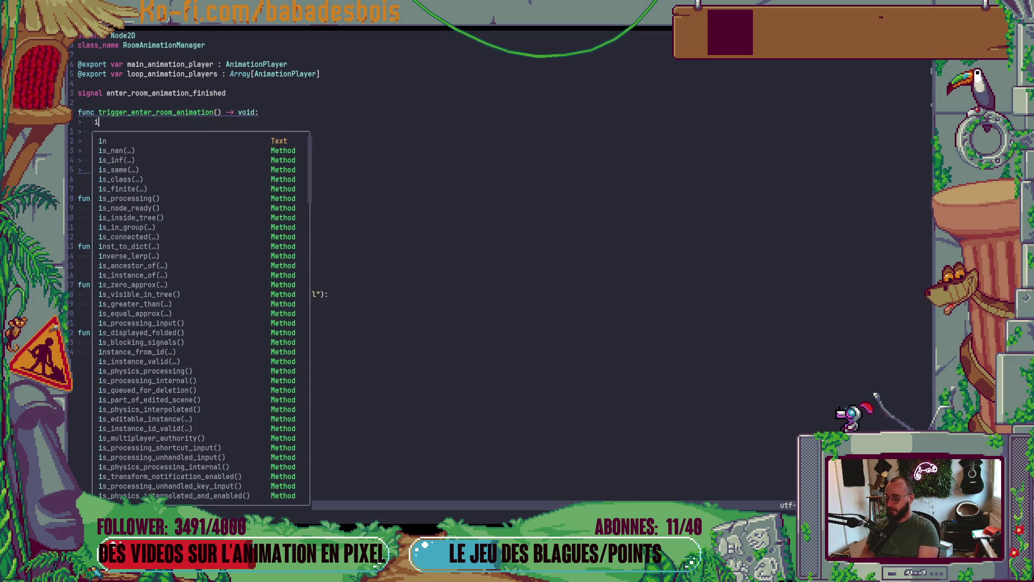
text(f main_animation_player:)
key(Escape)
key(j)
key(shift+v)
key(j)
key(greater)
key(j)
key(j)
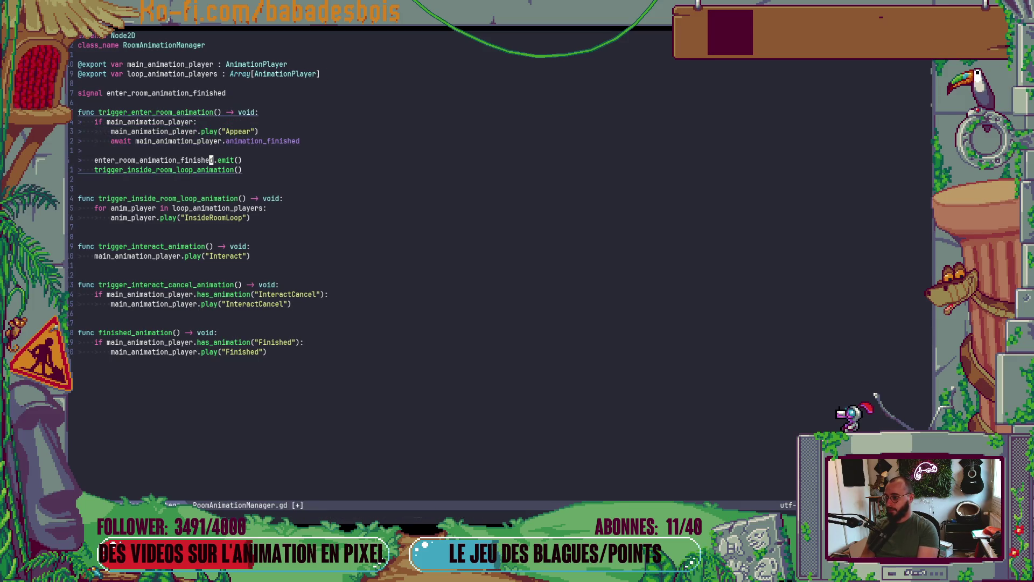
key(shift+v)
key(j)
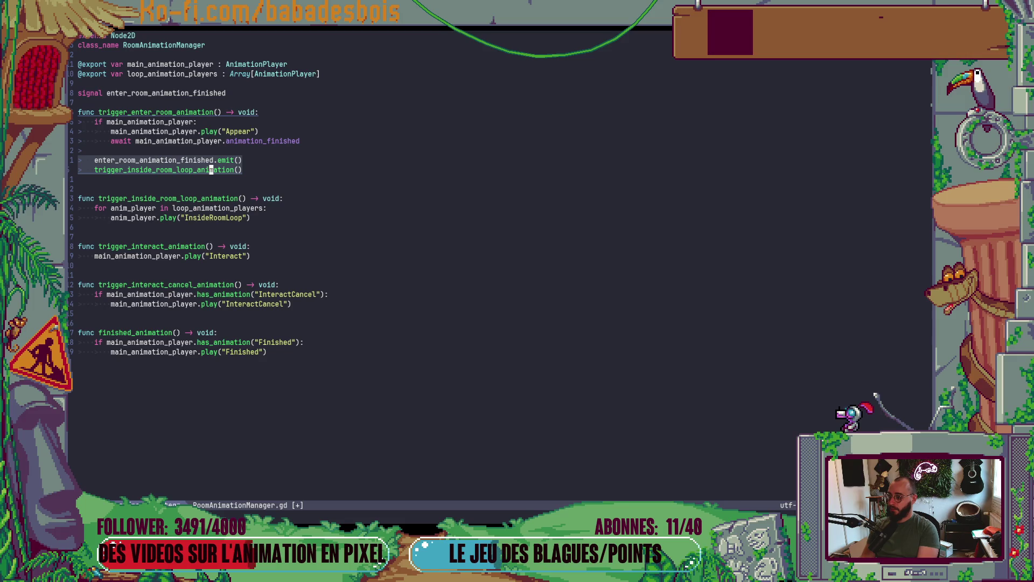
key(k)
key(greater)
key(j)
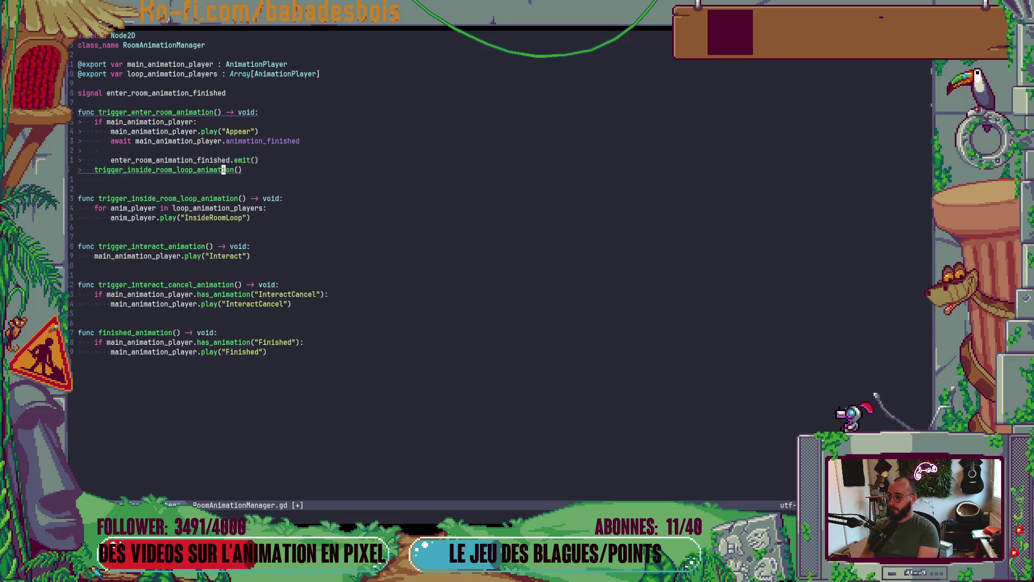
Guard the Interact play call with 'if main_animation_player:' and save.
key(j)
key(j)
key(j)
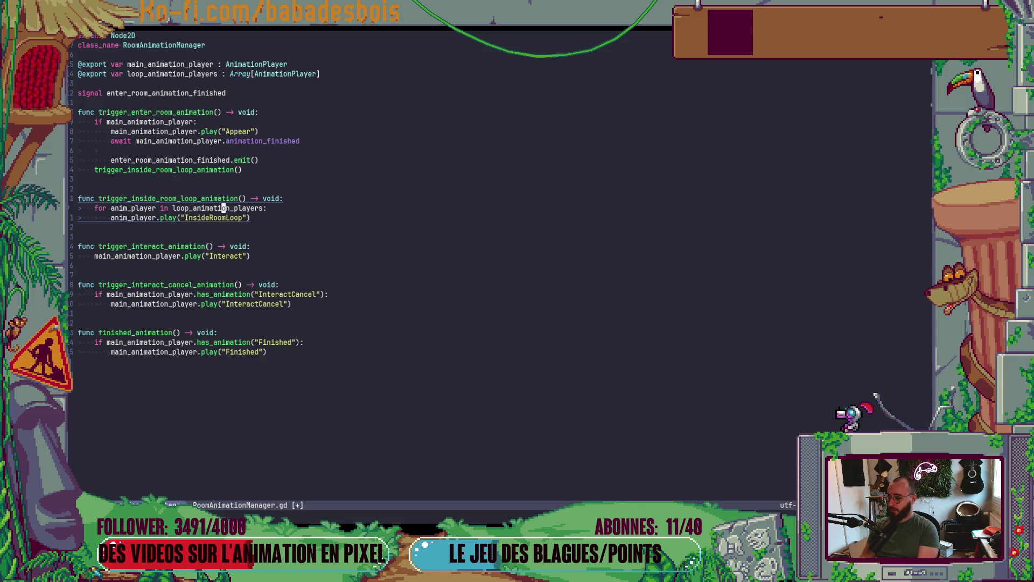
text(oif mai)
key(Tab)
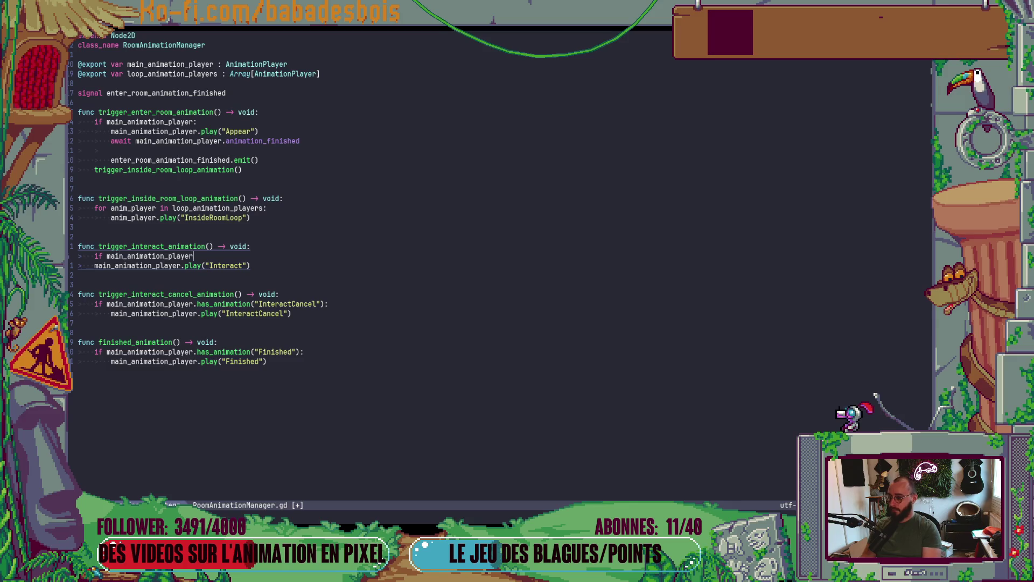
key(Escape)
key(j)
key(greater)
key(greater)
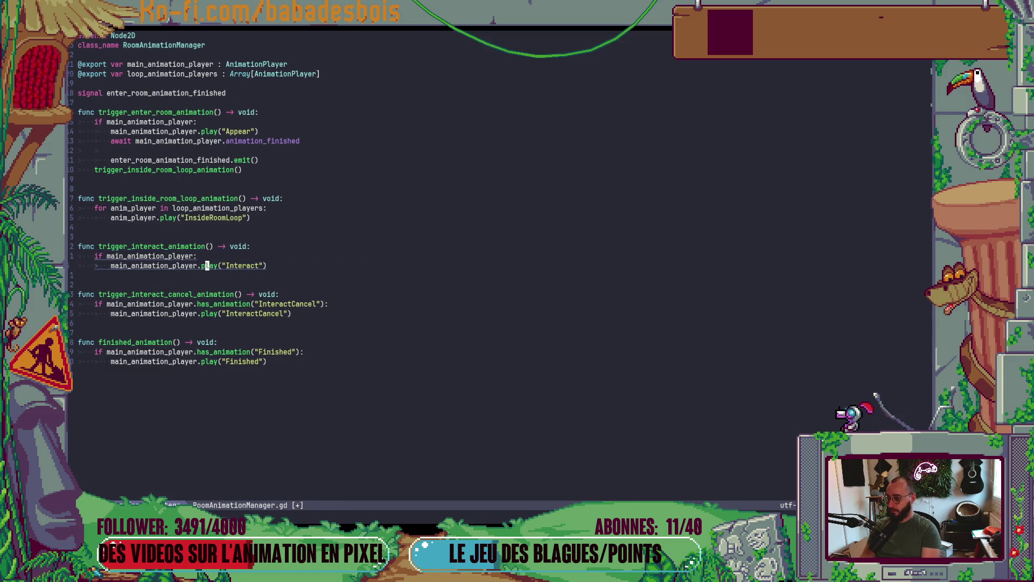
text(:w)
key(Return)
Prefix the InteractCancel and Finished checks with 'main_animation_player and', save, and test-run in Godot.
key(j)
key(j)
key(j)
text(imati)
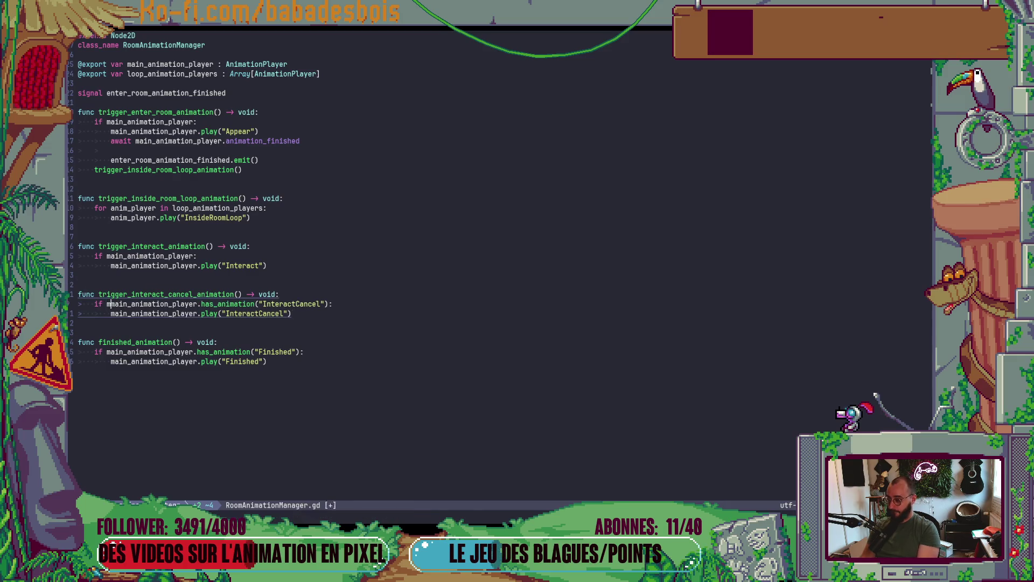
key(Tab)
text(and)
key(Escape)
key(j)
key(j)
key(j)
text( main_animati)
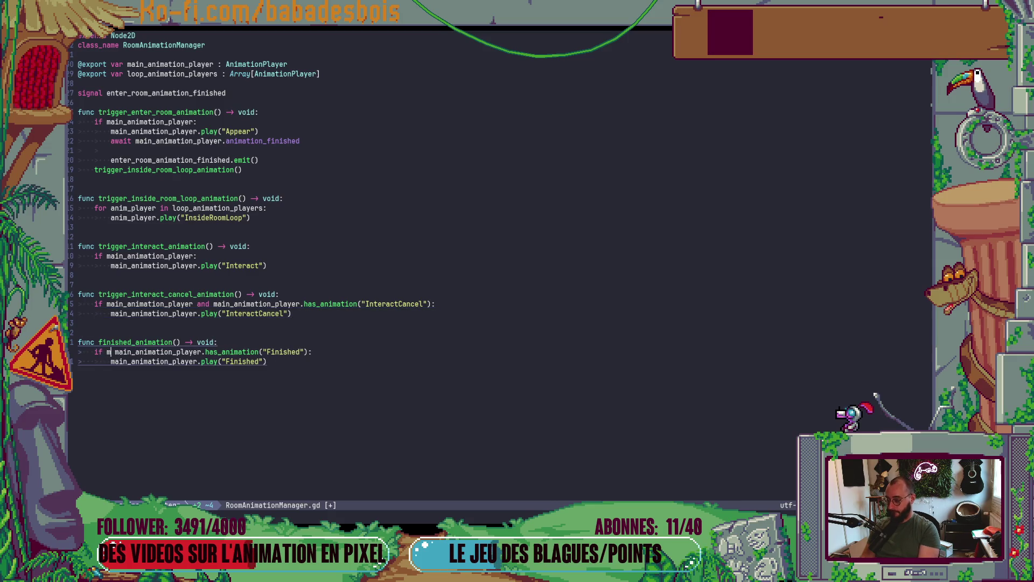
key(Tab)
text(and )
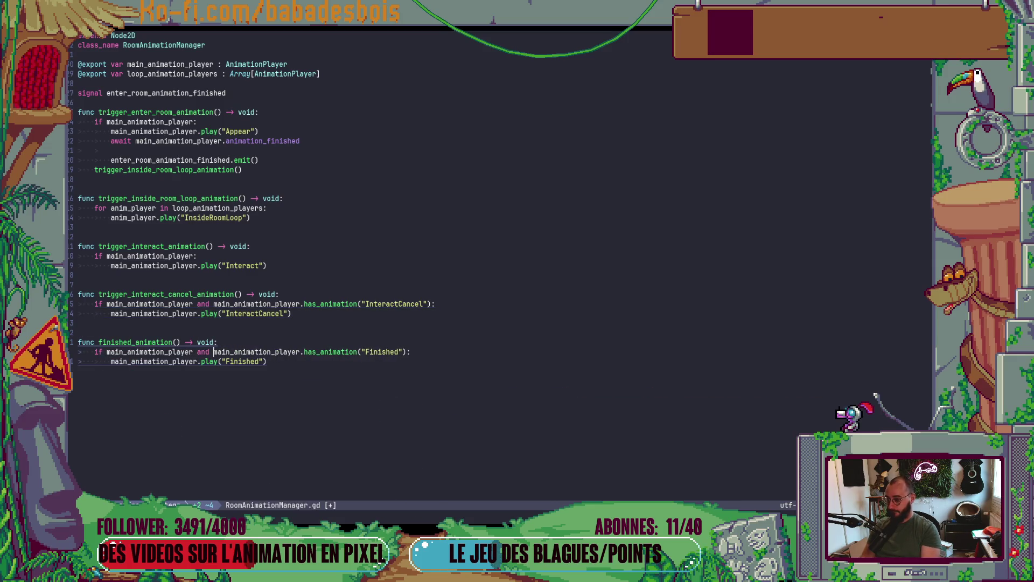
text(:w)
key(Return)
key(alt+Tab)
key(F5)
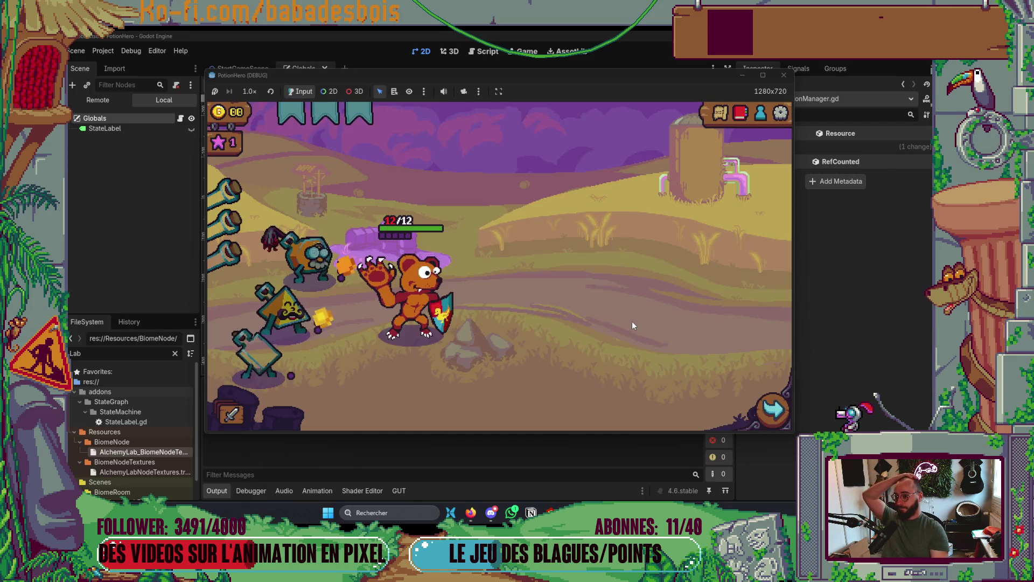
Travel from the map into the alchemy lab room, watch it appear, then stop the game.
click(317, 296)
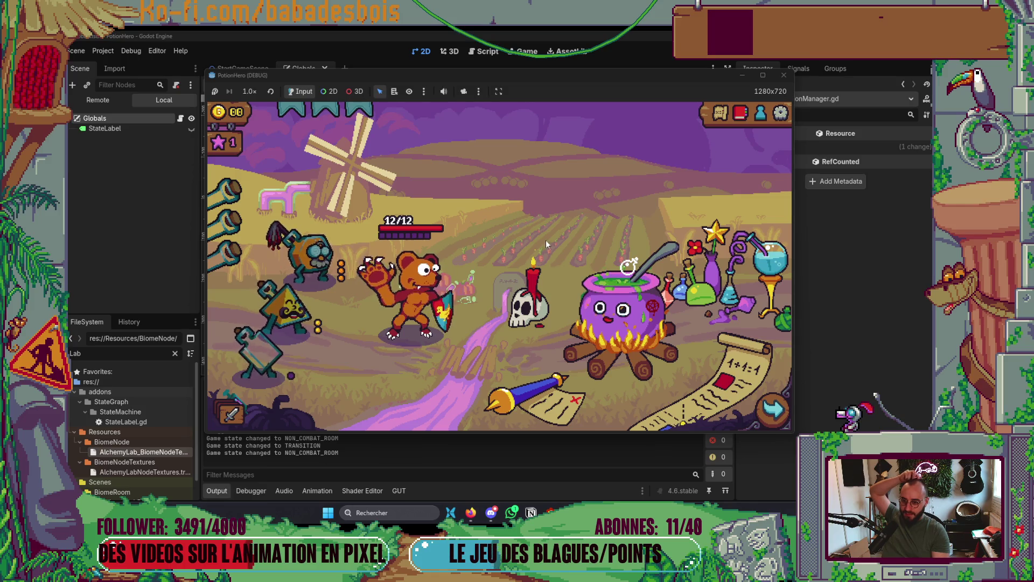
click(772, 76)
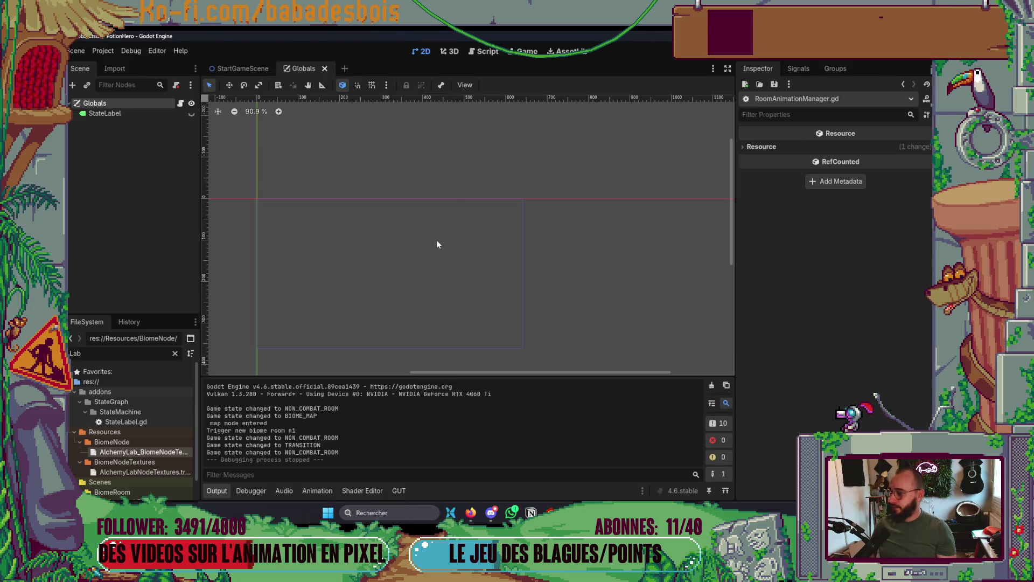
Open AlchemyLabBiomeRoom and start adding a child node under RoomAnimationManager, searching 'Anim'.
click(240, 67)
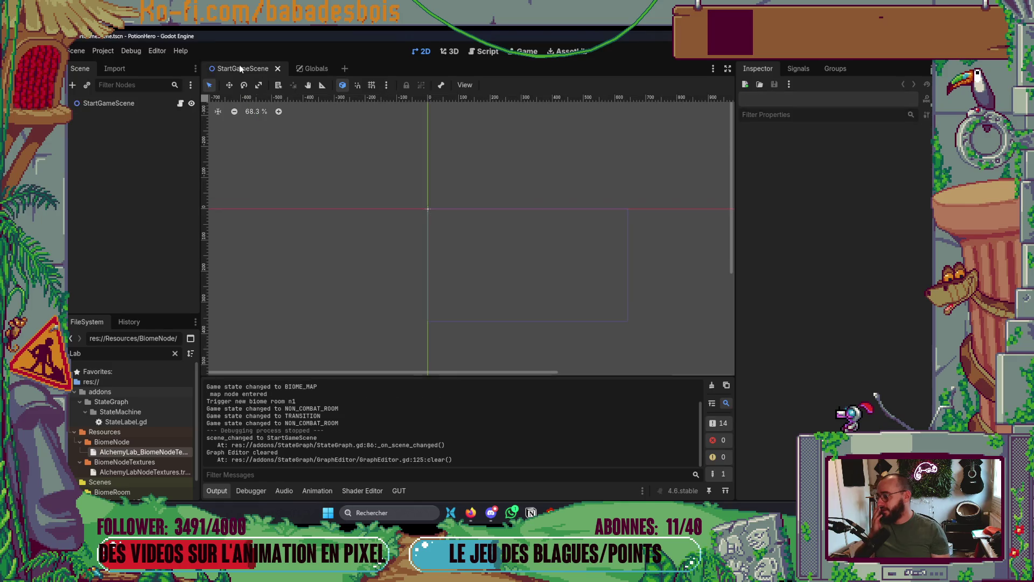
click(312, 68)
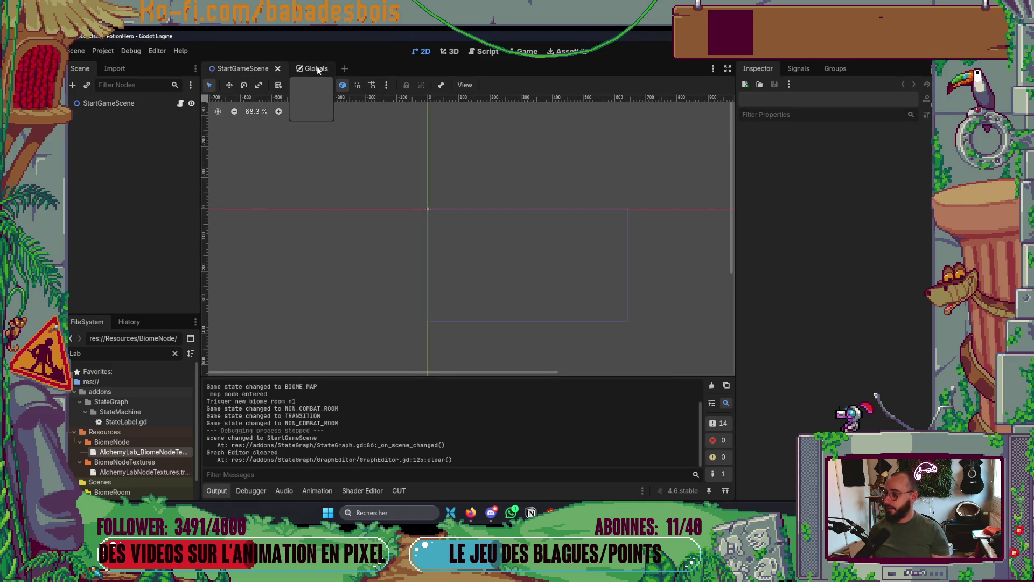
click(237, 69)
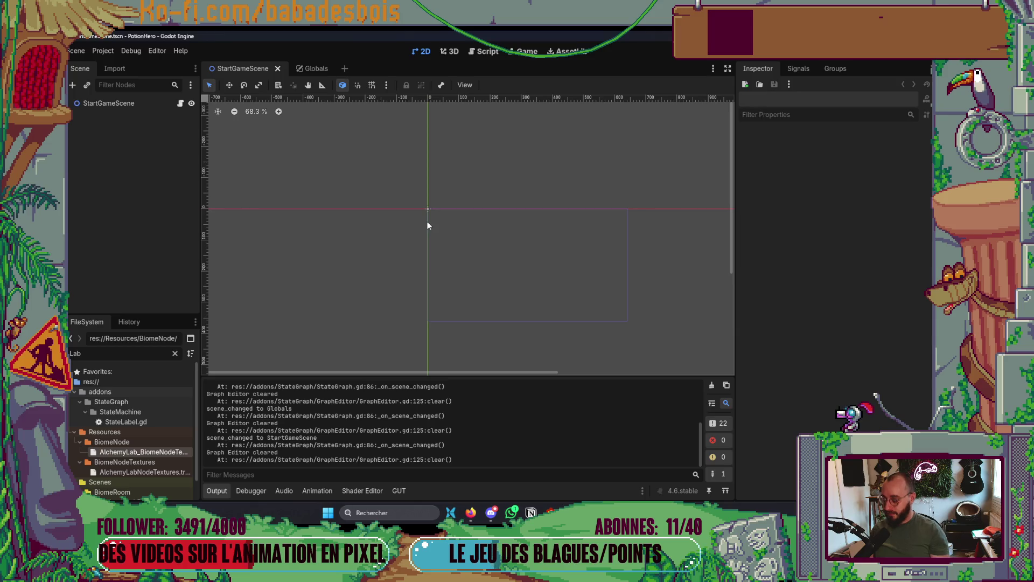
key(ctrl+shift+o)
text(All)
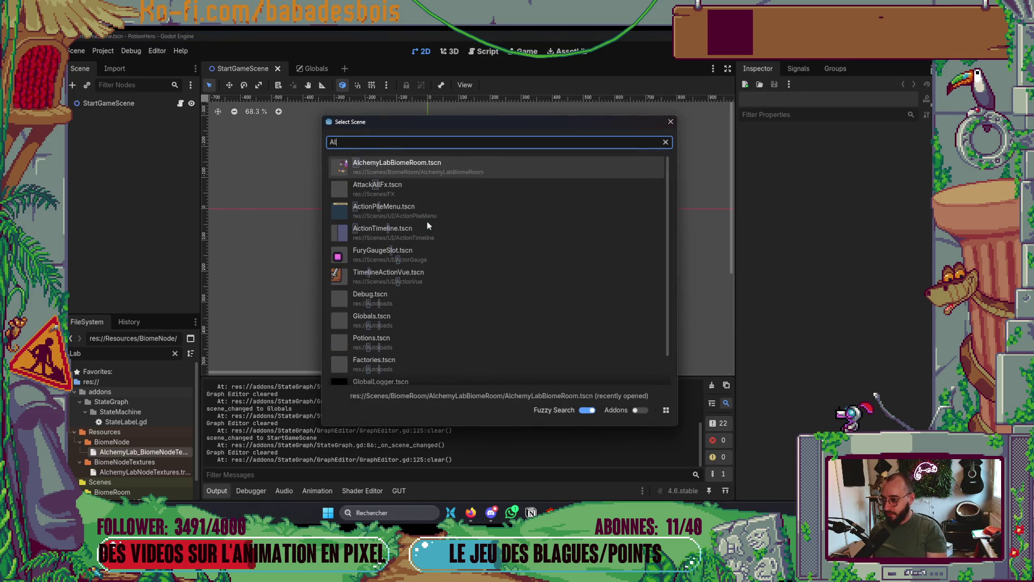
key(Return)
click(108, 195)
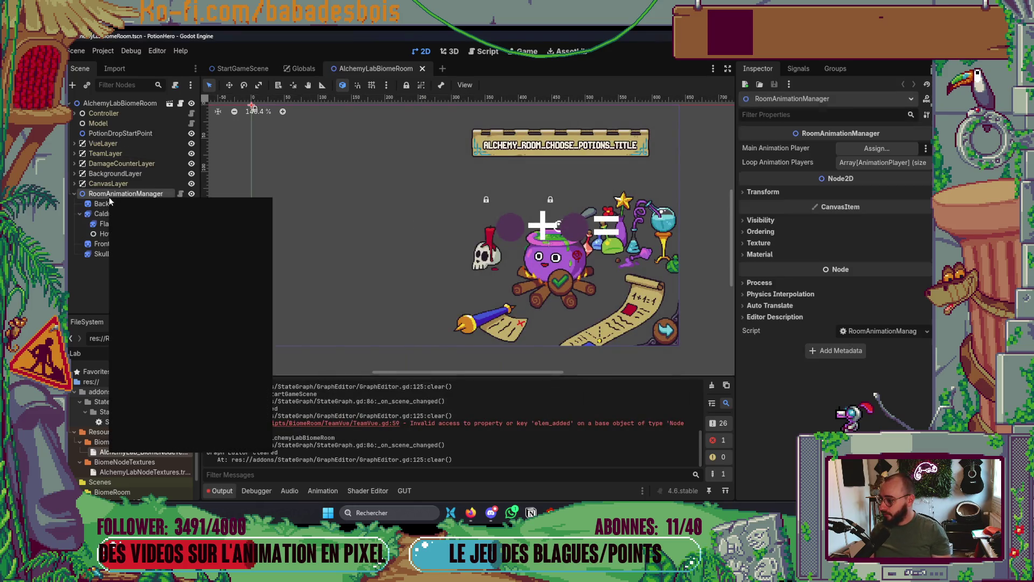
click(125, 220)
text(Anim)
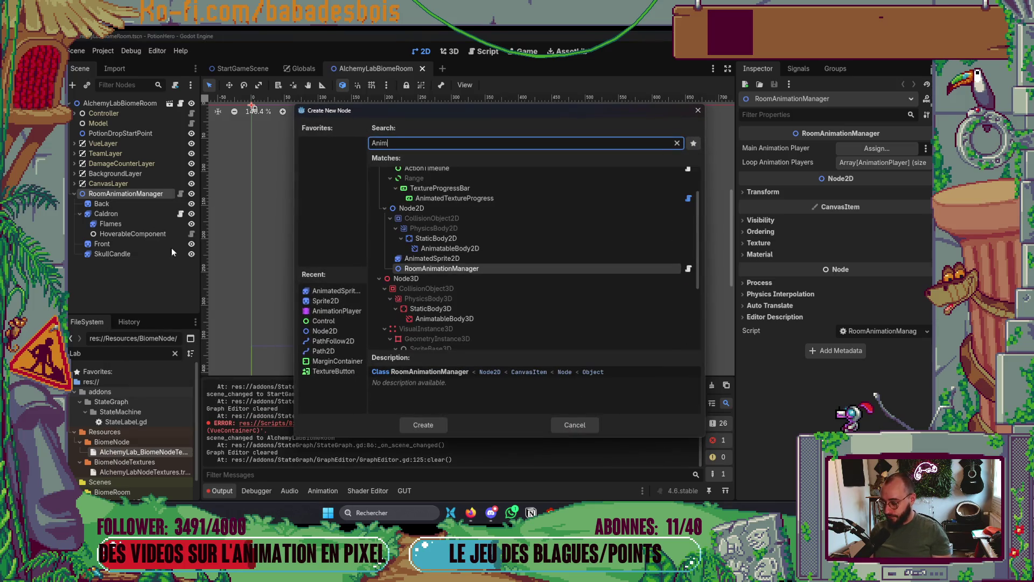
Add an AnimationPlayer child, make it RoomAnimationManager's main animation player, and save the scene.
click(326, 311)
double_click(325, 312)
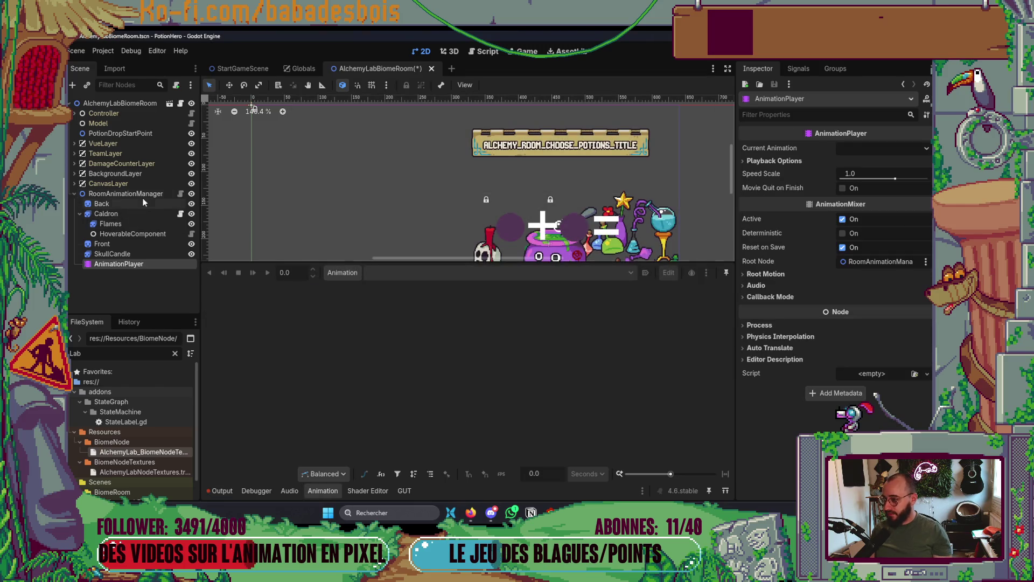
click(125, 194)
click(868, 153)
double_click(474, 187)
click(330, 490)
key(ctrl+s)
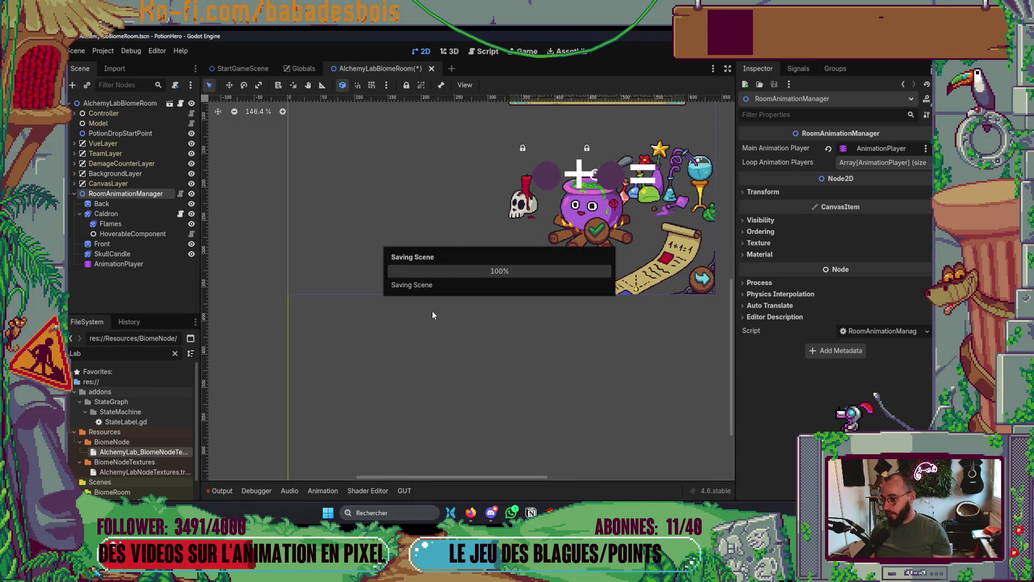
Create a new animation named 'Appear' on the AnimationPlayer.
click(129, 264)
click(343, 272)
click(126, 193)
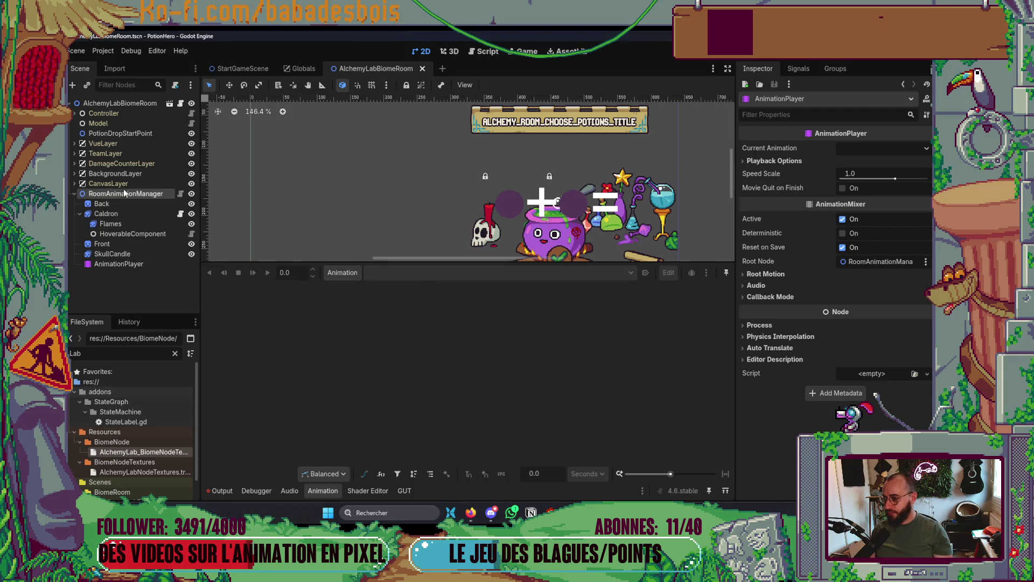
key(alt+Tab)
key(alt+Tab)
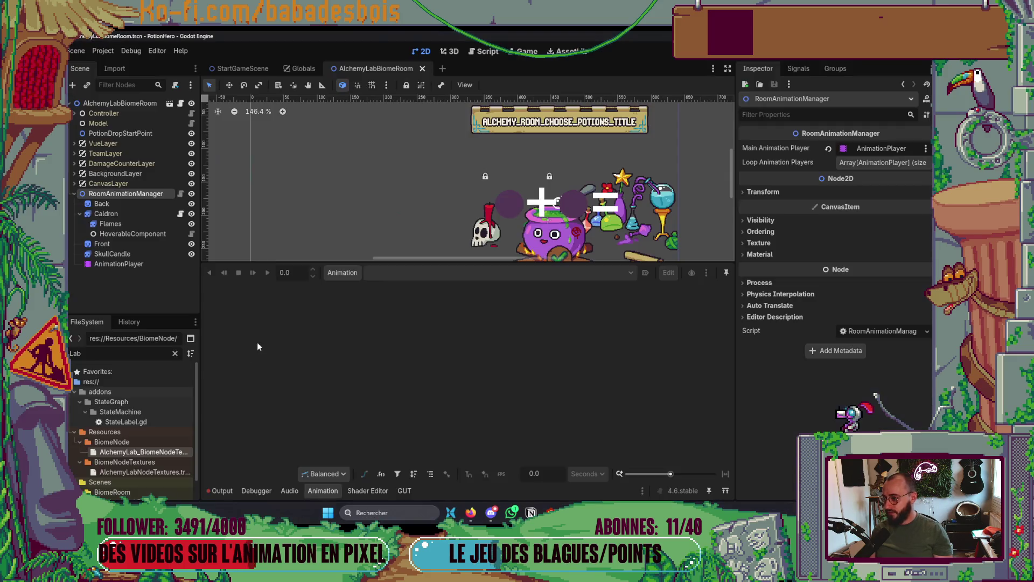
click(353, 272)
click(372, 288)
text(Appear)
key(Return)
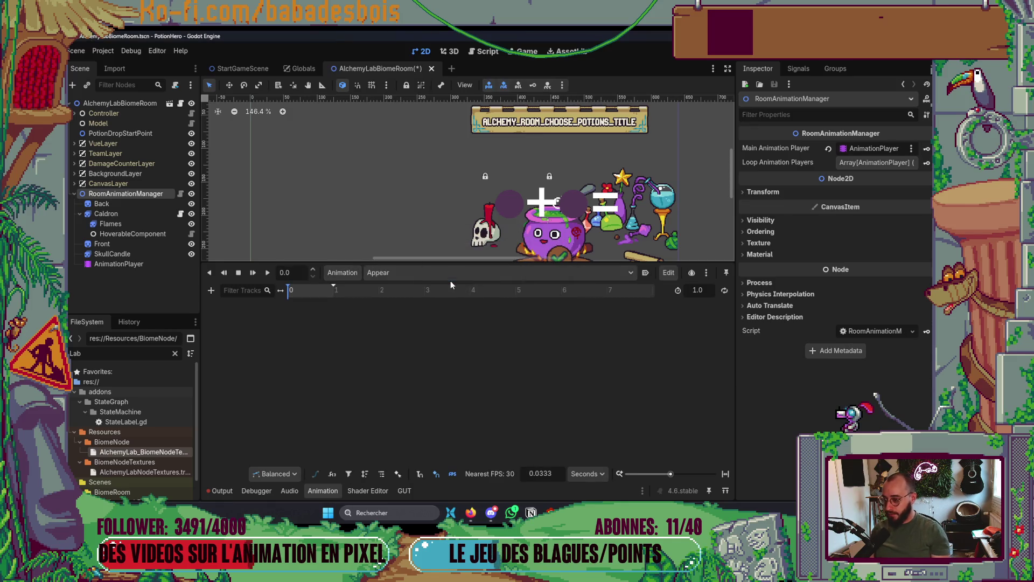
Add a property track for the Flames node's 'visible' property.
click(211, 290)
click(246, 306)
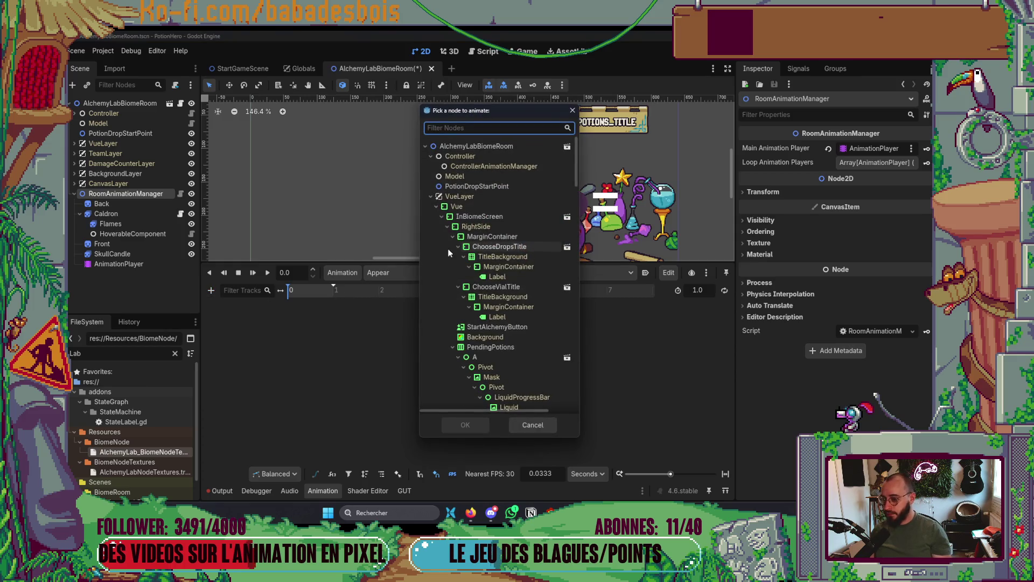
scroll(493, 302, down, 10)
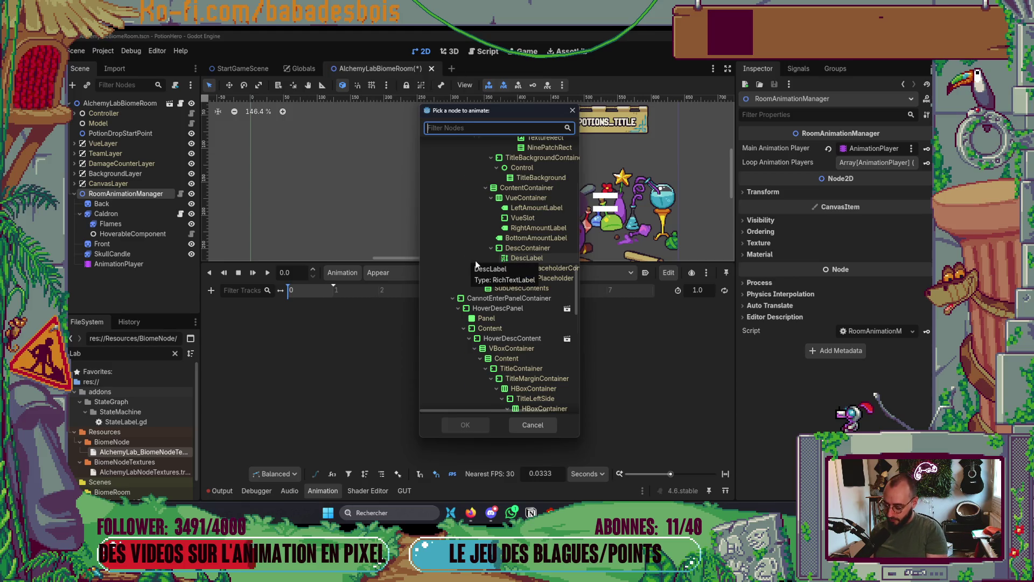
text(flames)
key(Return)
text(visible)
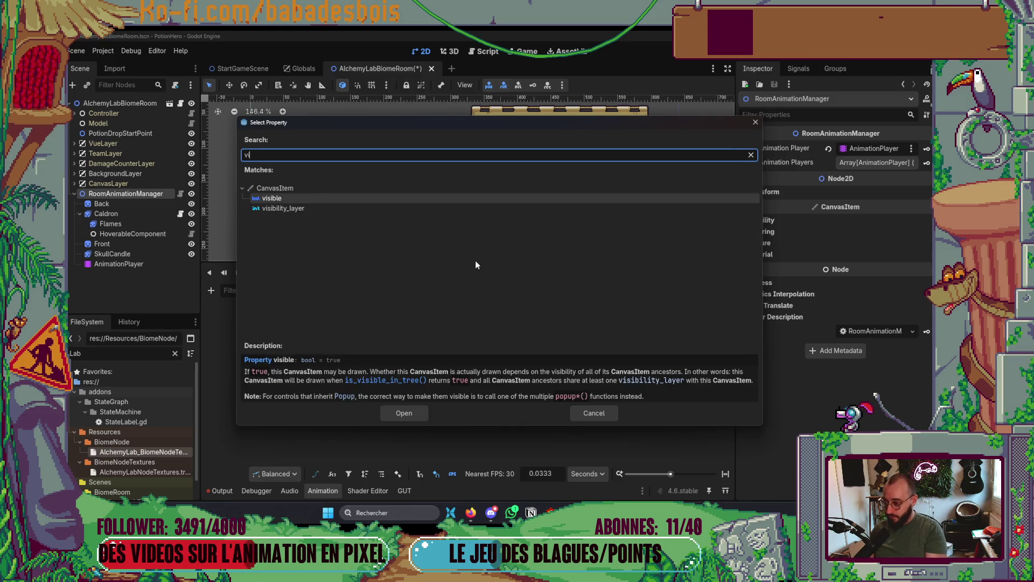
key(Return)
Add a SkullCandle 'animation' property track, then select SkullCandle to view its sprite frames.
click(212, 290)
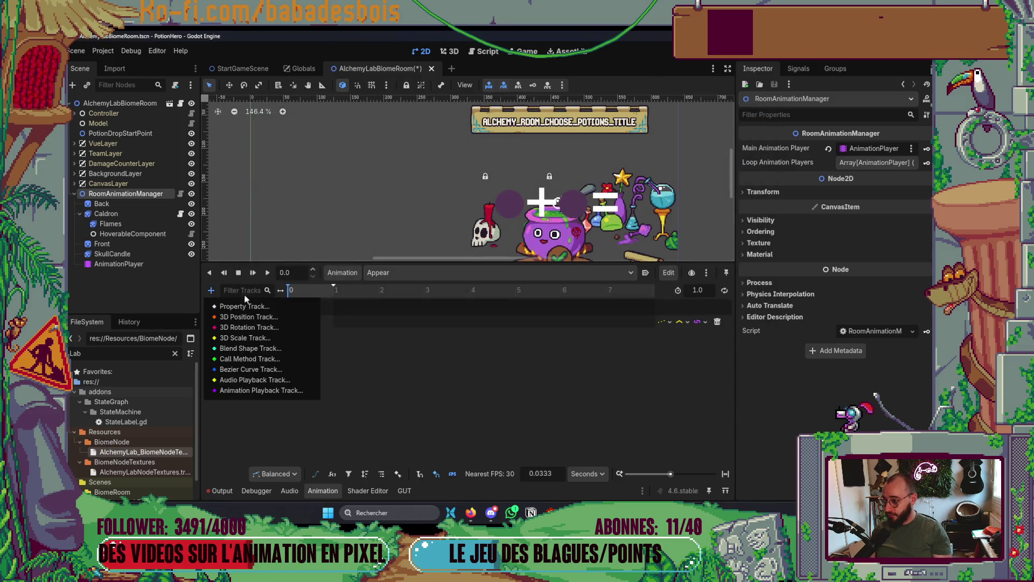
click(258, 305)
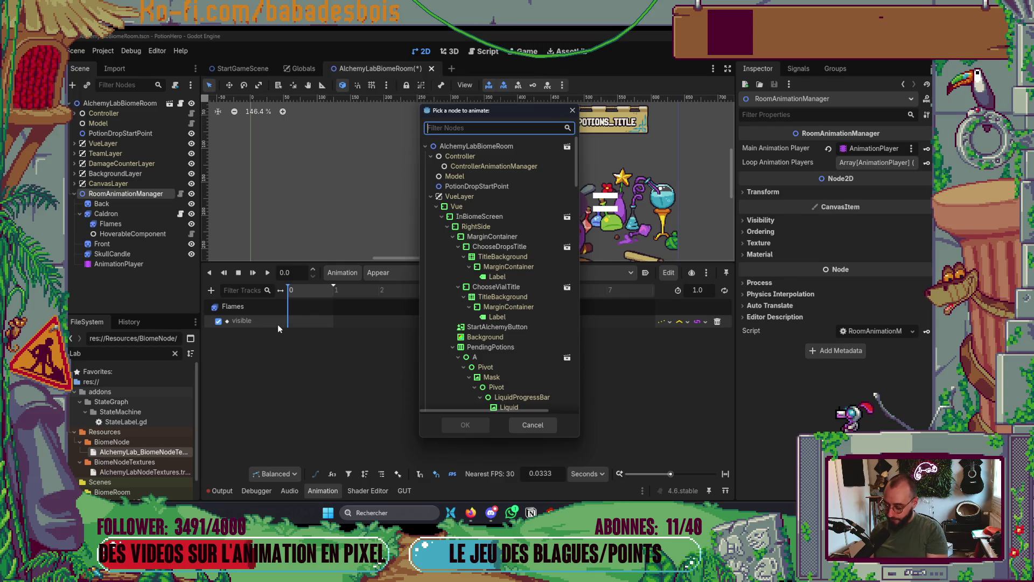
text(canc)
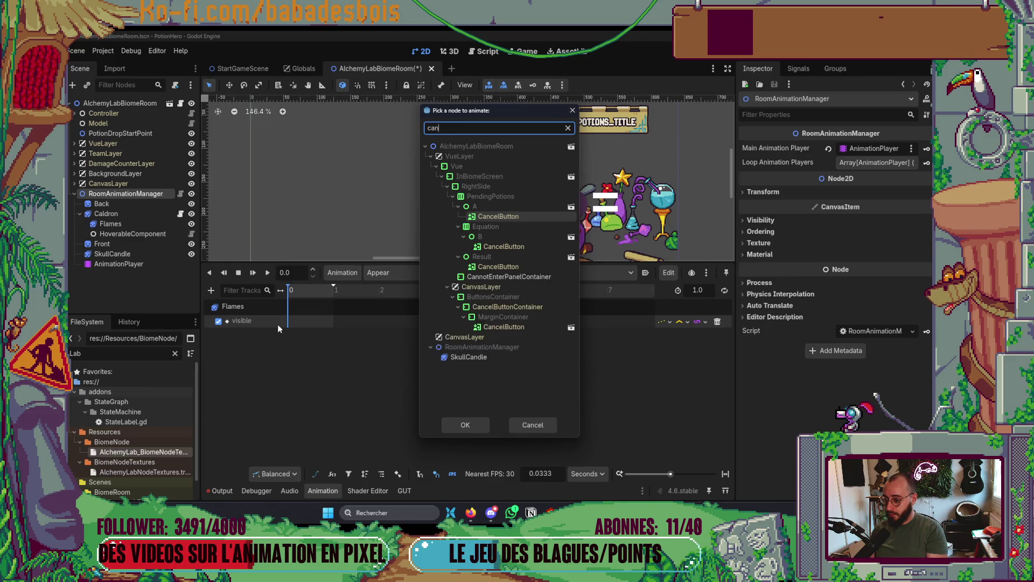
key(Escape)
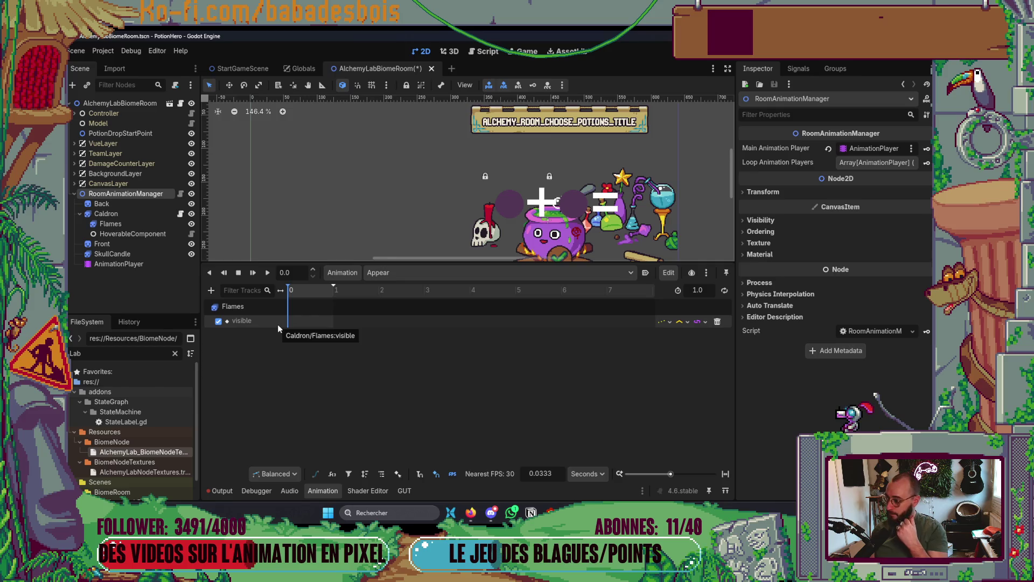
click(211, 289)
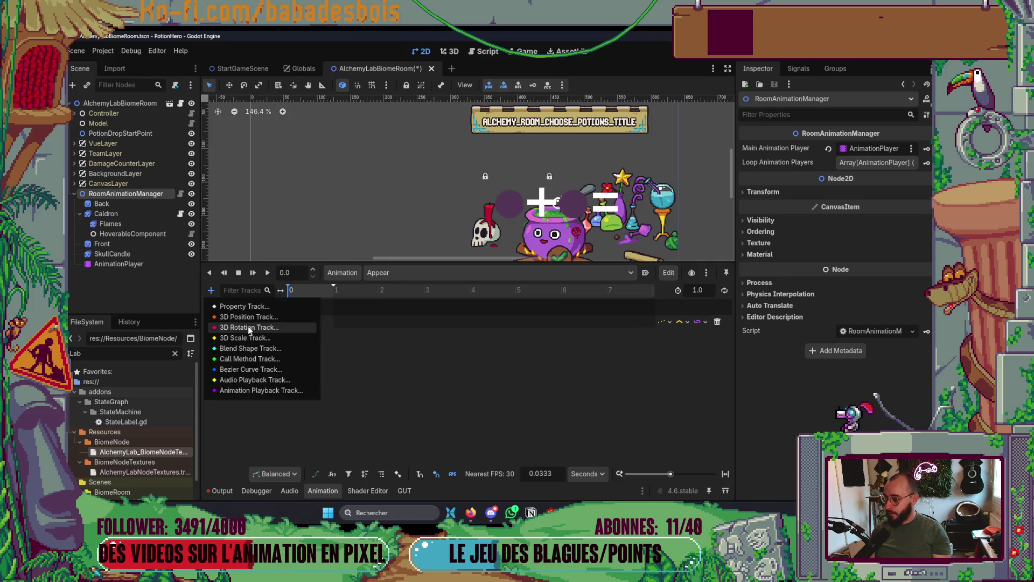
click(259, 305)
text(ca)
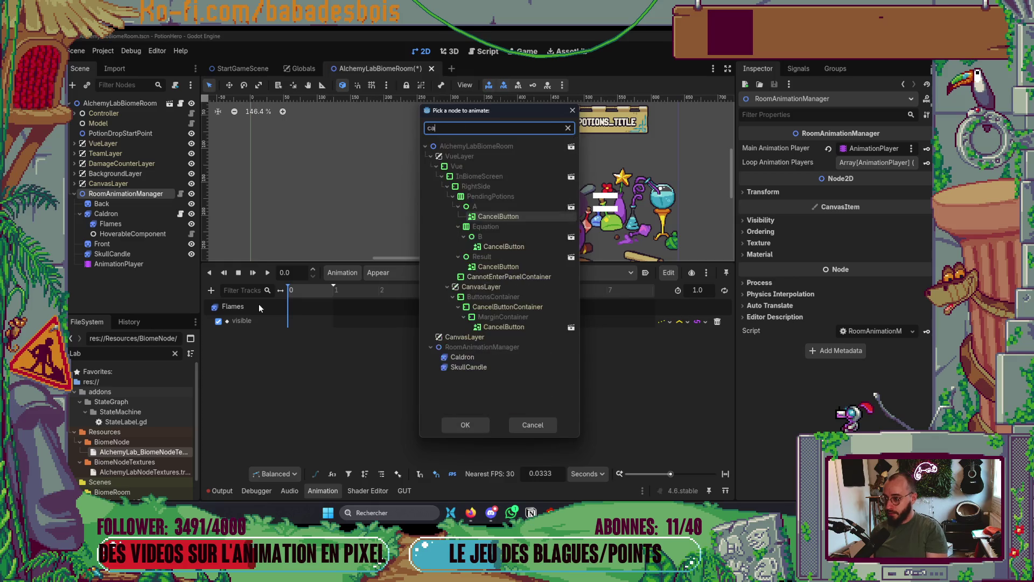
text(ndl)
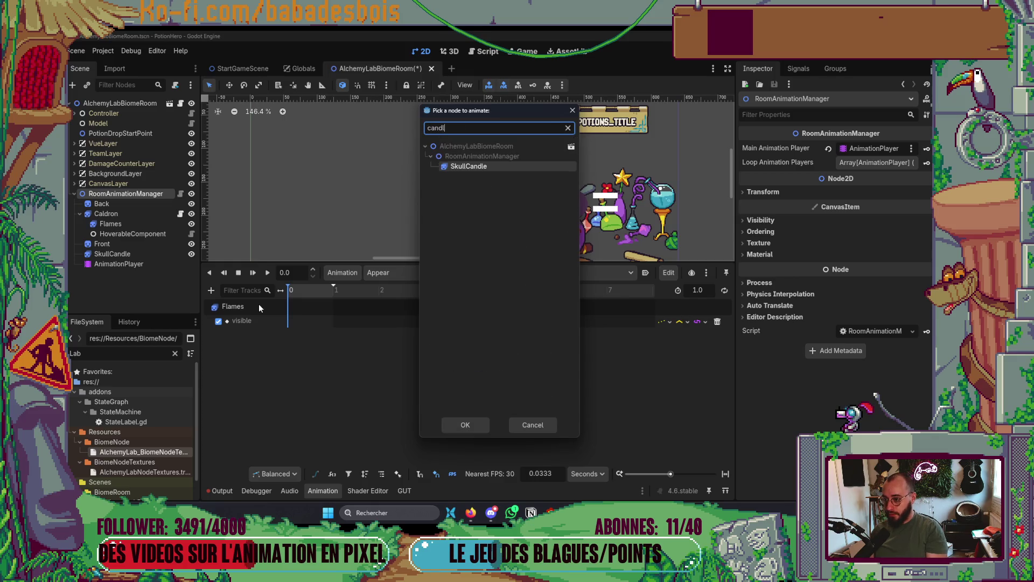
key(Return)
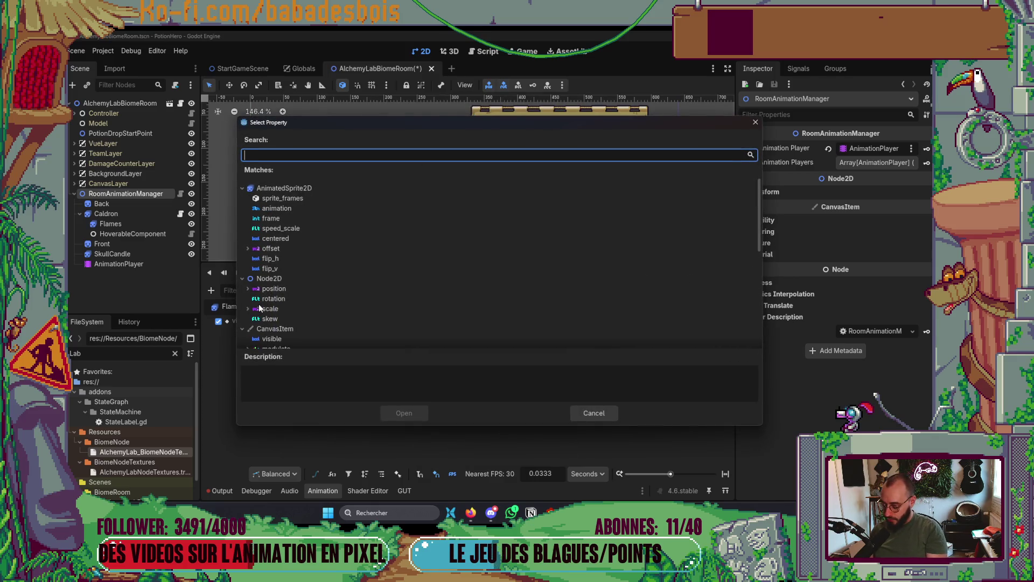
text(anim)
key(Return)
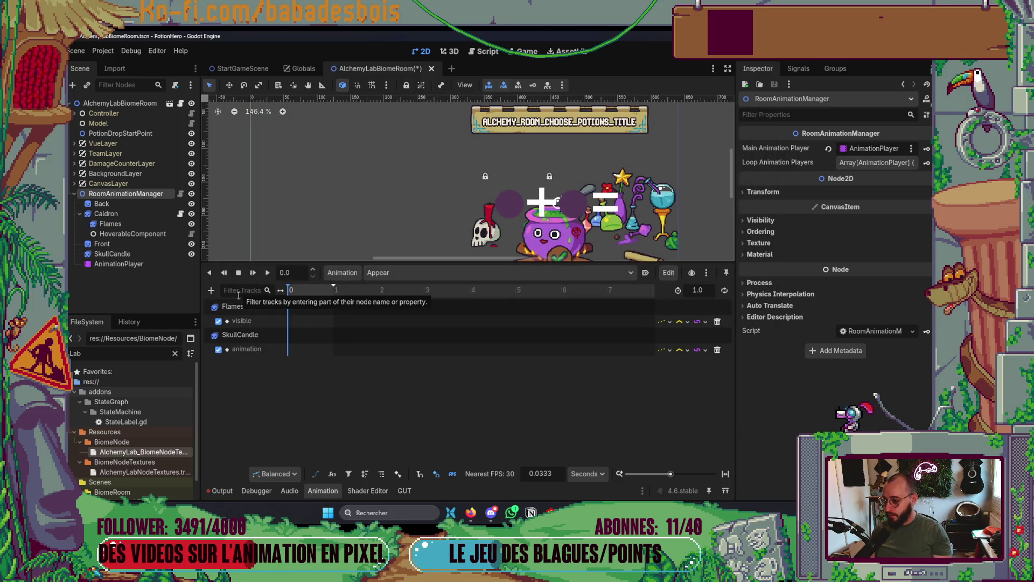
click(134, 253)
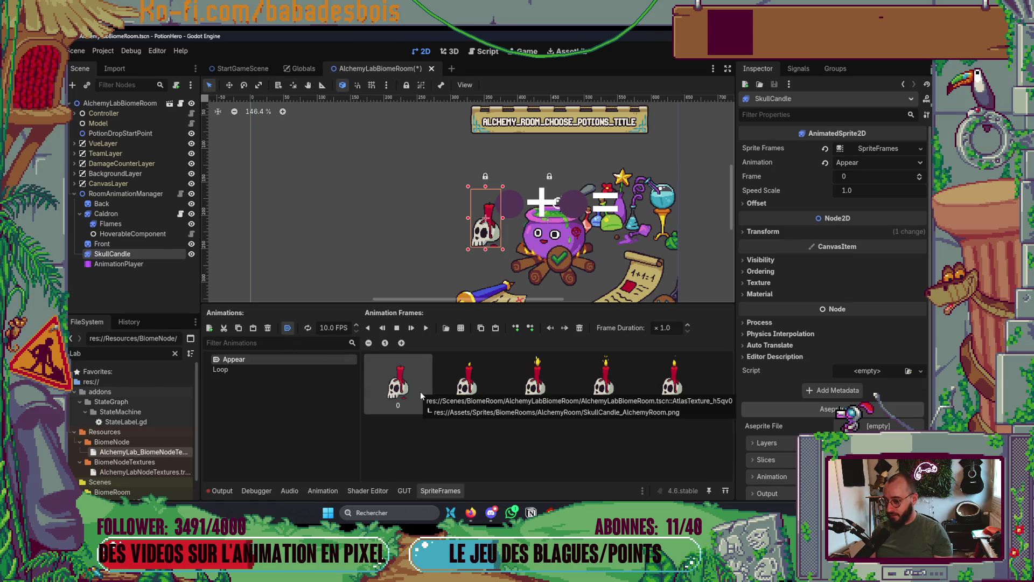
Cut Appear to four frames, add a TurnOff animation, and start importing its frames from Assets.
click(579, 328)
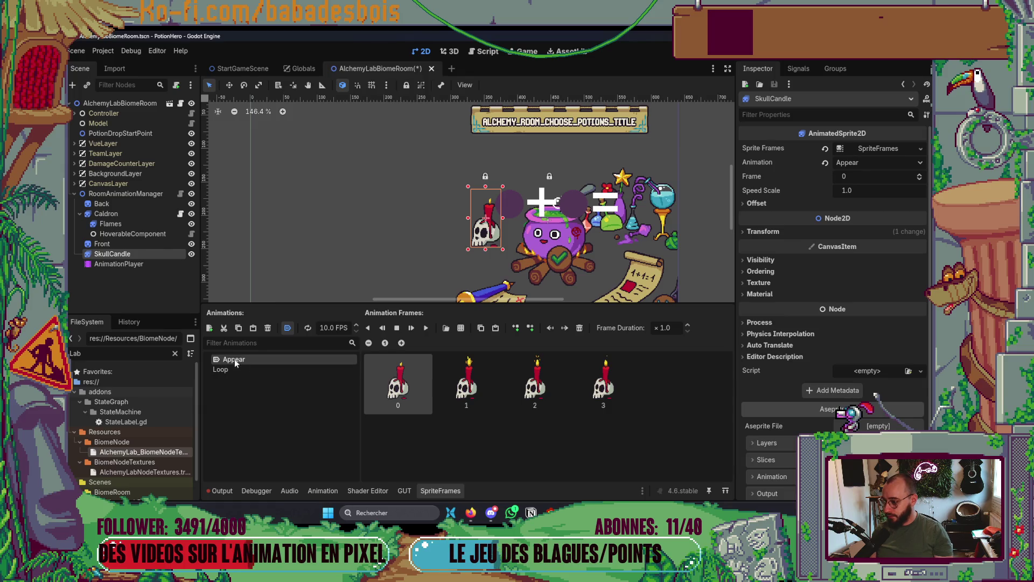
click(209, 328)
click(260, 379)
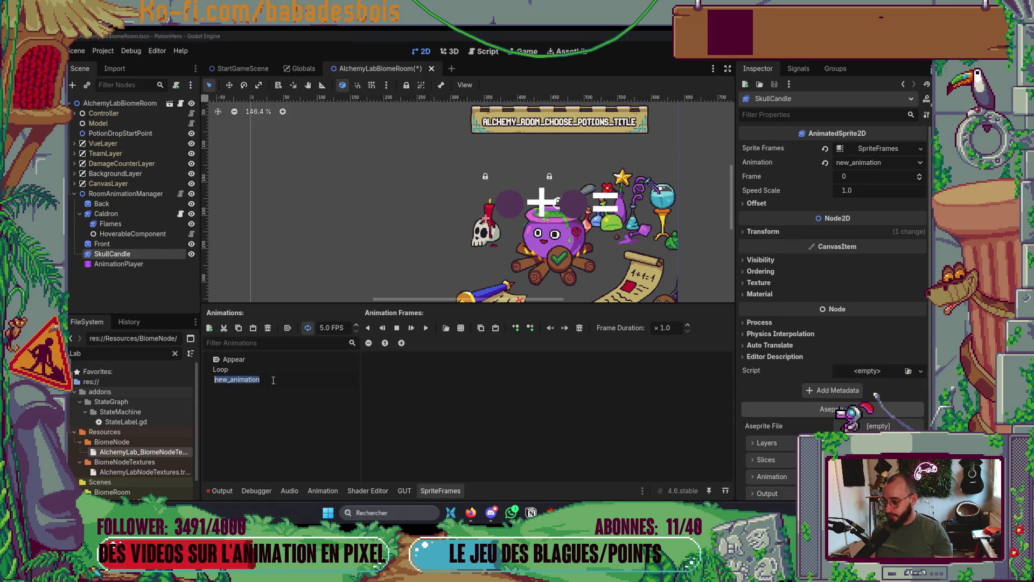
text(TurnOff)
key(Return)
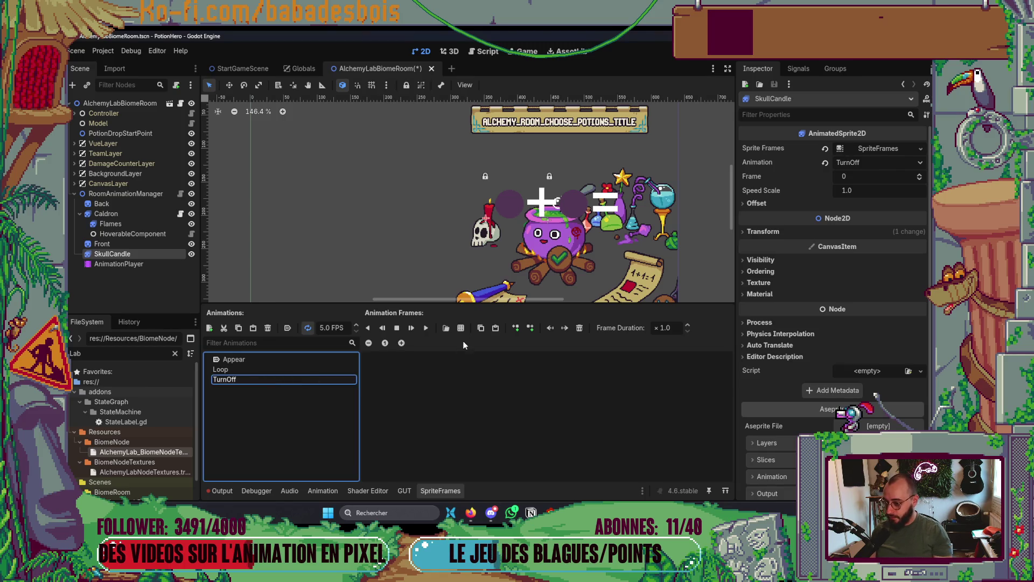
click(461, 328)
double_click(447, 174)
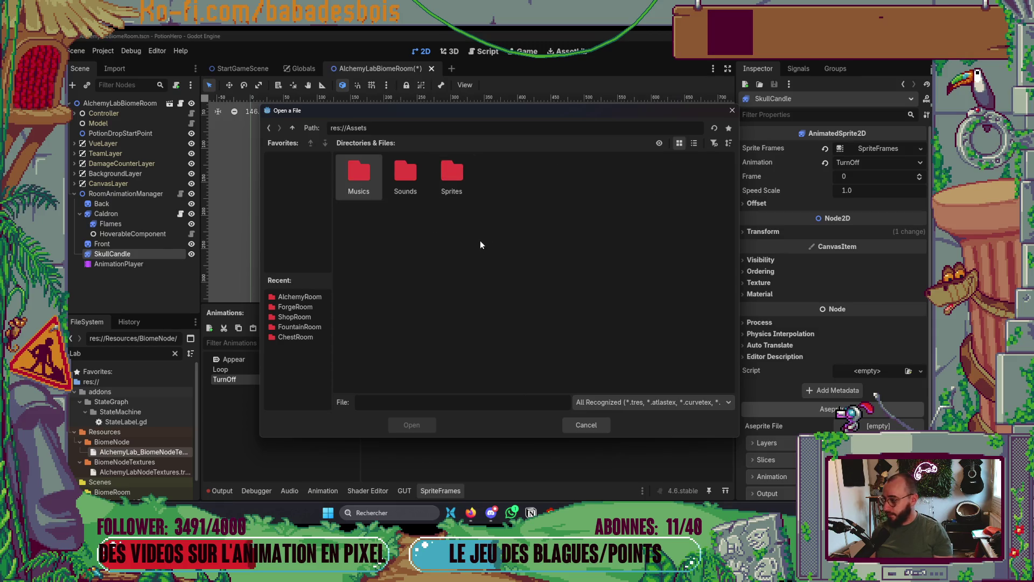
Browse to Assets/Sprites/BiomeRooms/AlchemyRoom and open the SkullCandle sprite sheet.
double_click(451, 171)
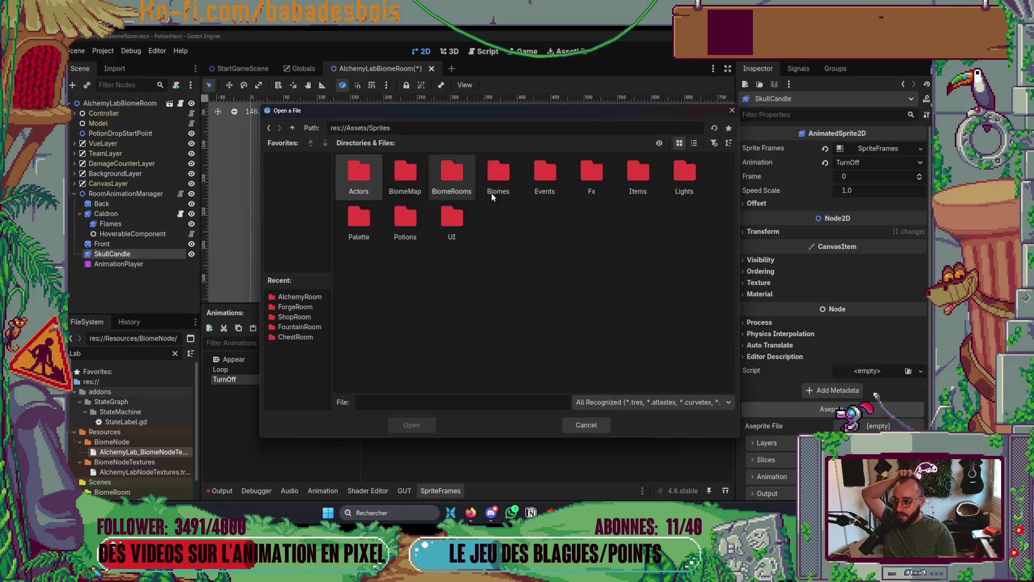
double_click(447, 172)
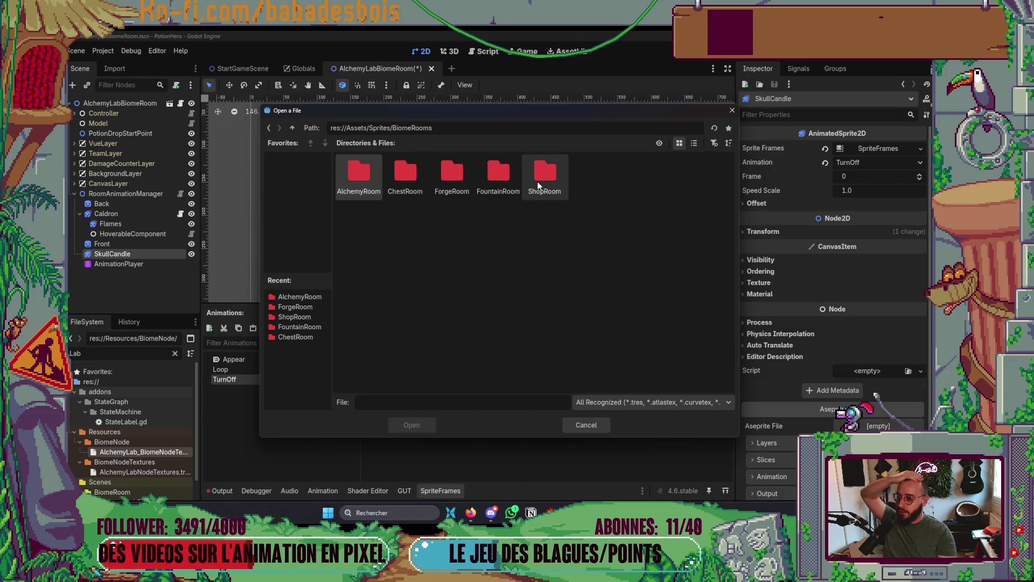
double_click(352, 181)
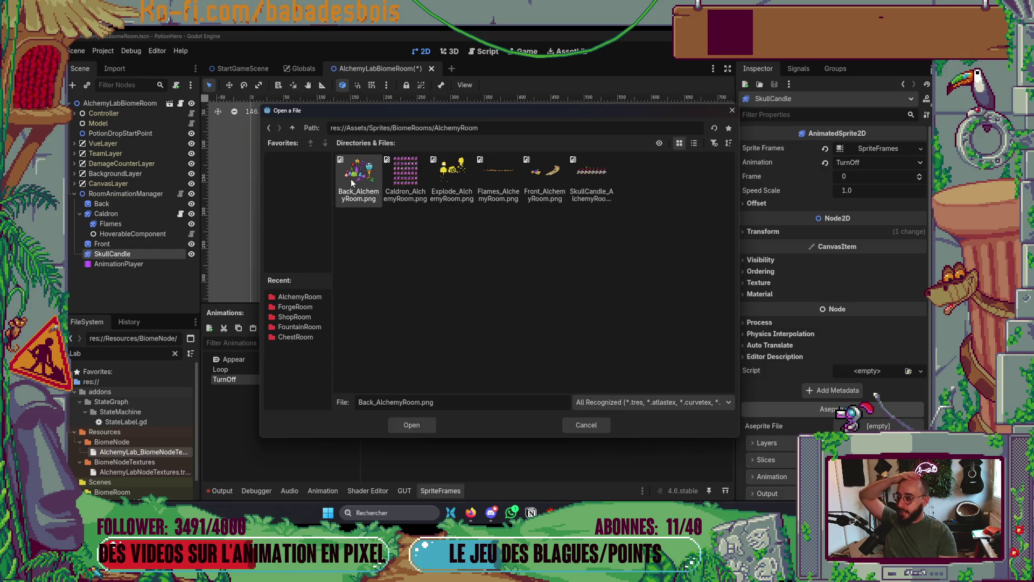
double_click(588, 177)
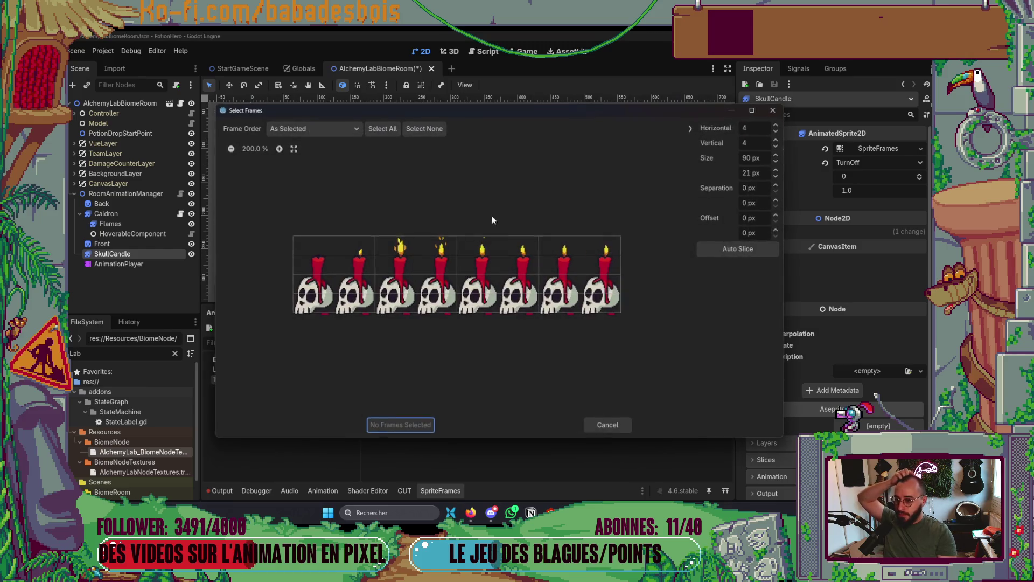
Slice the sheet into an 8x1 grid and add the unlit first frame to TurnOff.
click(766, 125)
text(8)
key(Tab)
text(1)
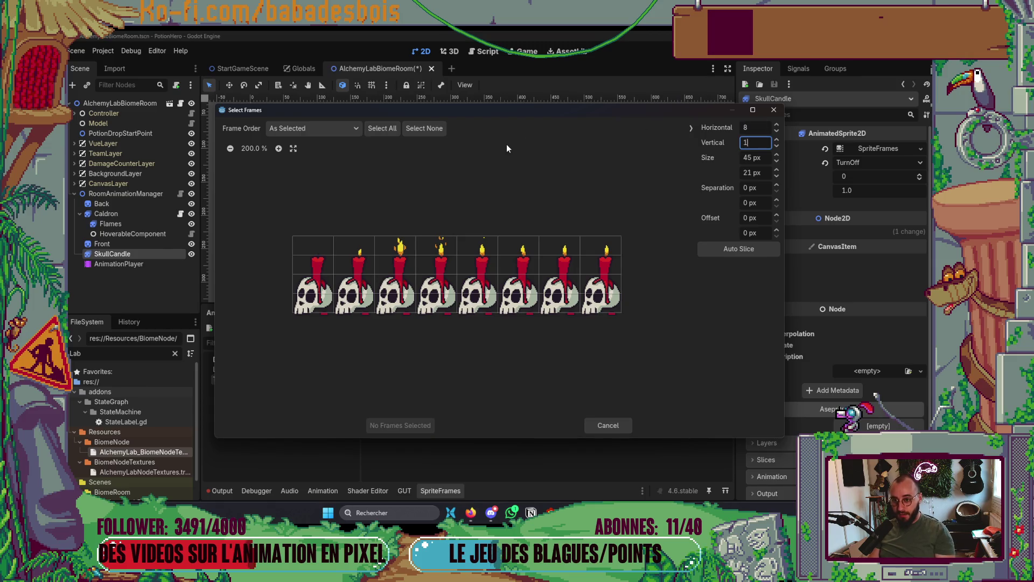
click(323, 259)
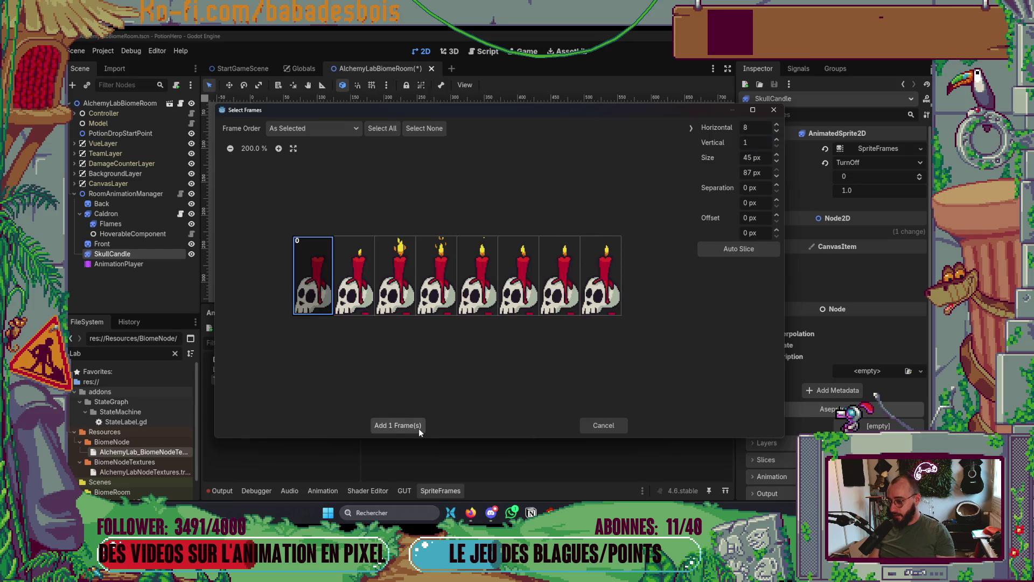
click(419, 429)
Set TurnOff to autoplay on load, save the scene, and reselect AnimationPlayer.
scroll(419, 241, down, 1)
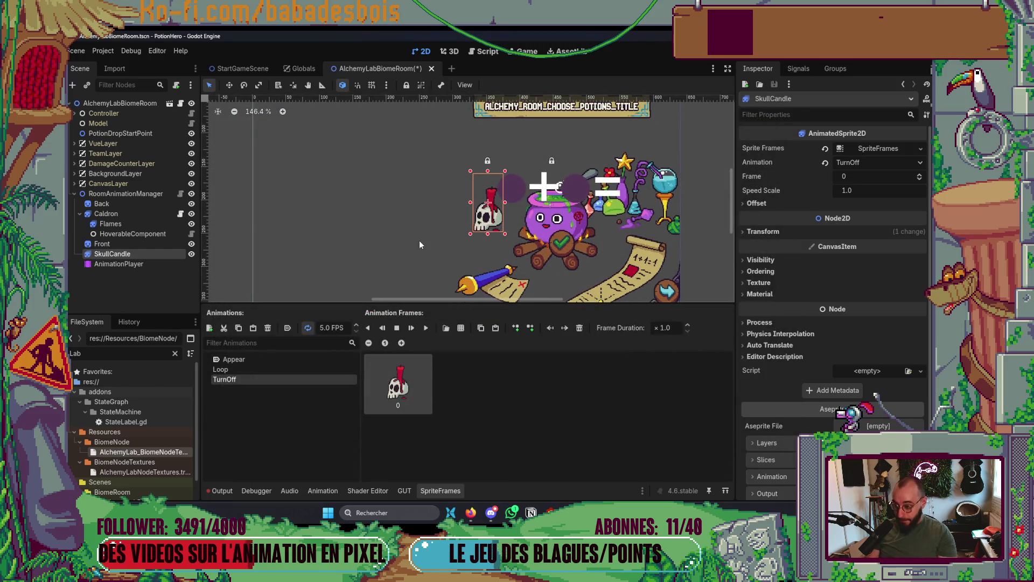
click(289, 327)
scroll(380, 249, down, 1)
key(ctrl+s)
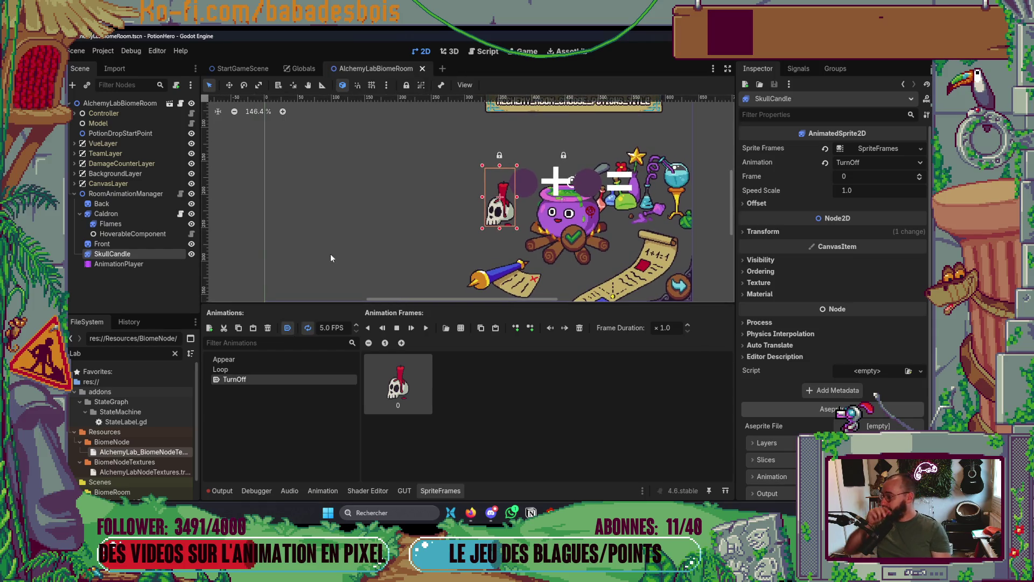
click(124, 263)
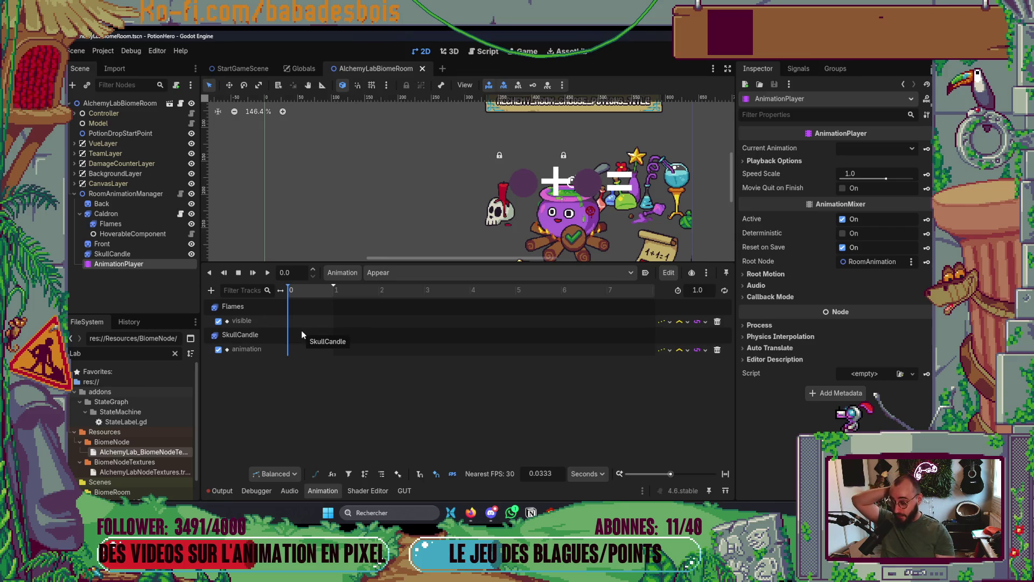
Key the Flames visible track off at 0.0 s.
right_click(294, 327)
click(315, 331)
click(290, 322)
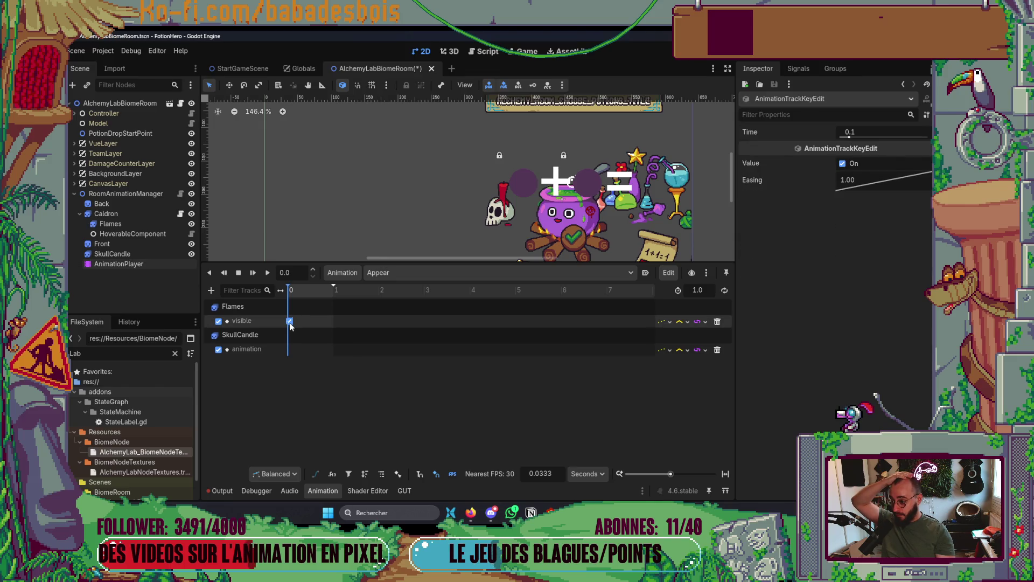
drag(851, 132, 840, 132)
click(842, 164)
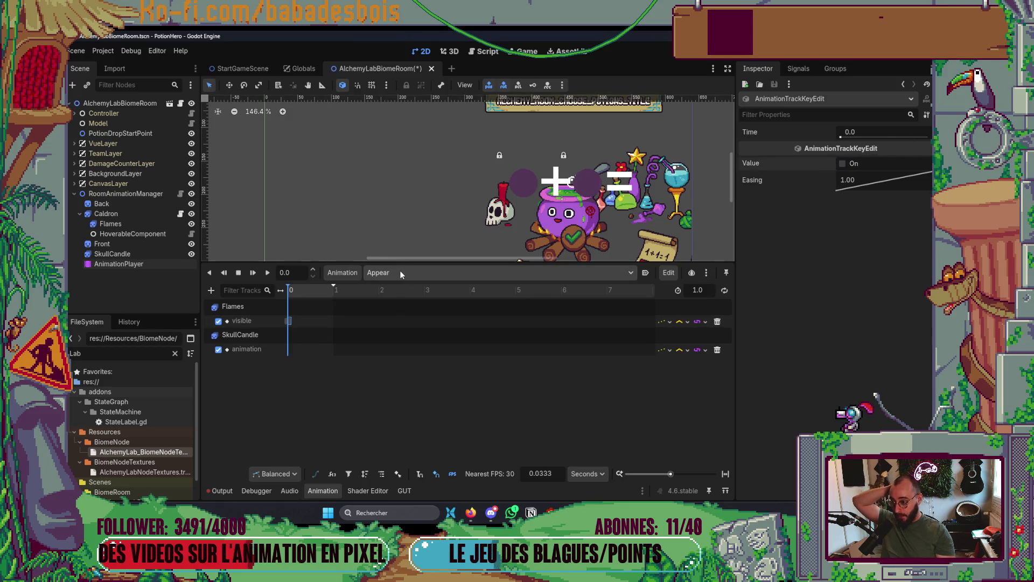
Key the SkullCandle animation track to TurnOff at 0.0 s.
right_click(289, 347)
click(308, 357)
click(292, 351)
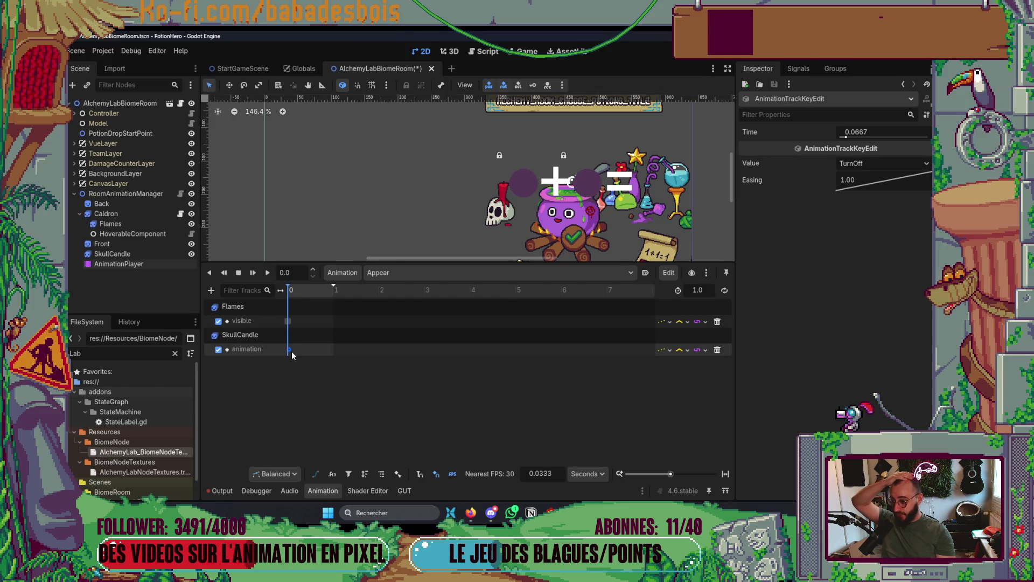
mouse_move(290, 352)
mouse_down()
mouse_move(302, 351)
mouse_move(289, 350)
mouse_up()
click(860, 165)
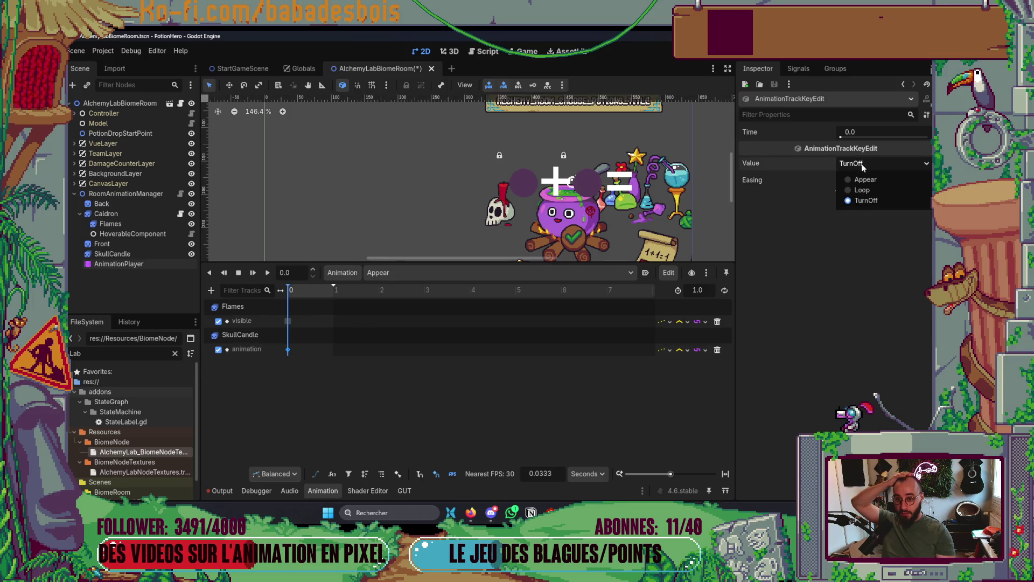
click(862, 203)
Add a Flames visible key switched on and place it at 1.0 s.
click(311, 291)
drag(312, 292, 320, 291)
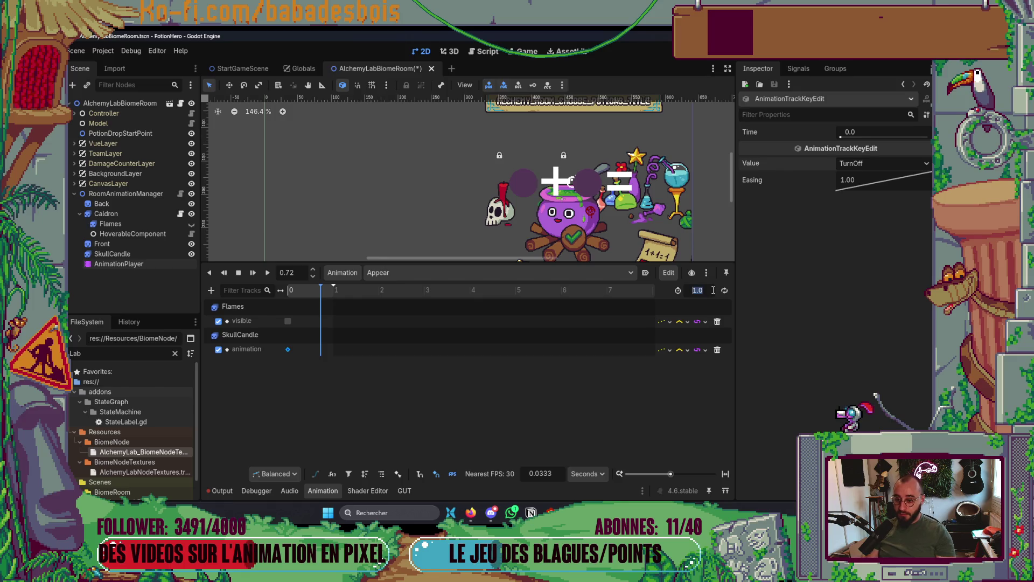
right_click(321, 322)
click(339, 332)
click(320, 322)
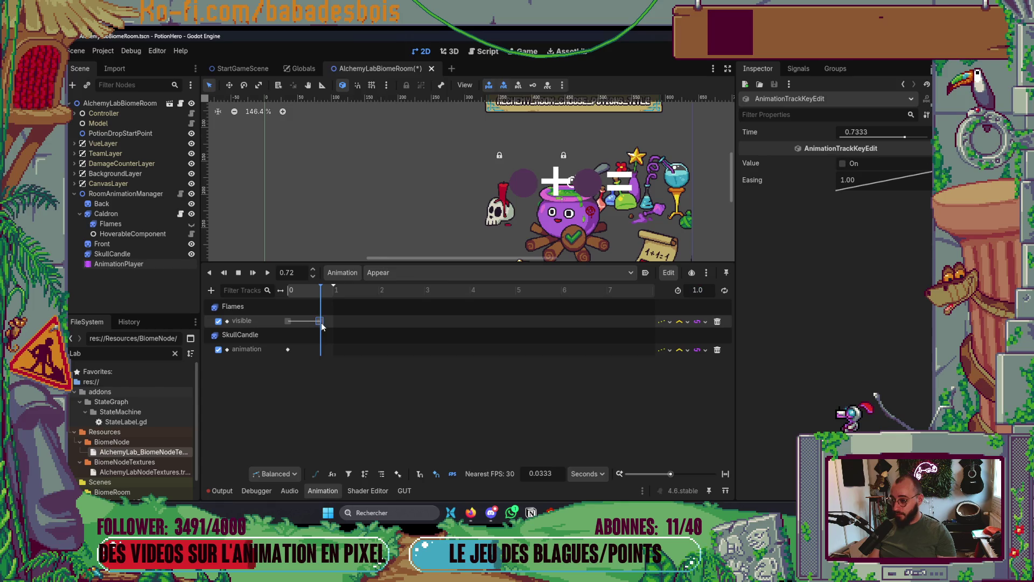
click(840, 162)
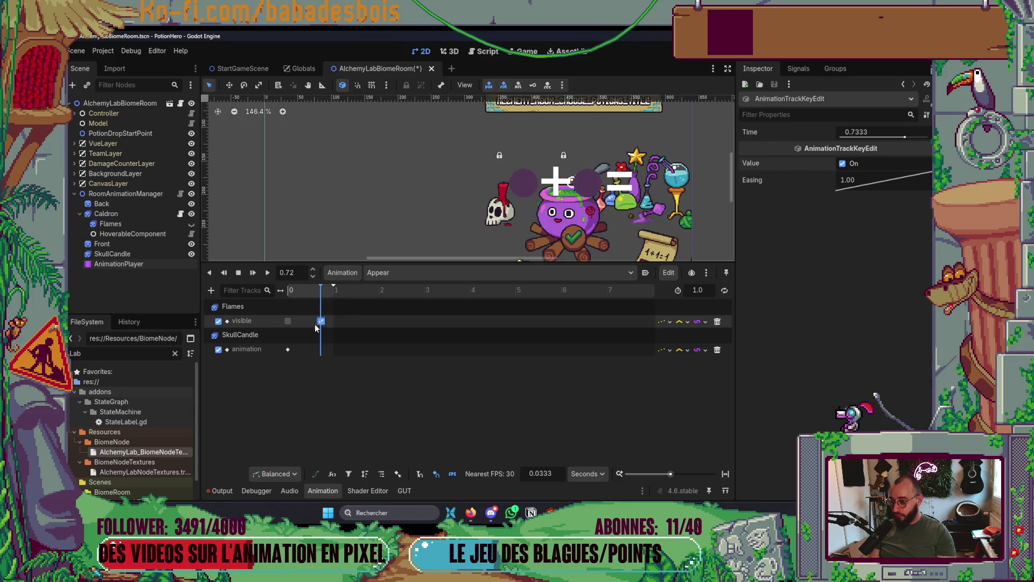
drag(329, 323, 334, 350)
Key SkullCandle's animation to Appear at 1.0 s and save the scene.
right_click(331, 350)
click(341, 356)
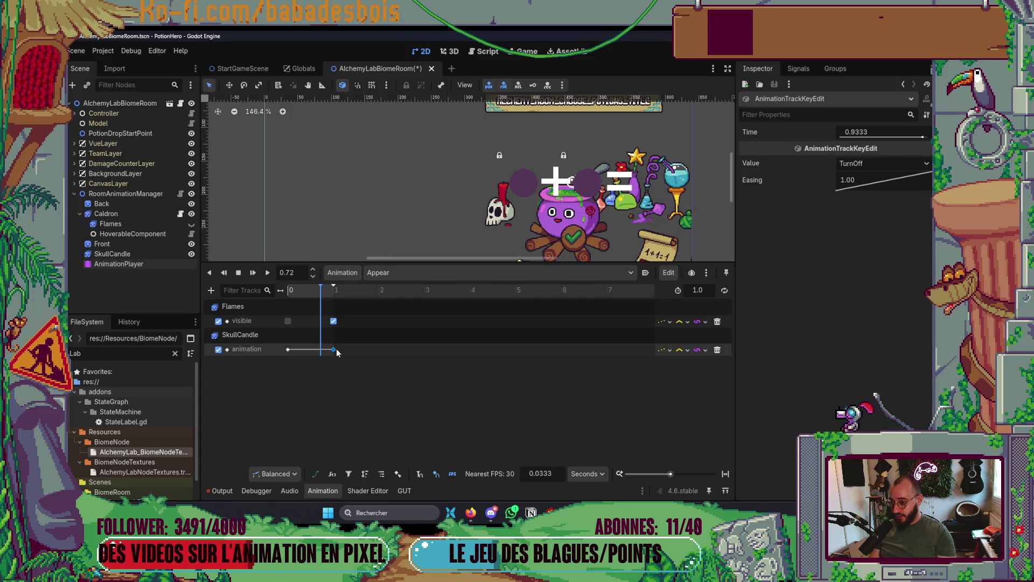
click(864, 164)
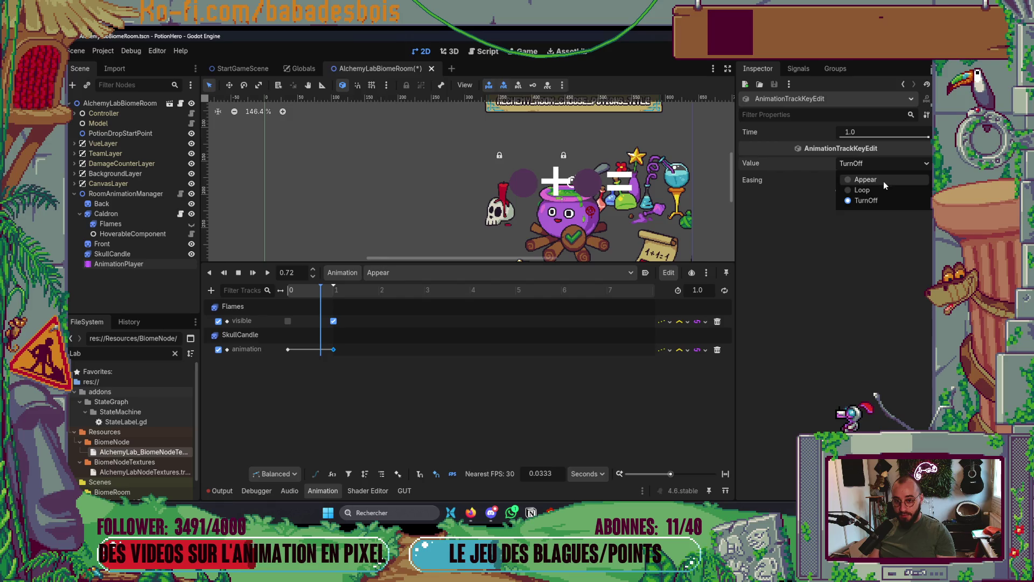
click(880, 181)
scroll(593, 179, down, 2)
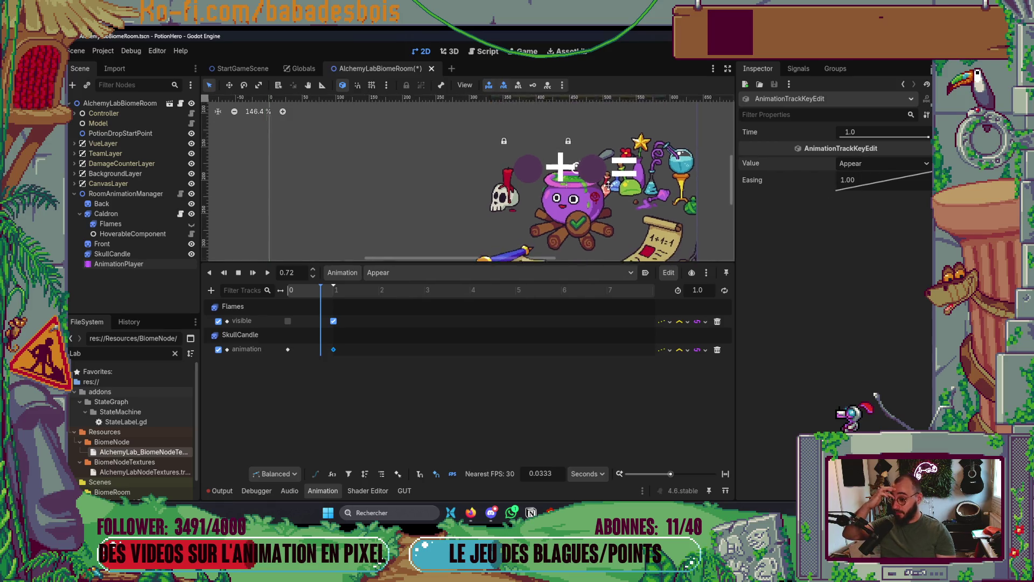
drag(593, 179, 557, 184)
key(ctrl+s)
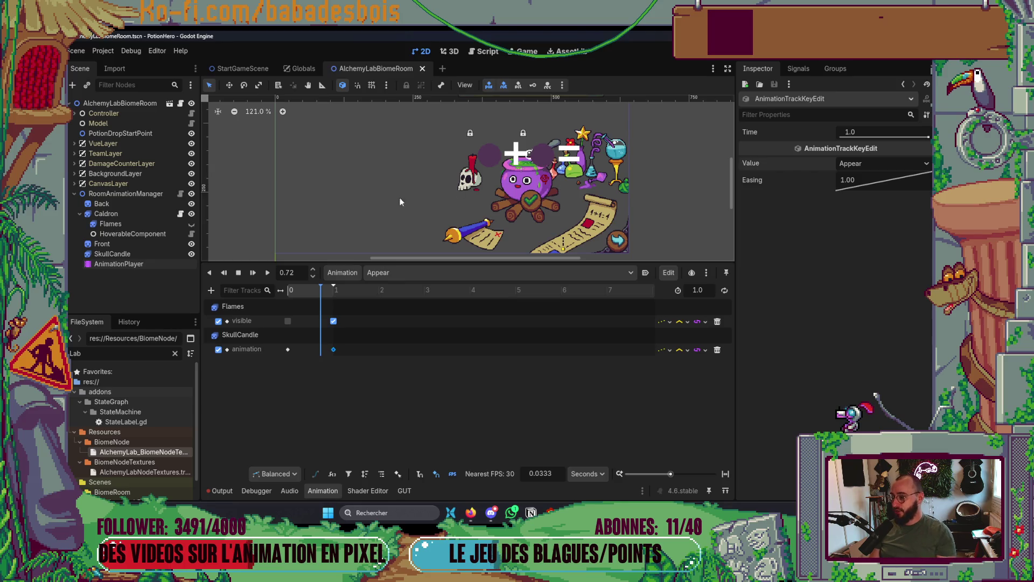
click(138, 251)
click(237, 369)
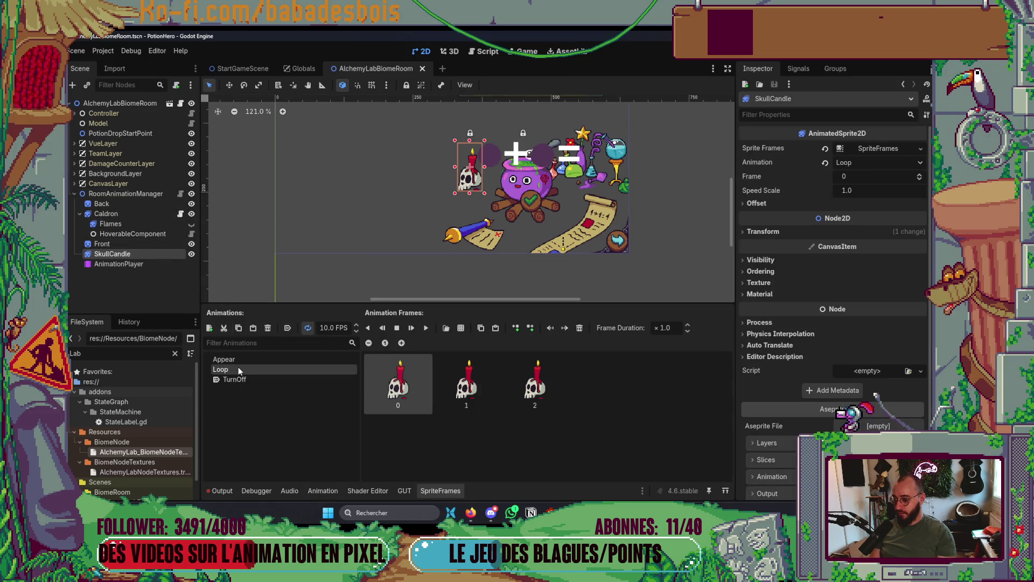
click(238, 360)
click(240, 370)
click(239, 381)
click(237, 368)
click(238, 359)
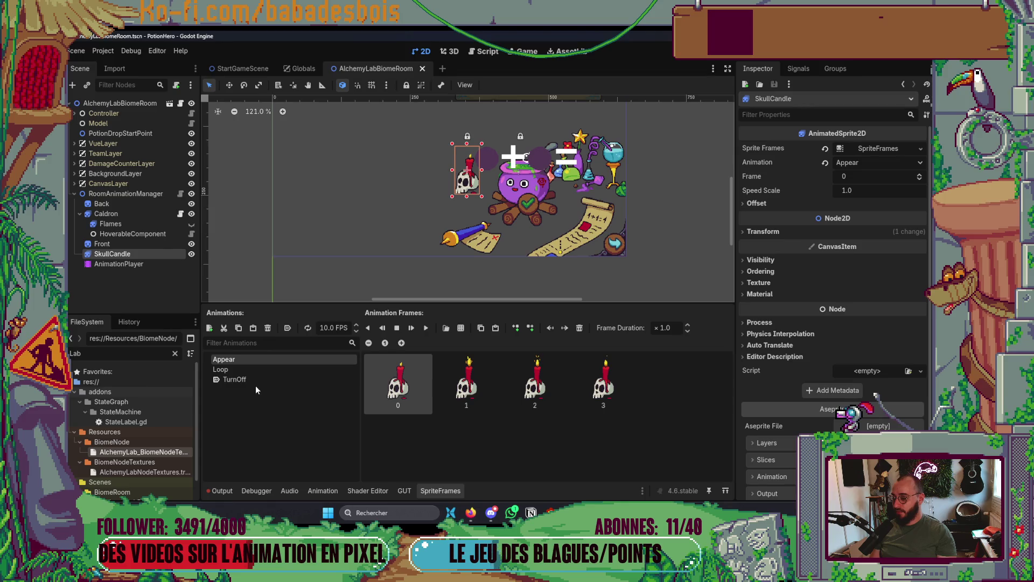
scroll(362, 262, up, 1)
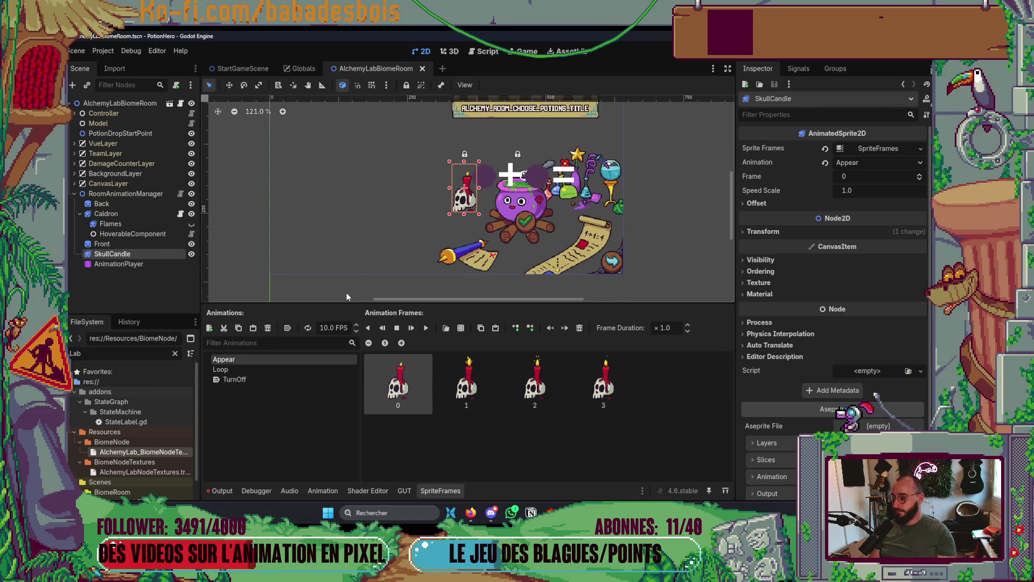
click(441, 491)
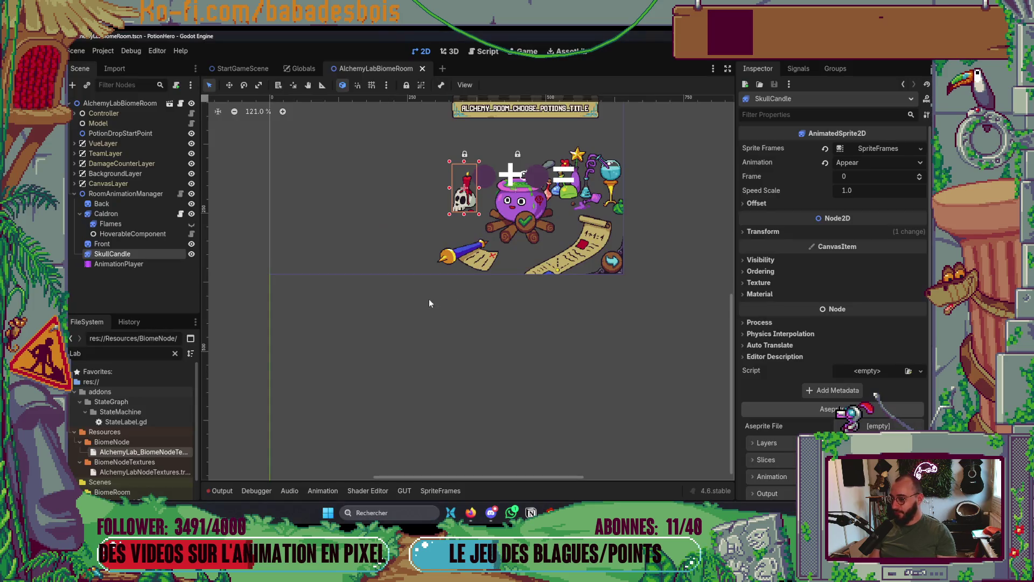
click(130, 235)
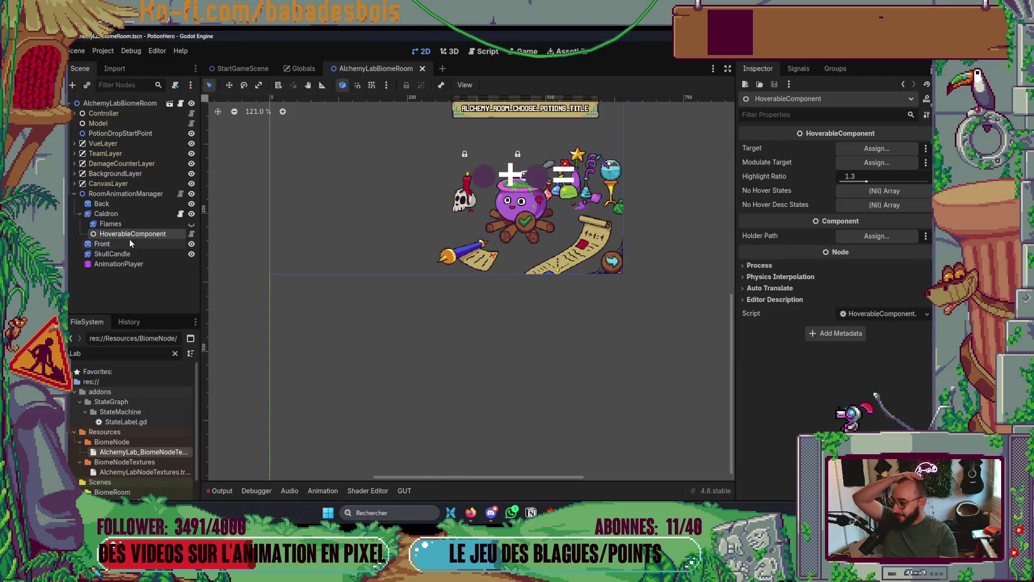
scroll(543, 244, up, 2)
scroll(543, 247, up, 1)
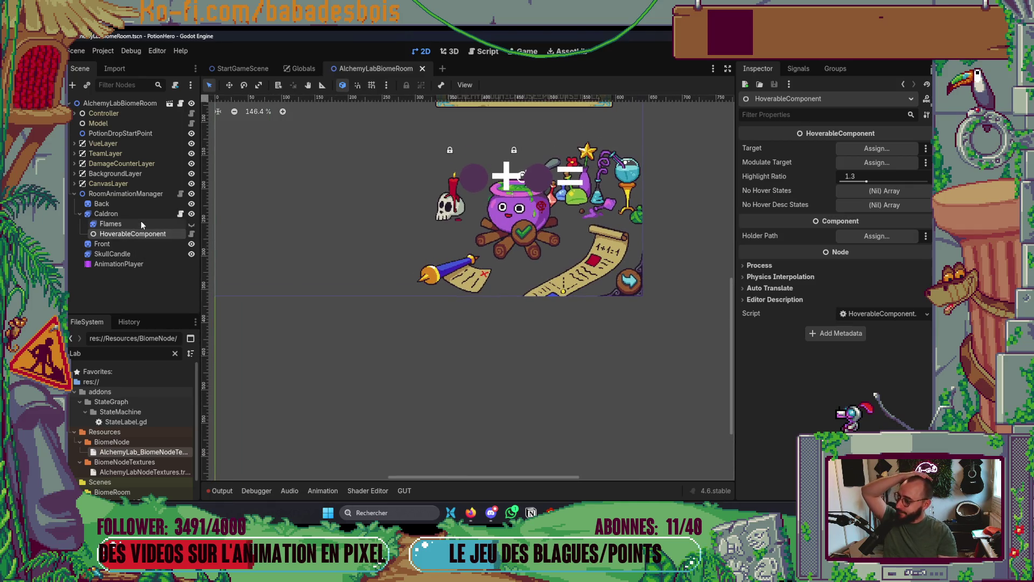
click(141, 223)
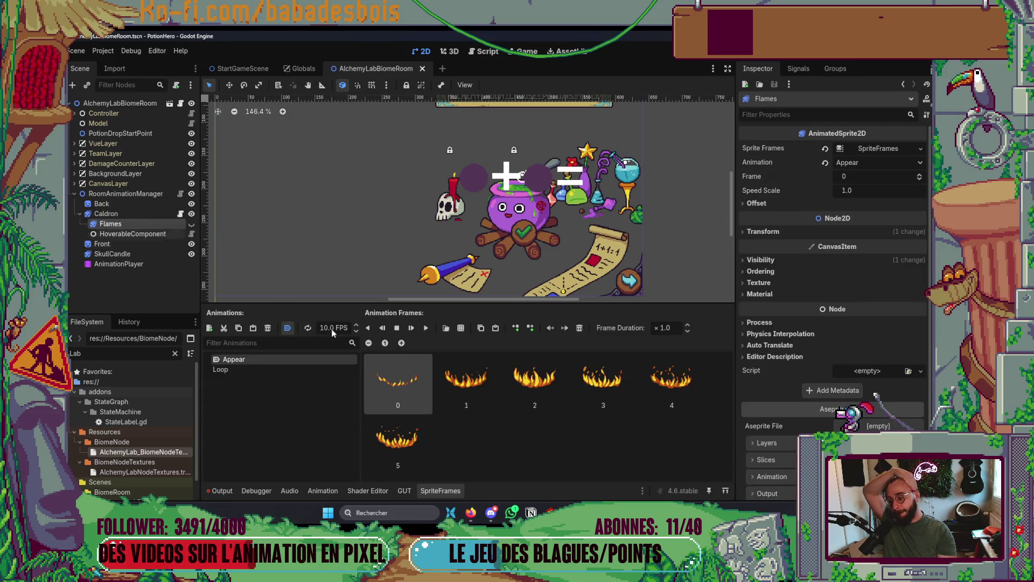
click(440, 491)
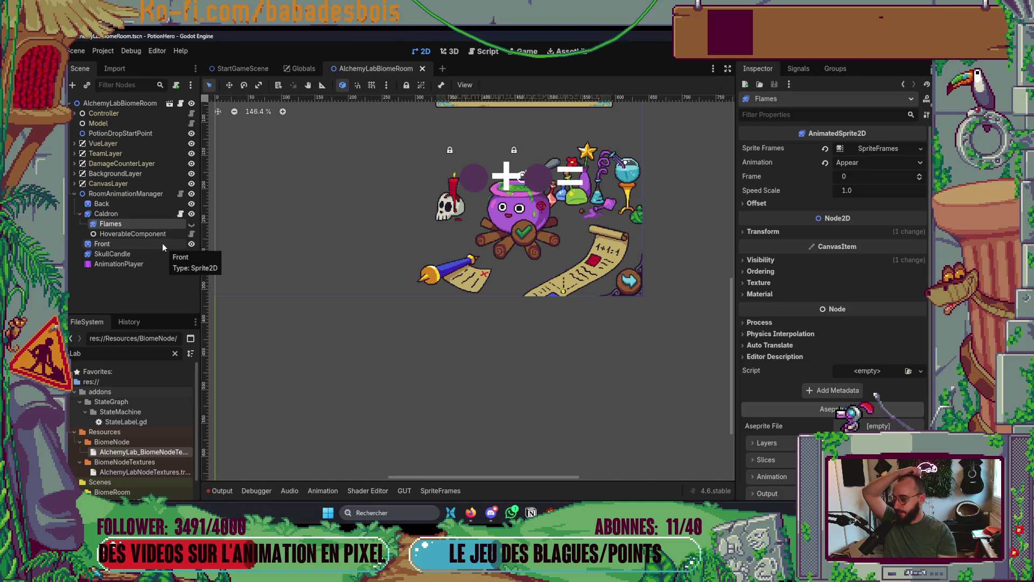
click(133, 263)
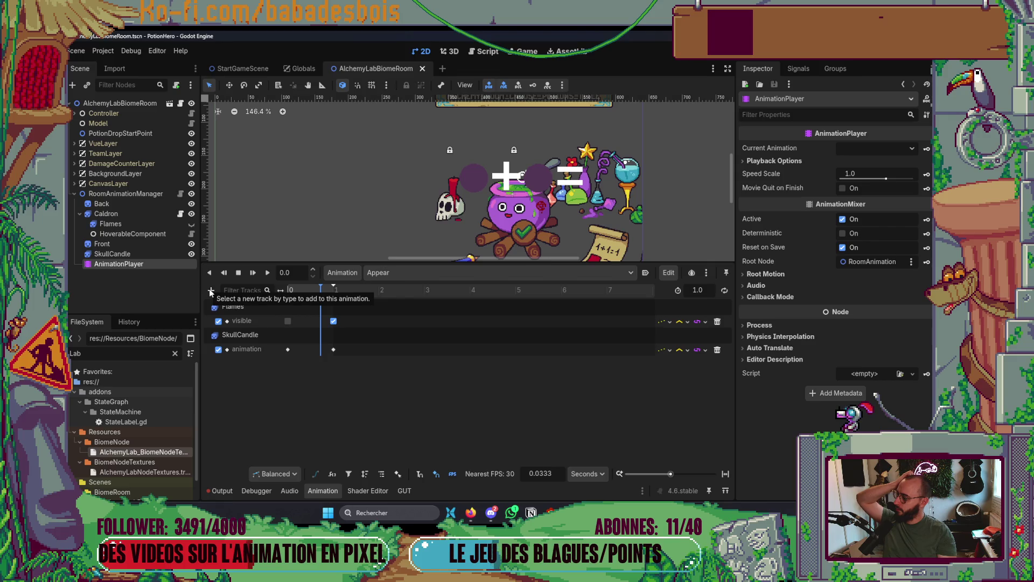
Start a property track from the Add Track menu, then cancel the node picker.
click(210, 291)
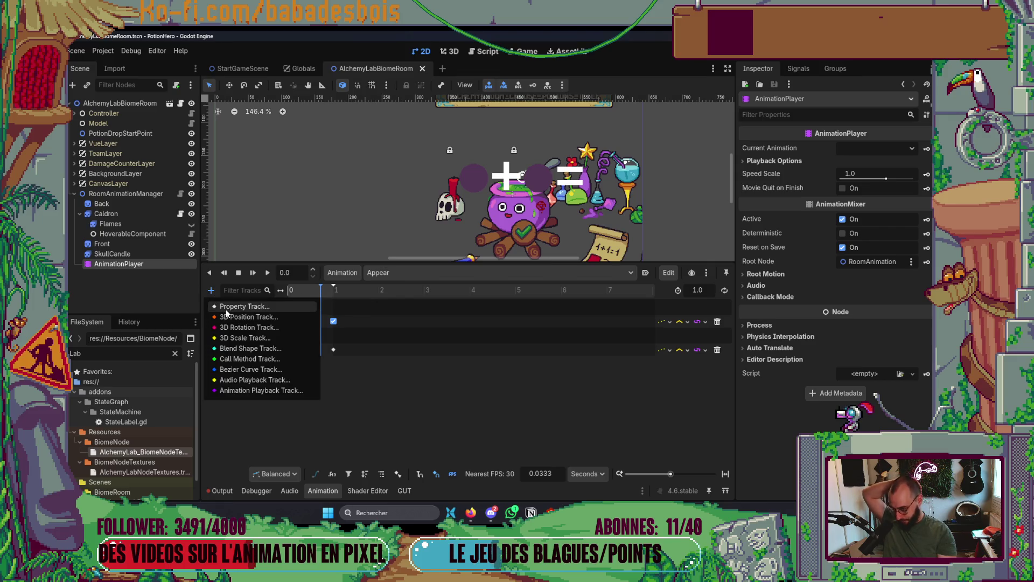
click(233, 307)
scroll(558, 327, down, 10)
drag(573, 250, 587, 421)
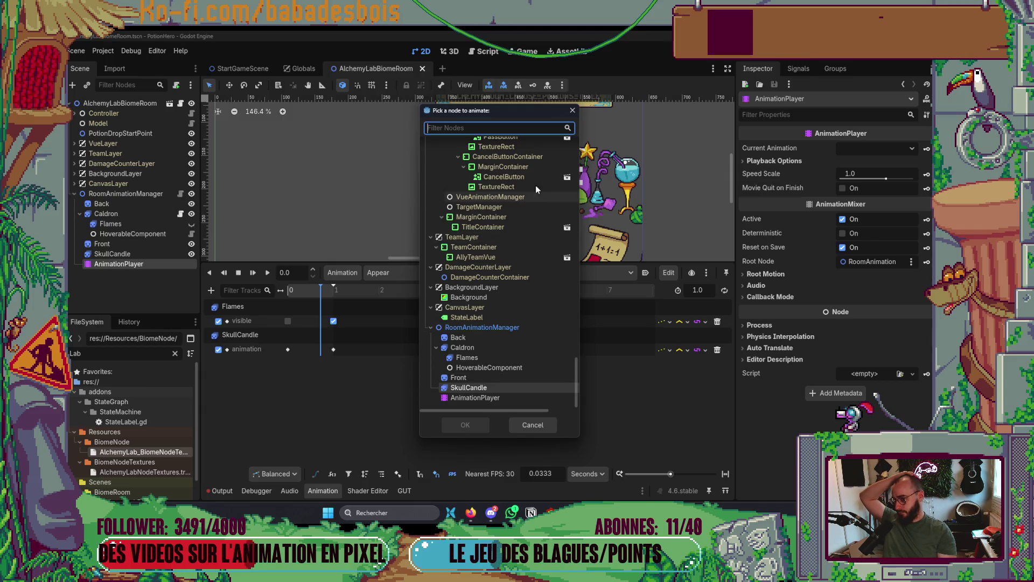
click(572, 111)
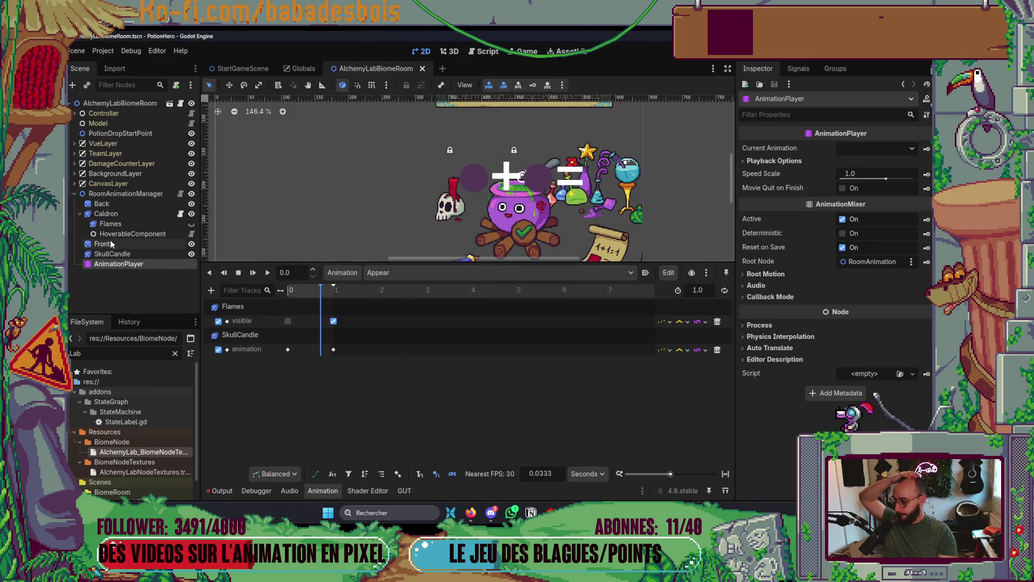
Select SkullCandle and browse its Loop, TurnOff and Appear frames, ending on Appear.
click(131, 254)
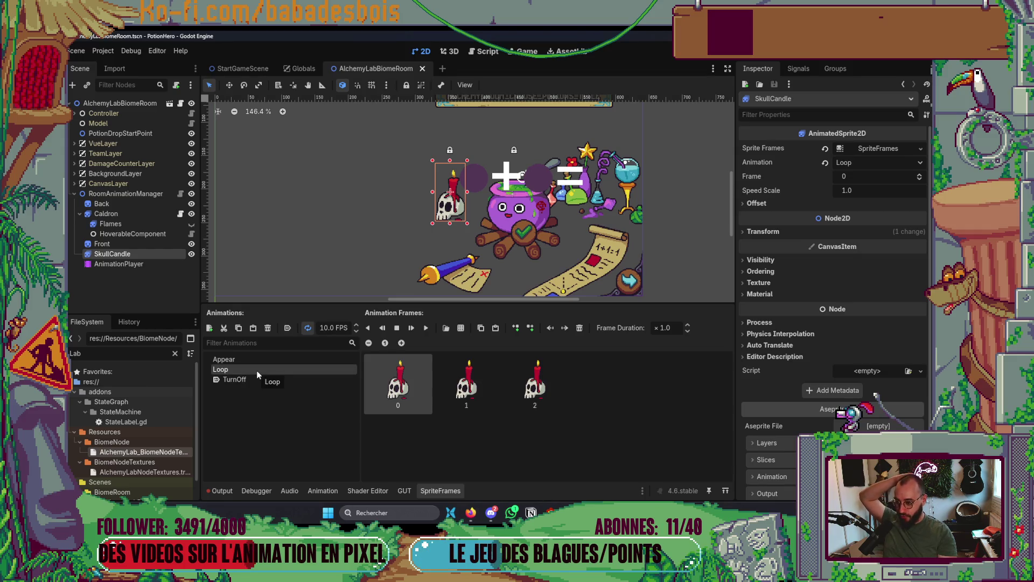
shift+click(490, 381)
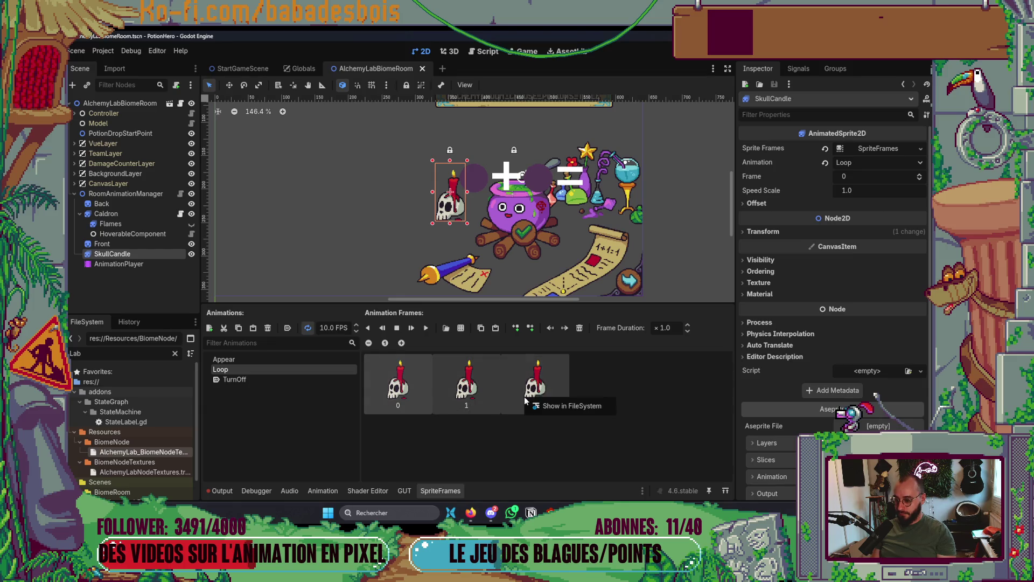
click(758, 203)
click(761, 203)
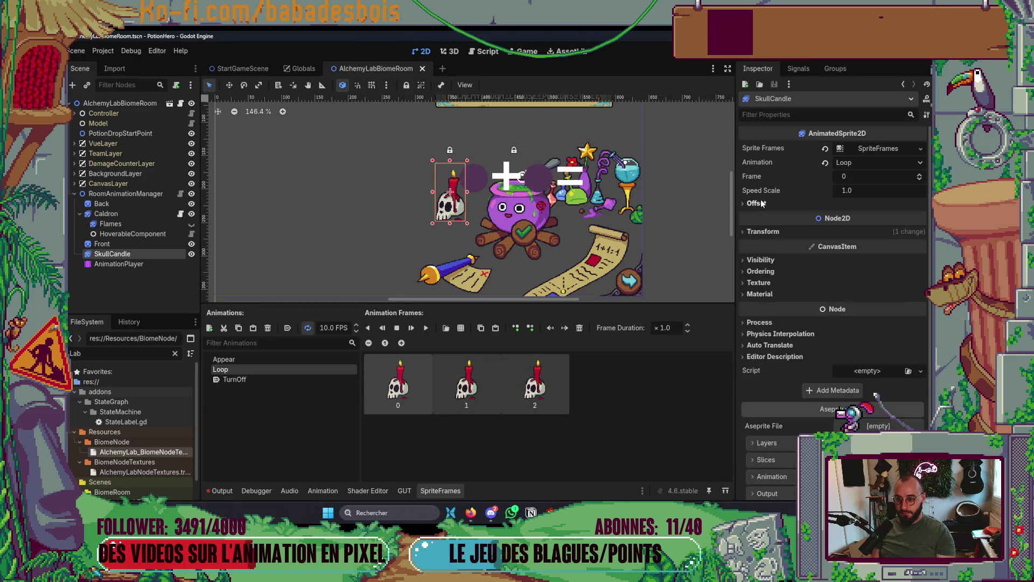
click(245, 378)
click(251, 360)
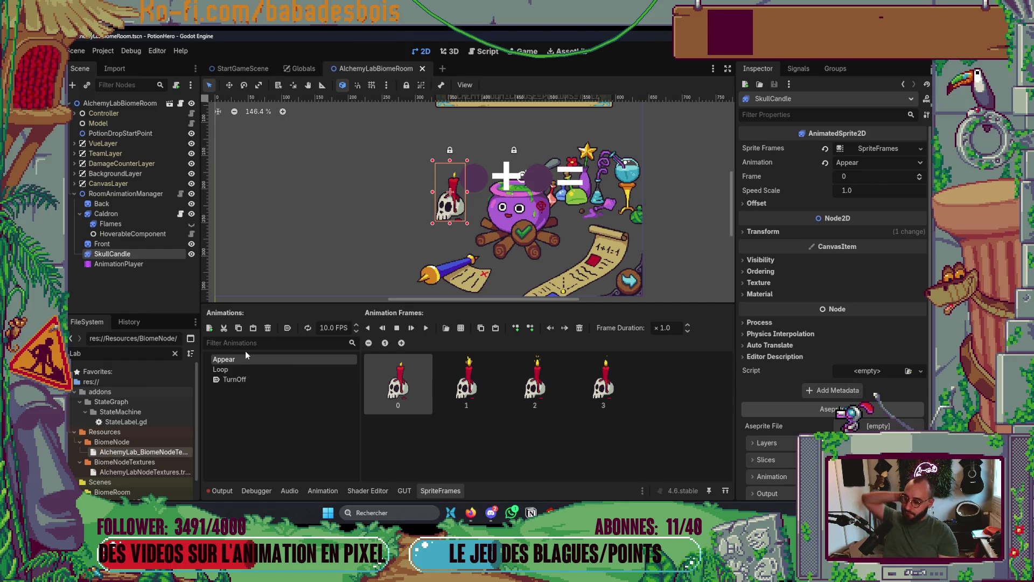
drag(334, 231, 321, 211)
Abandon adding a child node to SkullCandle, hide SpriteFrames, and select AnimationPlayer.
right_click(126, 254)
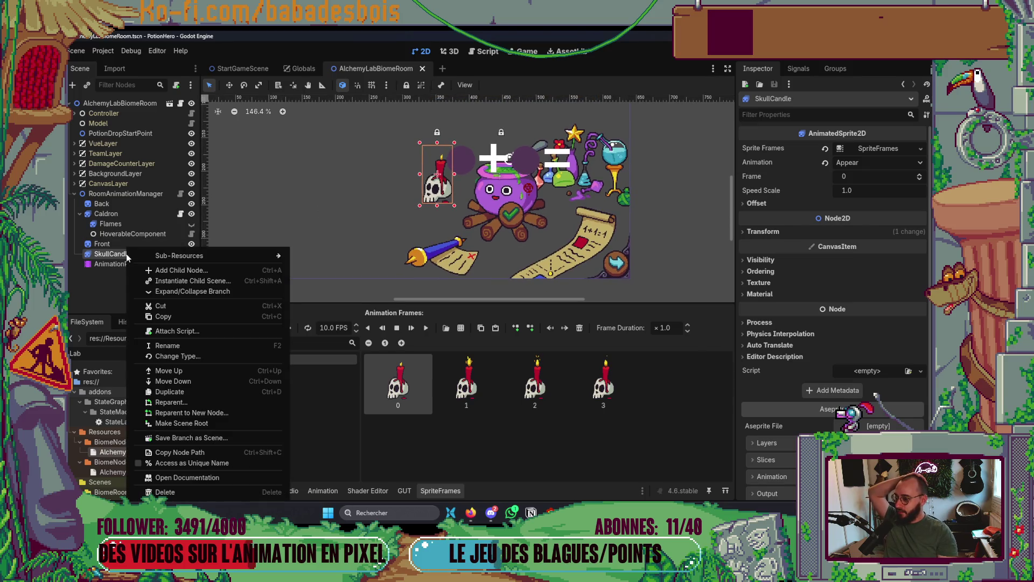
click(161, 271)
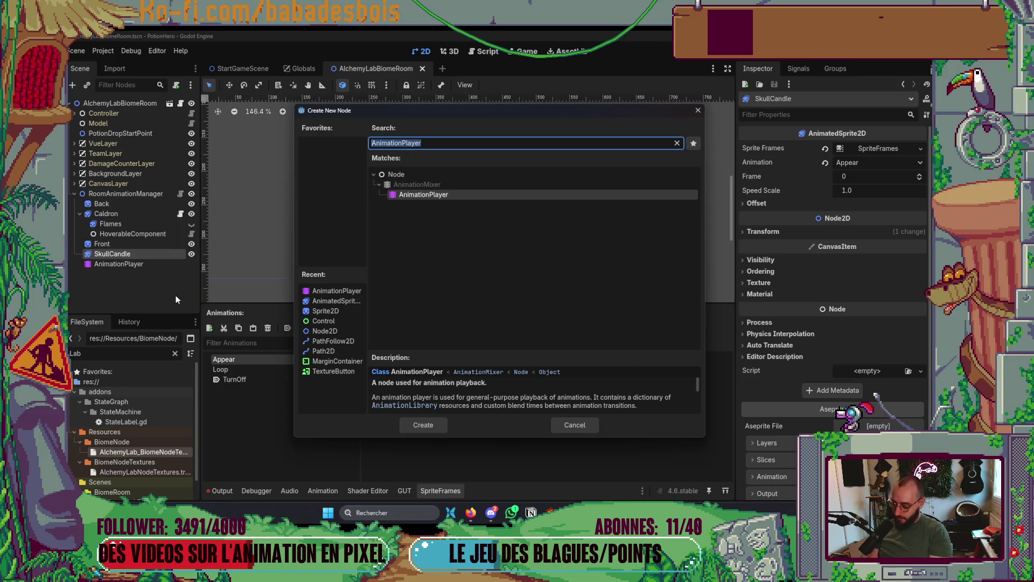
text(An)
text(am)
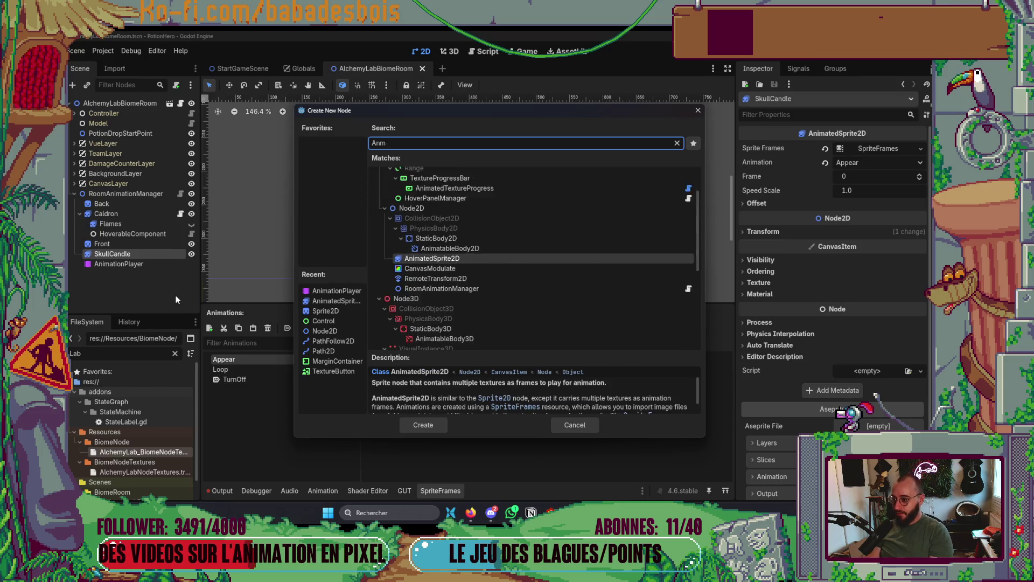
key(BackSpace)
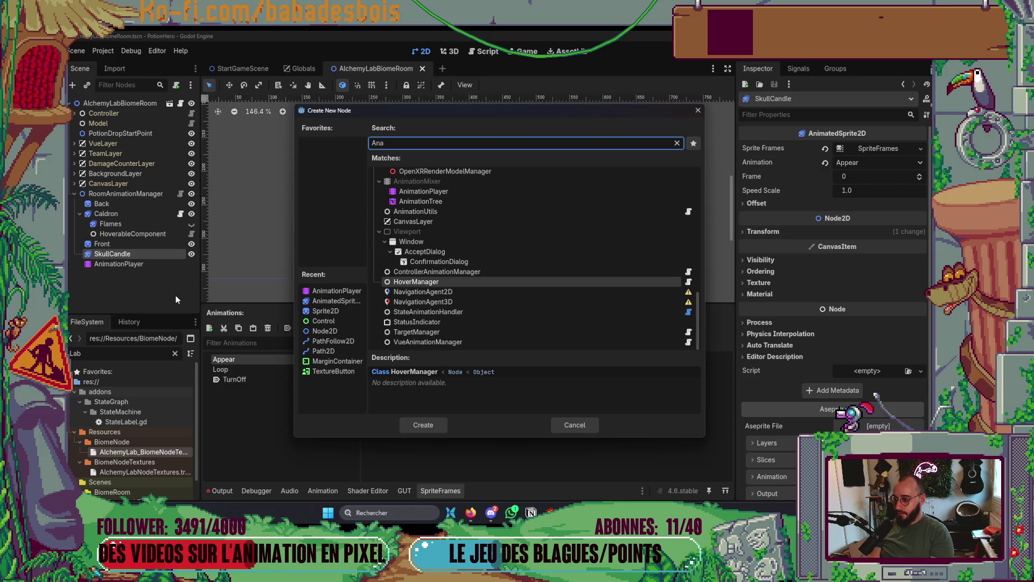
key(Escape)
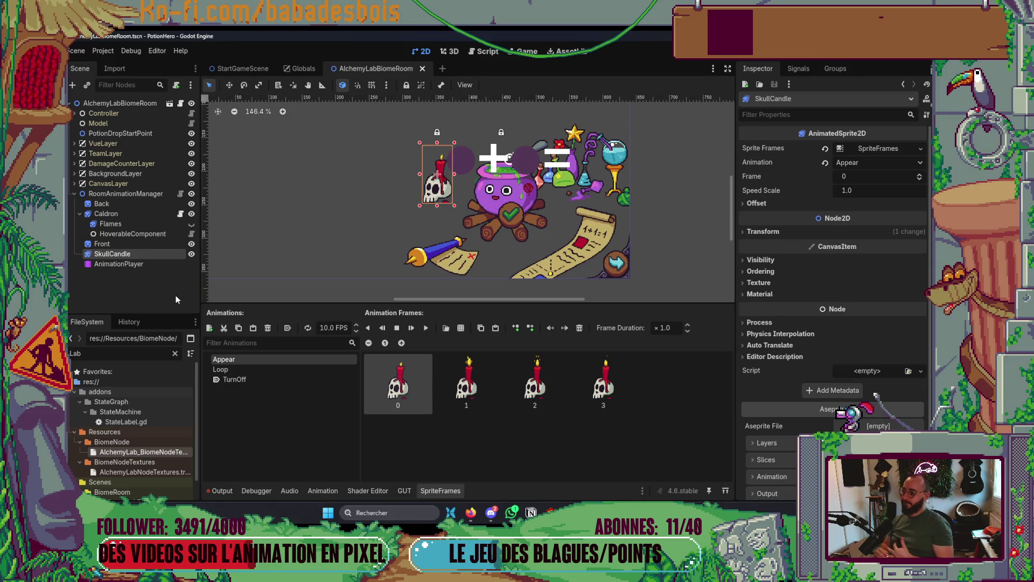
click(441, 490)
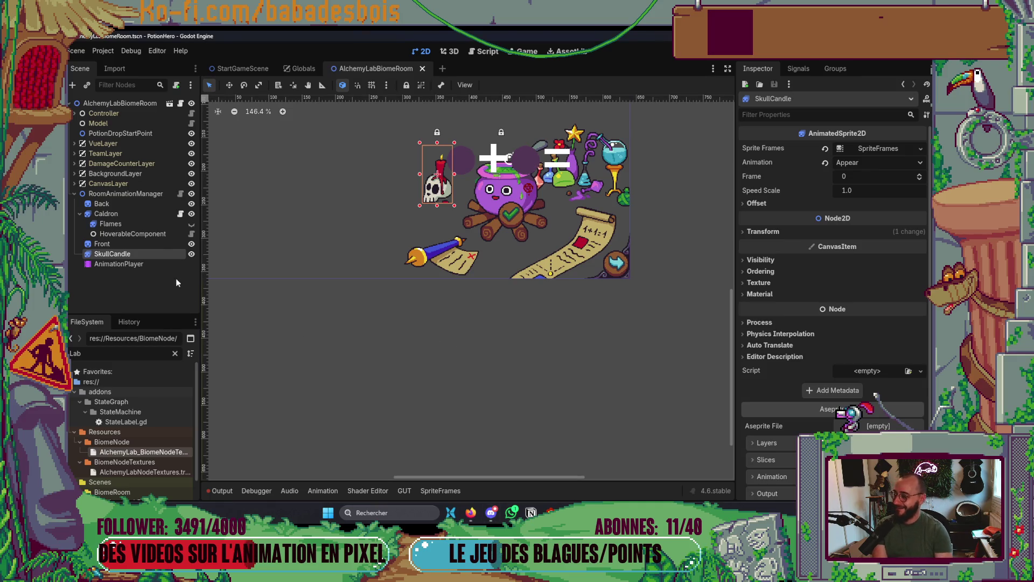
click(154, 262)
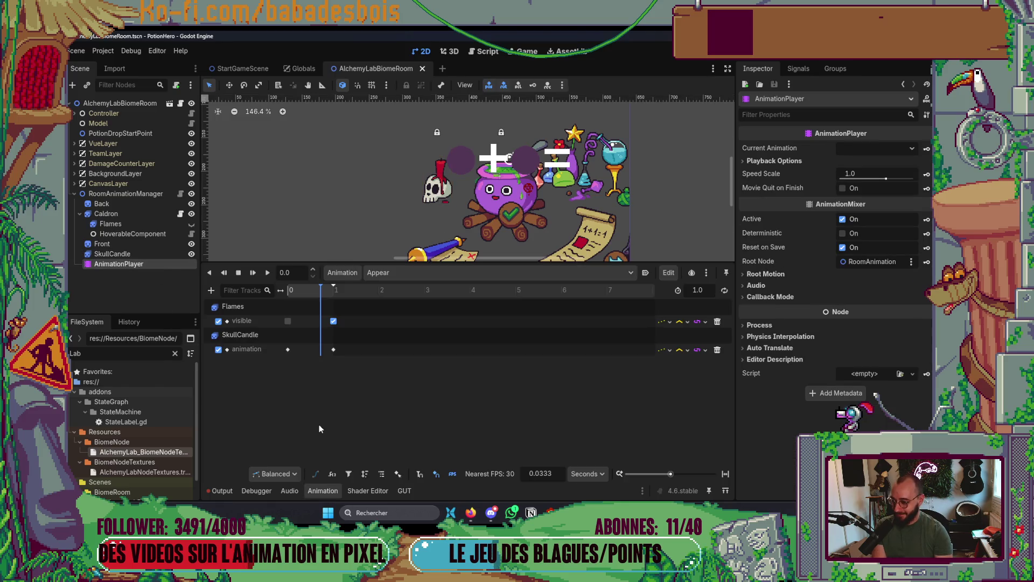
Play the Appear animation and dismiss the Add Track menu without adding anything.
click(271, 276)
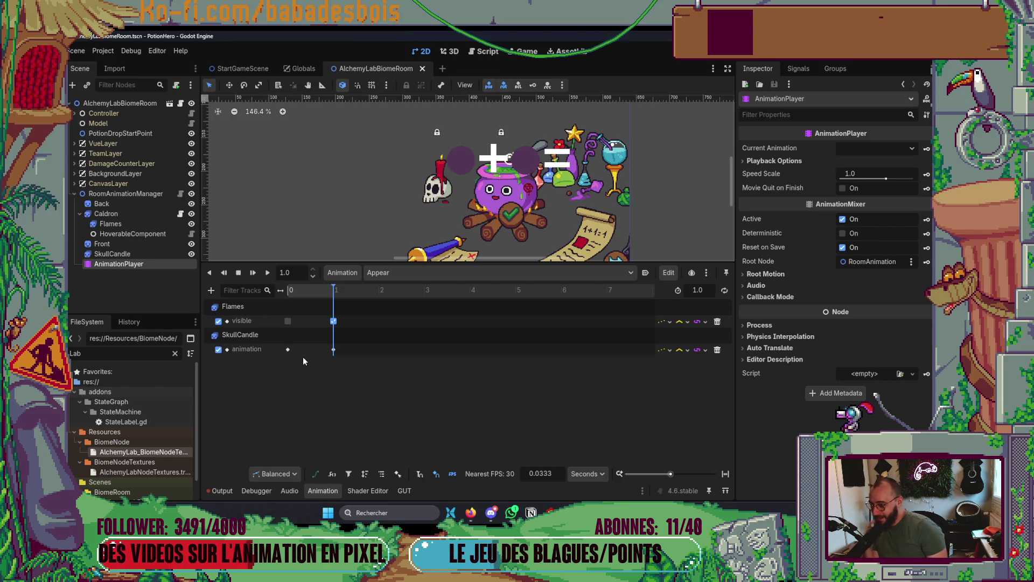
click(211, 290)
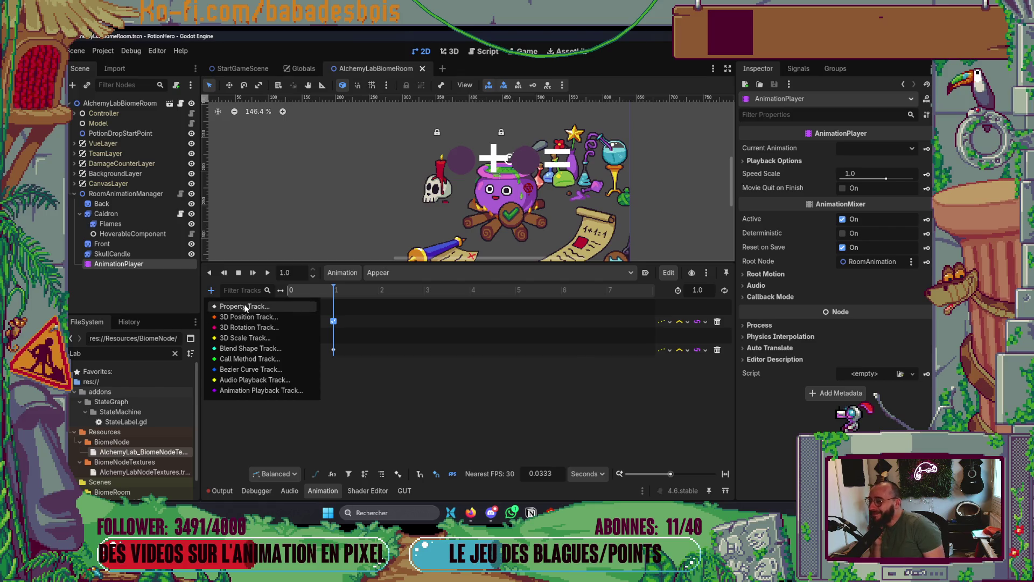
click(245, 307)
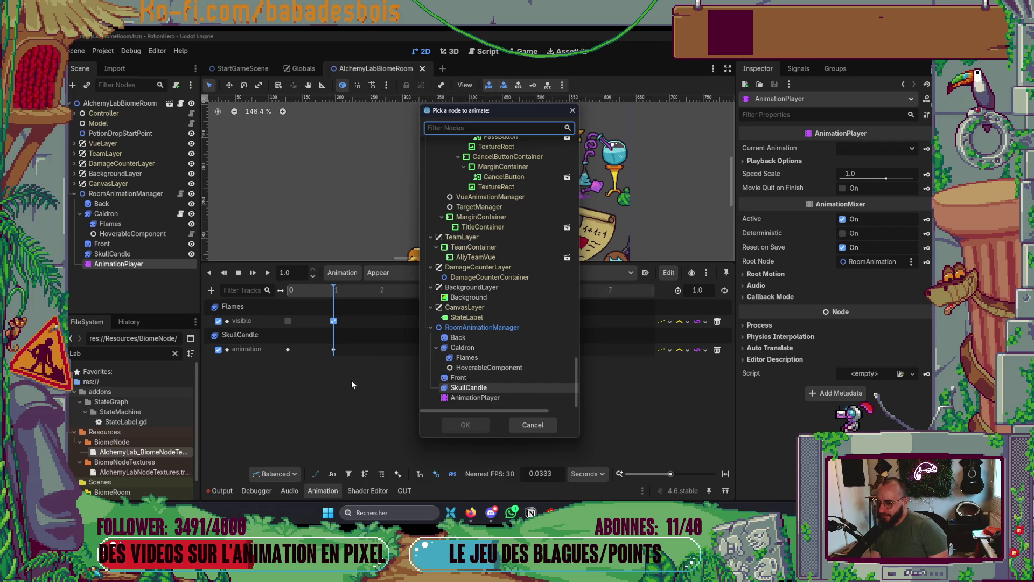
key(Escape)
click(210, 290)
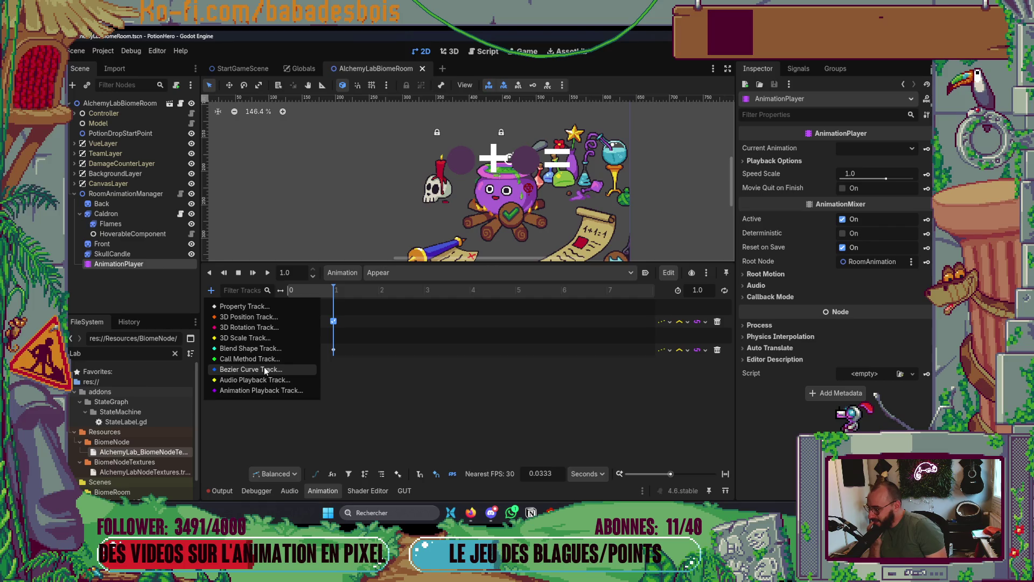
click(371, 406)
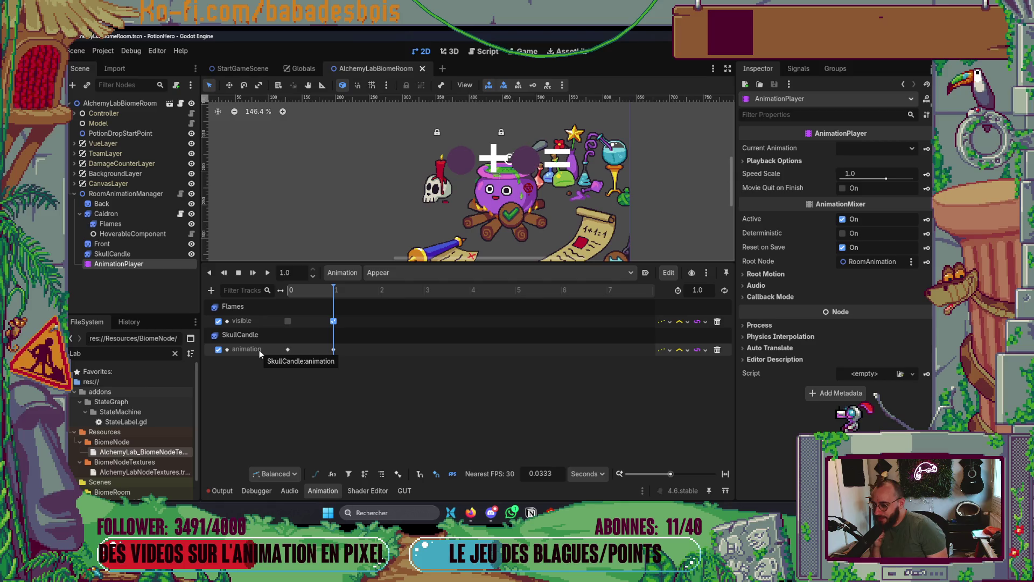
click(211, 291)
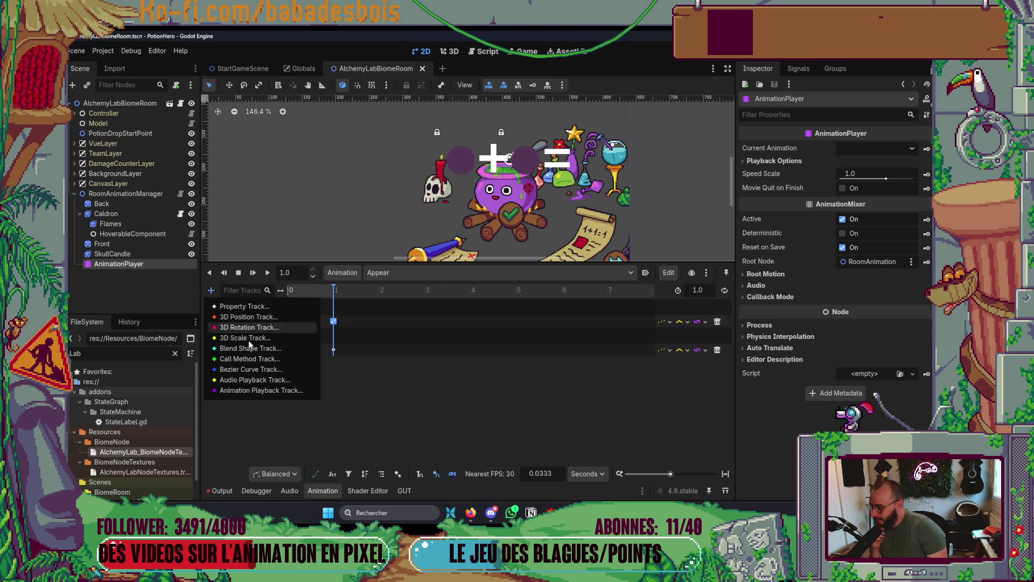
click(350, 418)
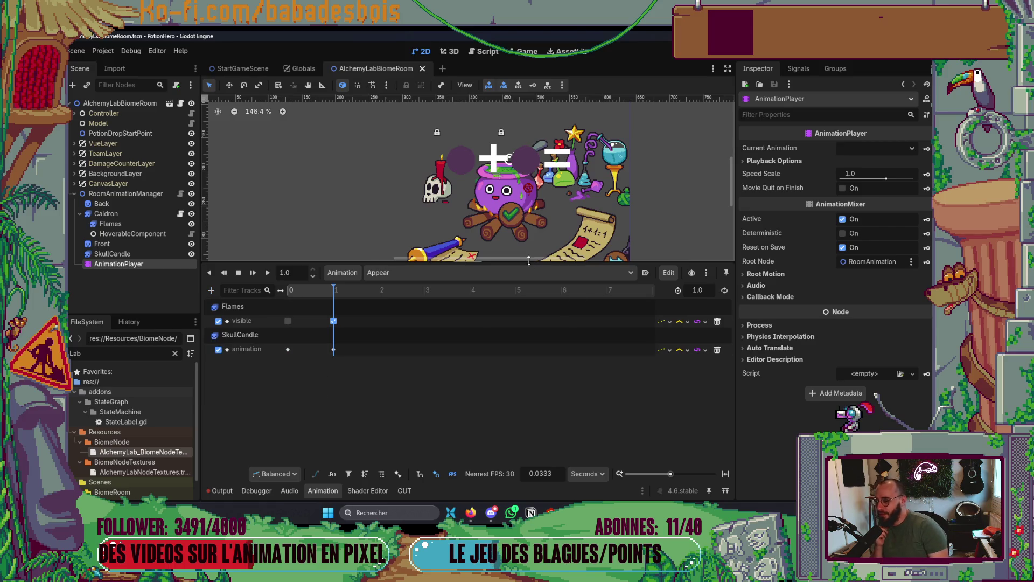
Drag the splitter down to enlarge the scene view, then cancel another property-track attempt.
mouse_move(528, 261)
mouse_down()
mouse_move(511, 351)
mouse_move(498, 322)
mouse_up()
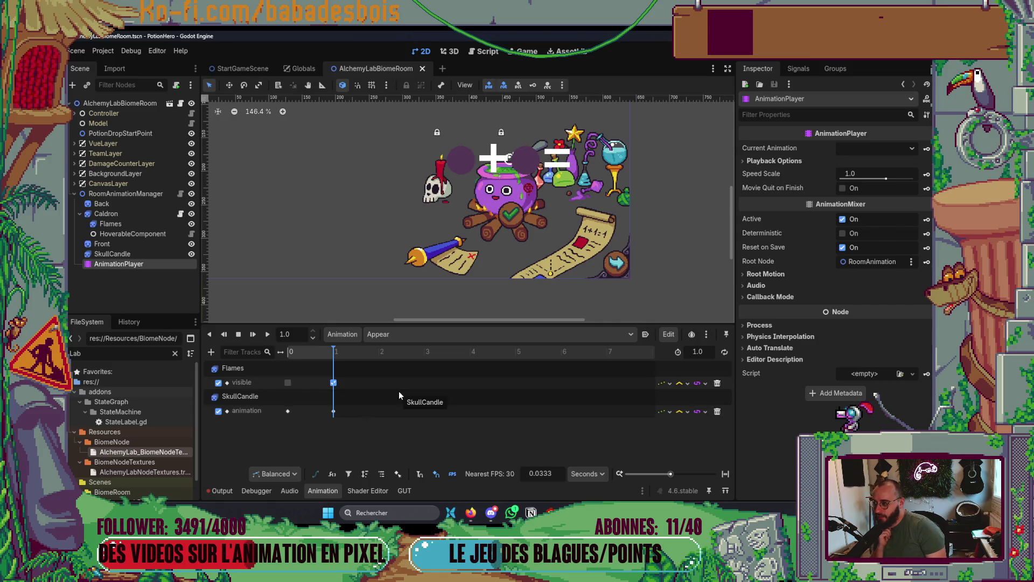
click(211, 352)
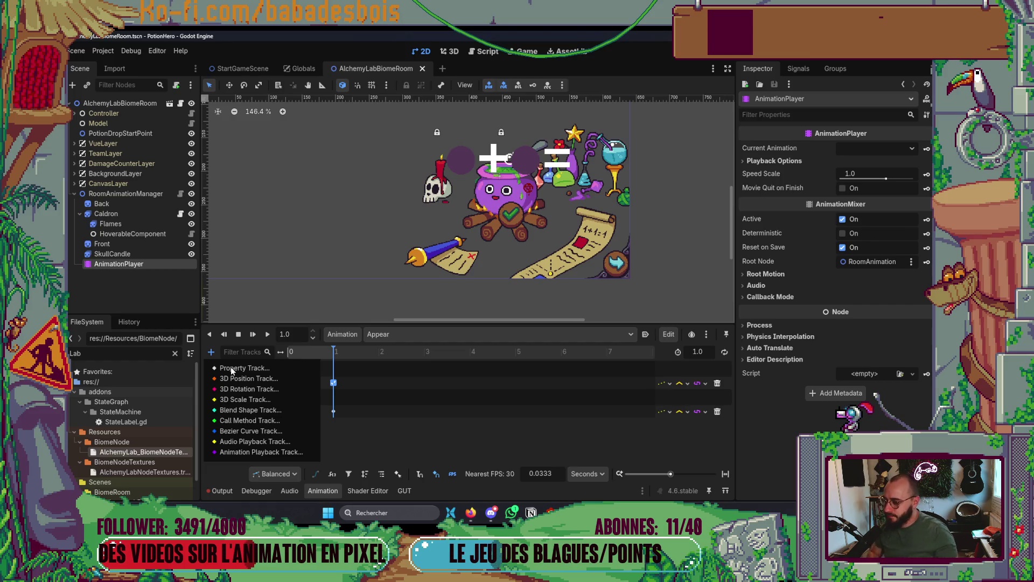
click(231, 367)
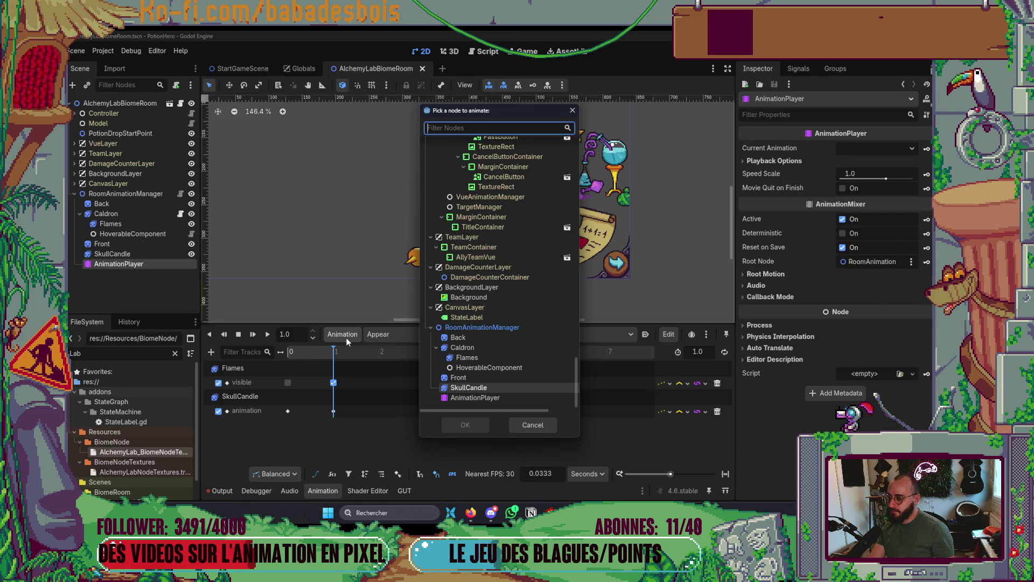
click(572, 110)
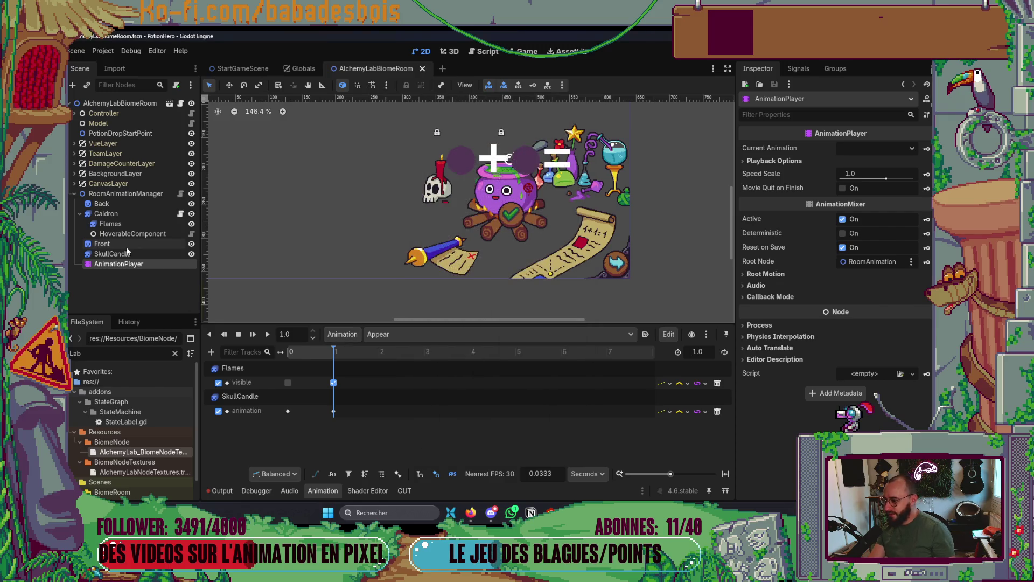
Select SkullCandle and set its current sprite animation to TurnOff after viewing Loop and Appear.
click(125, 253)
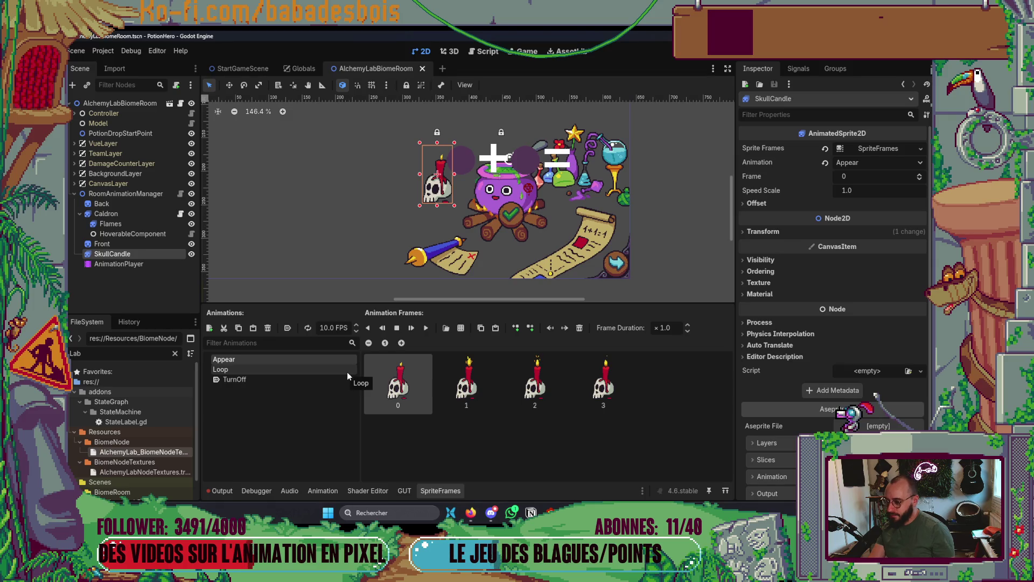
click(268, 369)
click(266, 368)
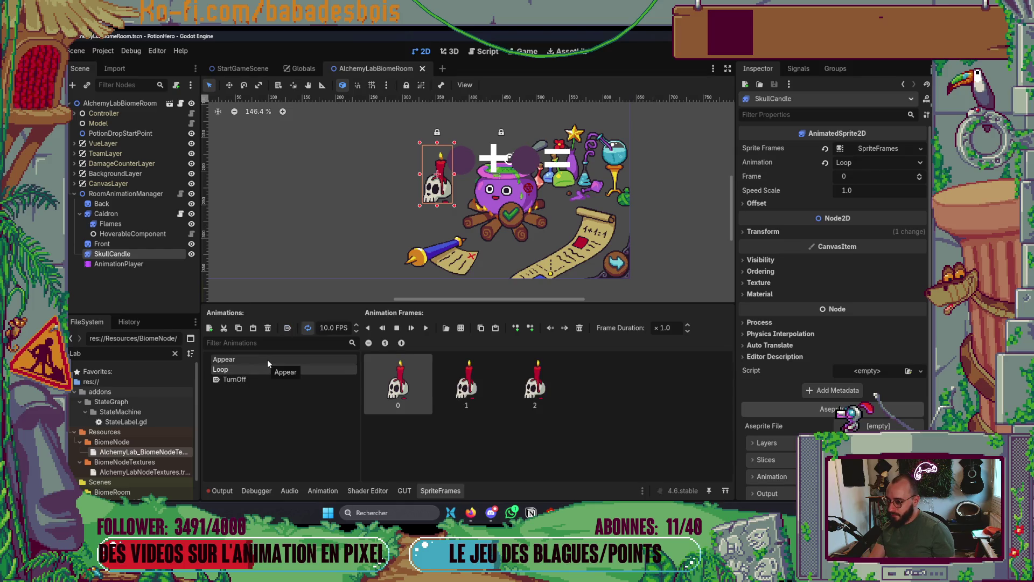
click(268, 360)
click(264, 369)
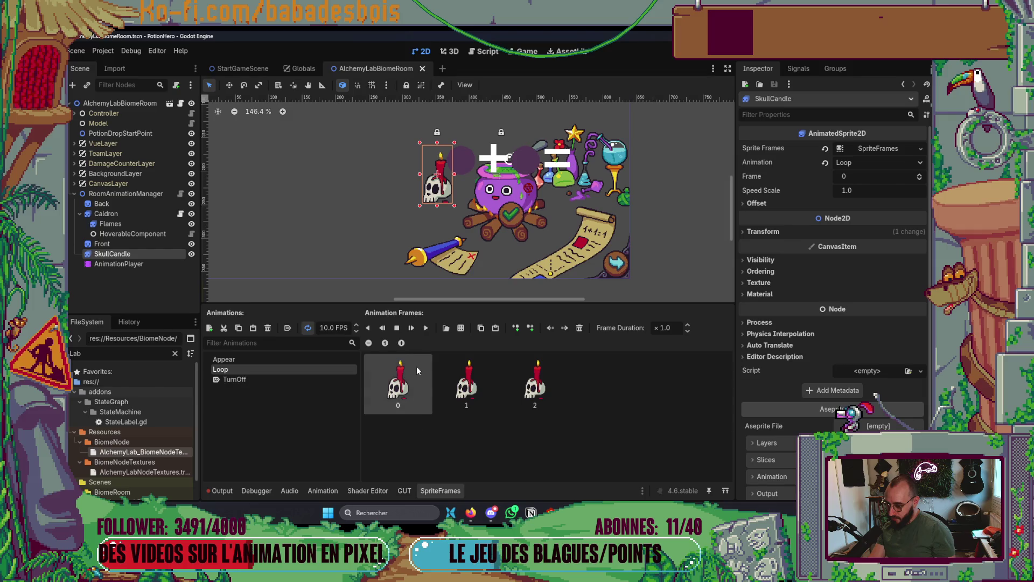
click(279, 380)
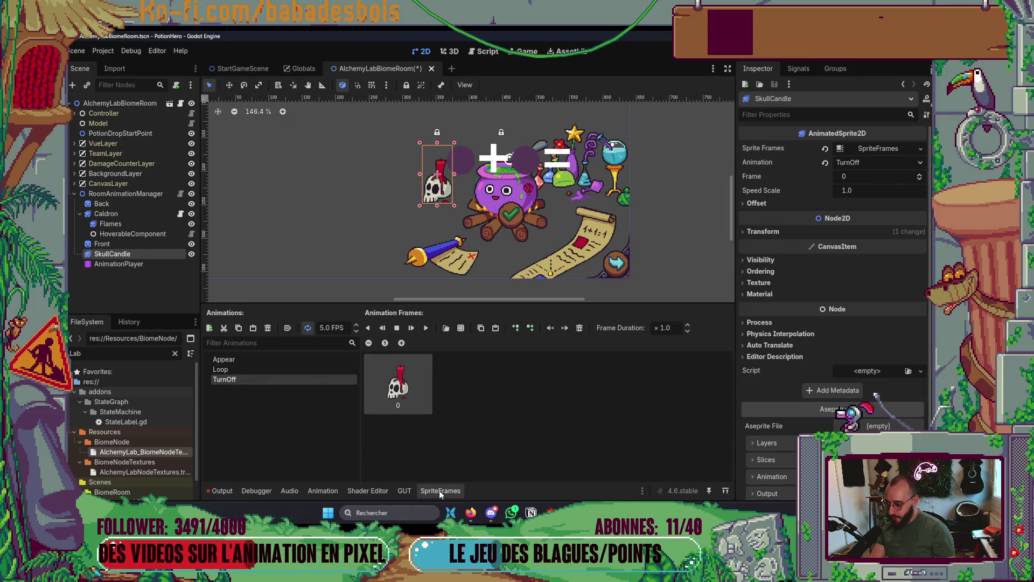
Hide the SpriteFrames panel, save the scene, and reselect AnimationPlayer.
click(439, 490)
key(ctrl+s)
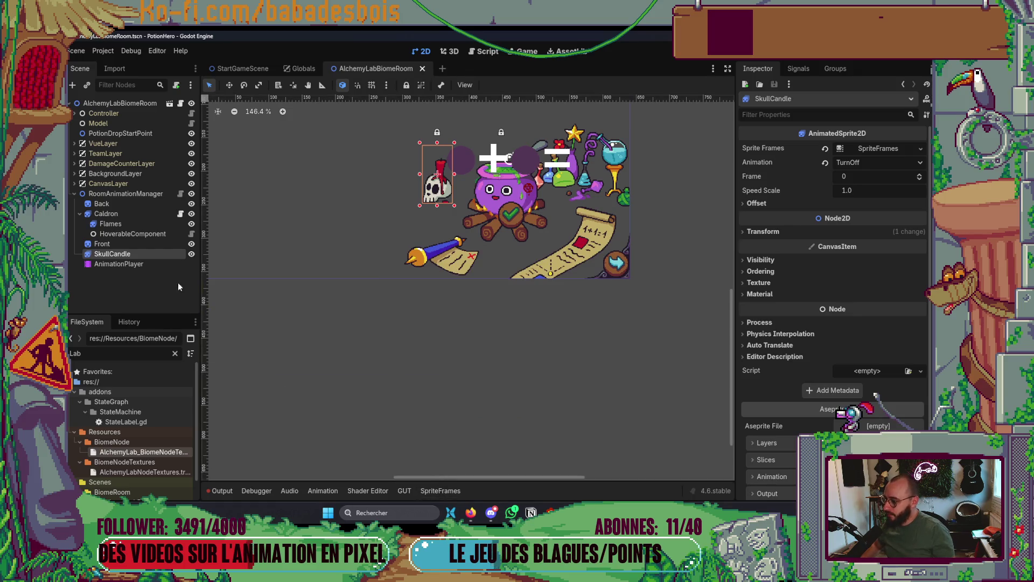
click(138, 265)
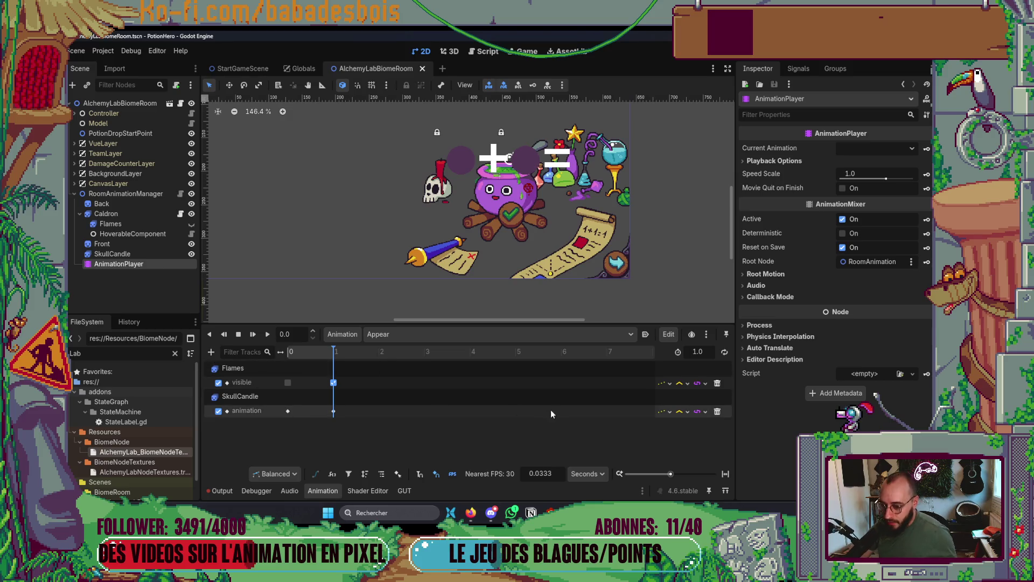
Start a property track and choose SkullCandle as the node to animate.
click(211, 352)
click(260, 370)
text(skull)
key(Return)
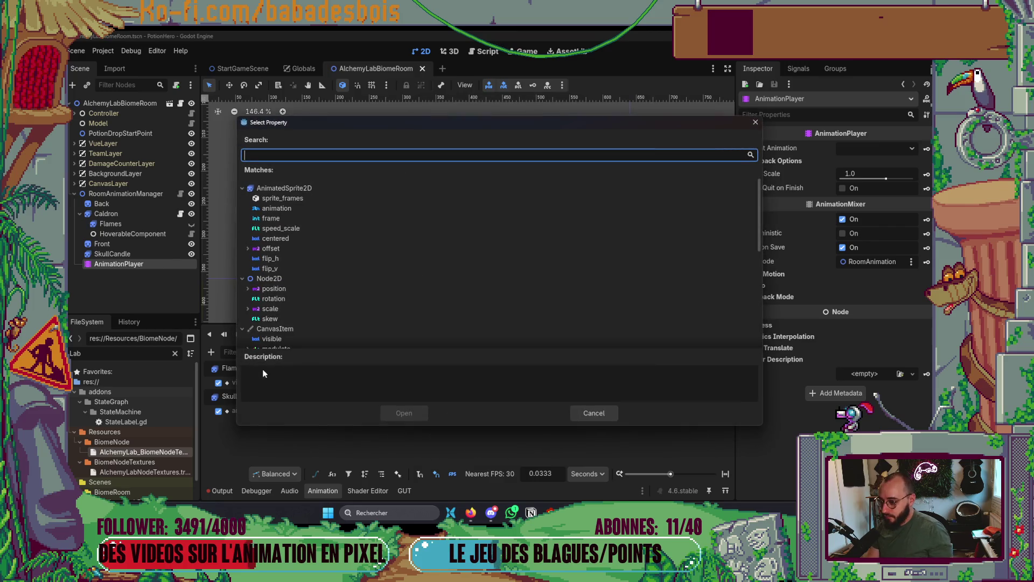
Filter the property list by 'fra' and add SkullCandle's frame property as the track.
scroll(278, 318, down, 5)
scroll(271, 291, up, 5)
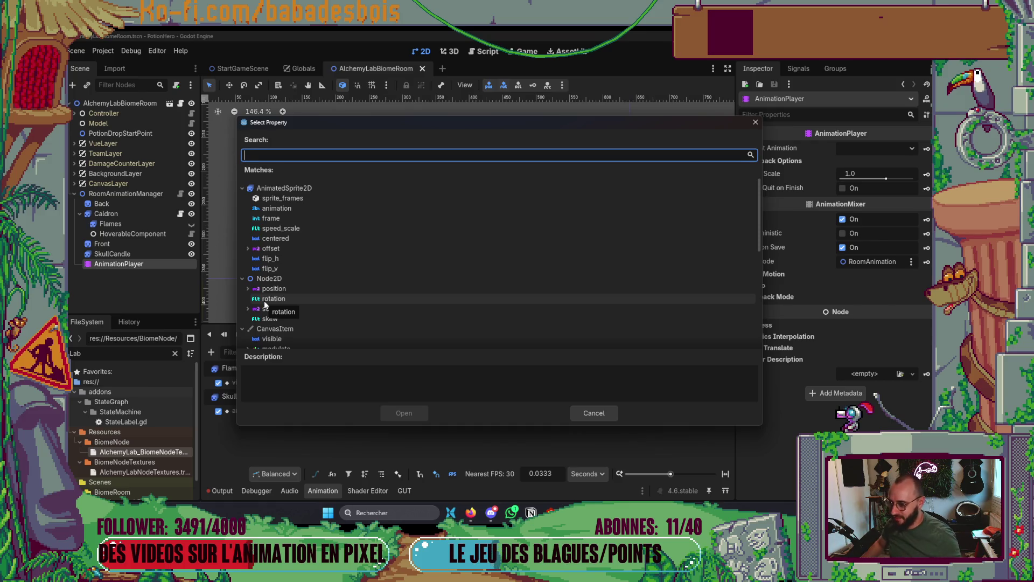
scroll(341, 263, down, 3)
scroll(347, 263, down, 2)
scroll(348, 263, up, 5)
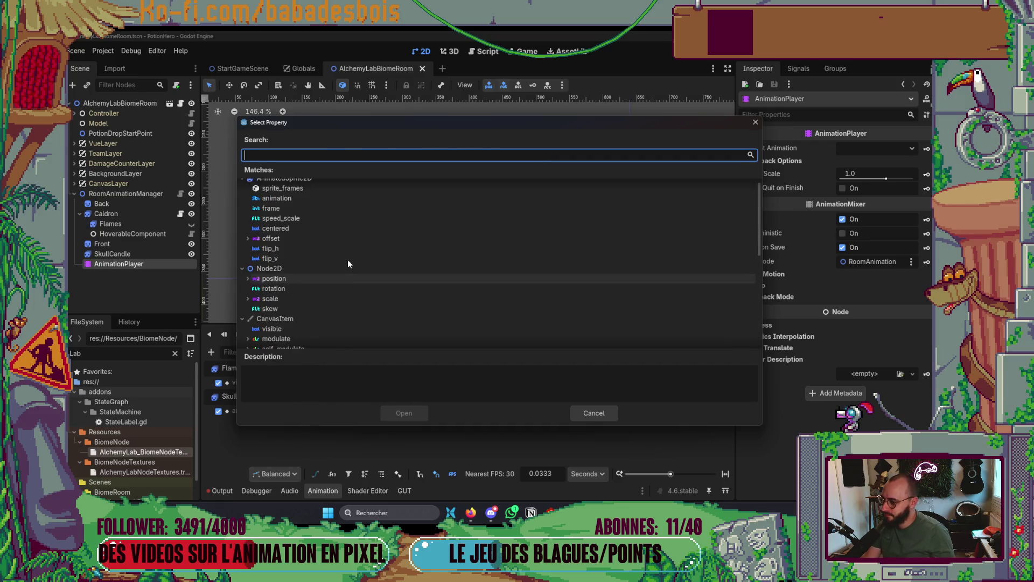
scroll(348, 264, up, 1)
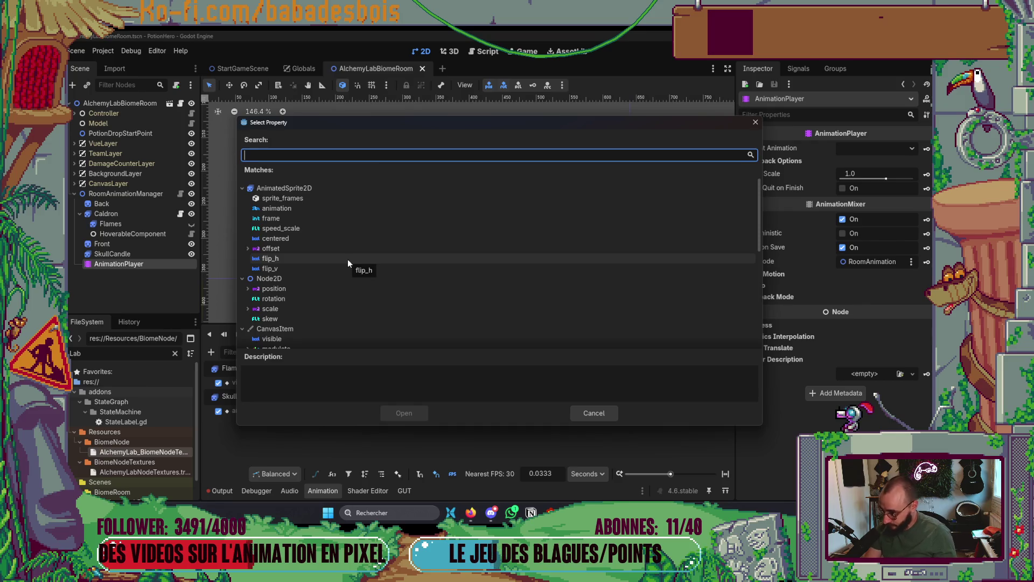
scroll(345, 258, down, 2)
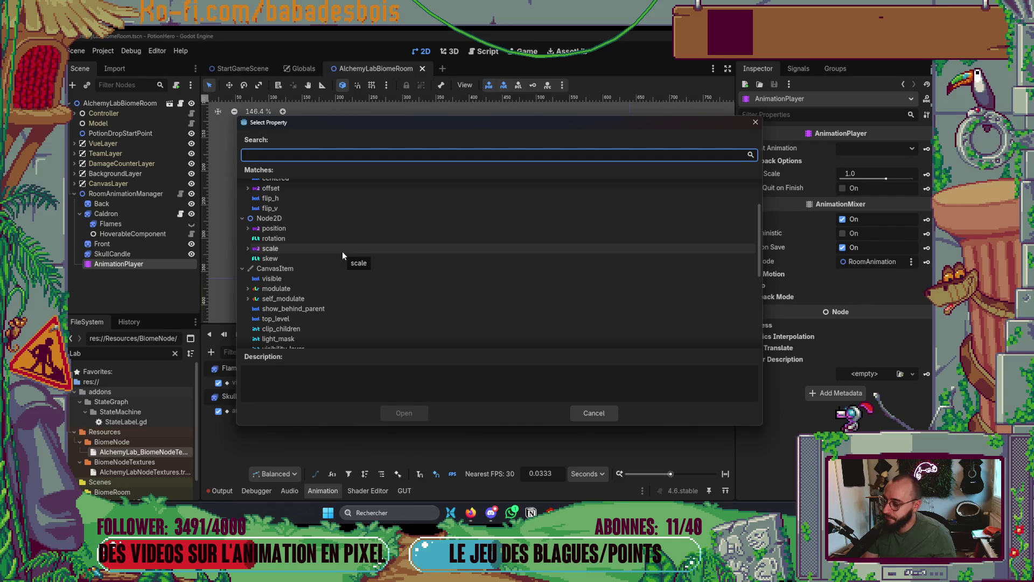
scroll(341, 251, up, 2)
scroll(340, 249, up, 1)
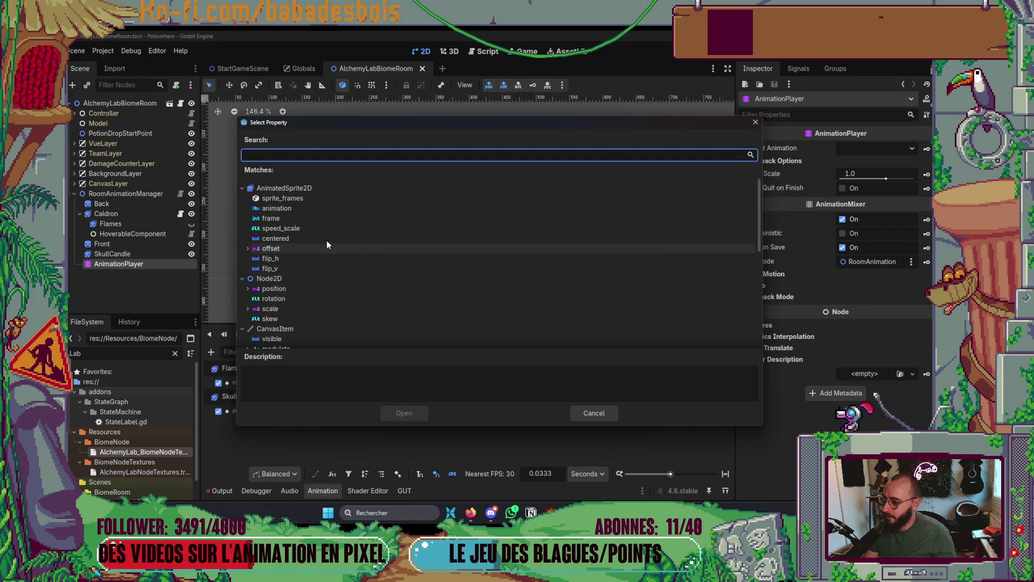
scroll(287, 286, down, 4)
scroll(288, 281, down, 2)
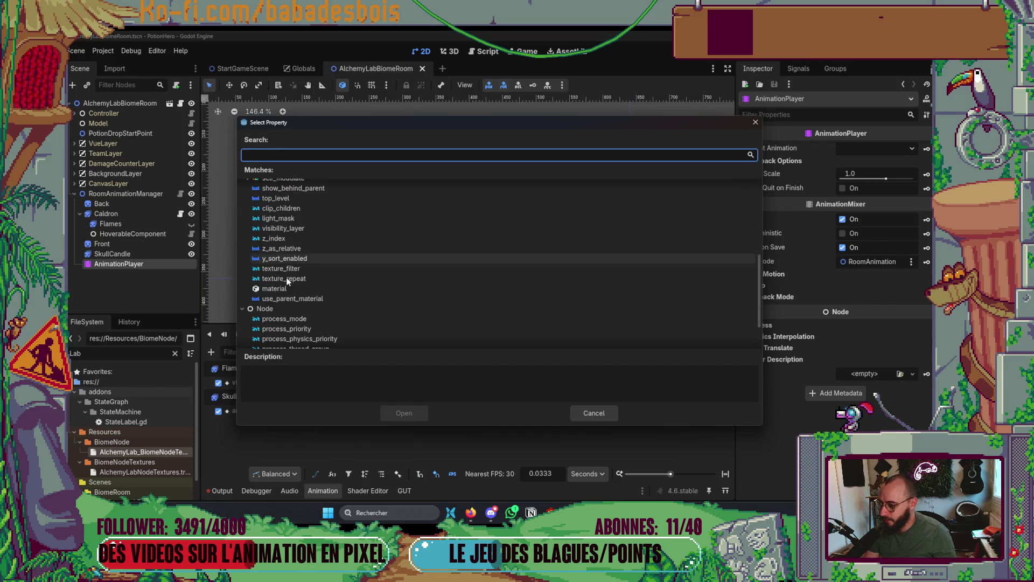
scroll(403, 252, up, 5)
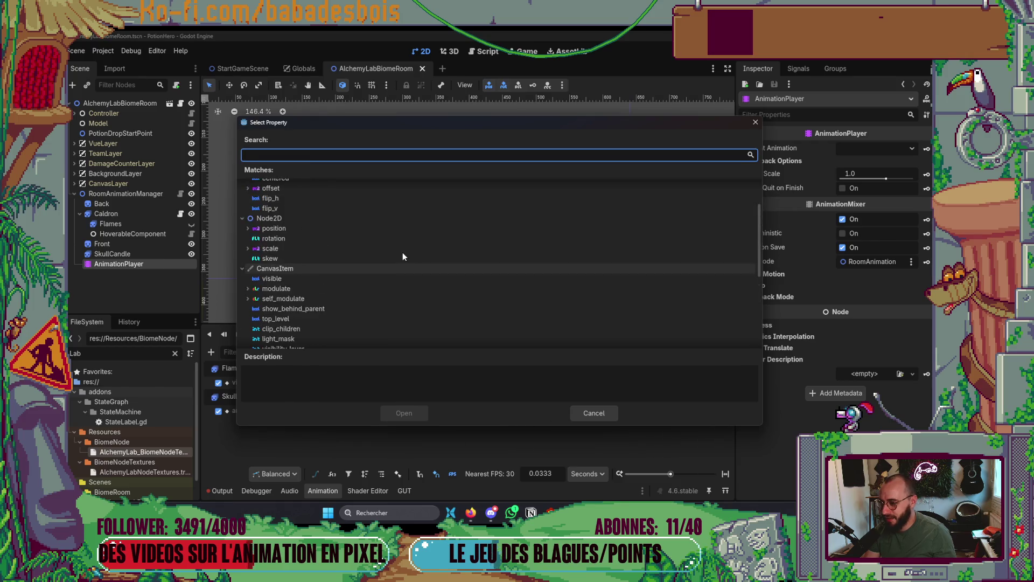
scroll(401, 254, up, 1)
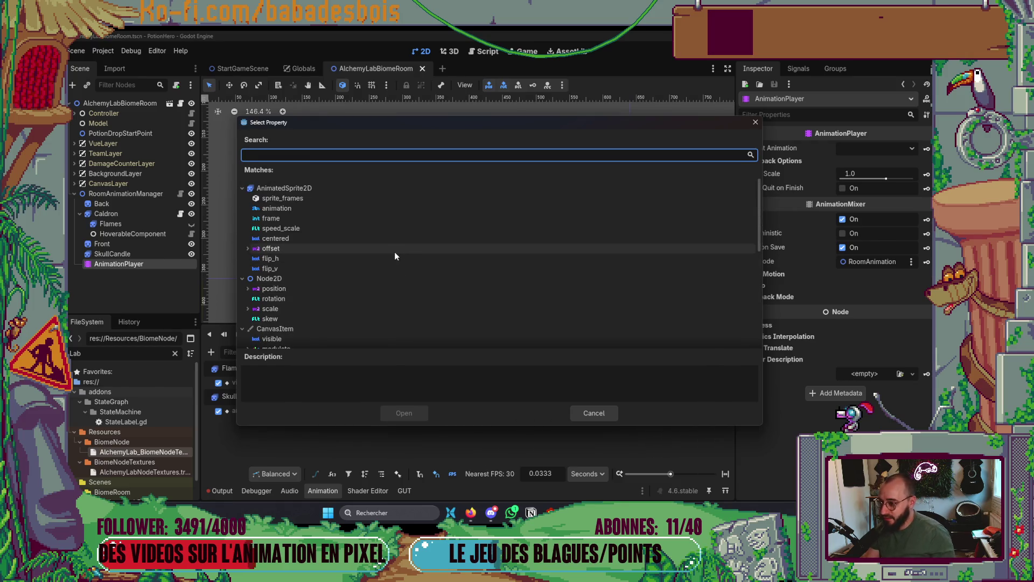
text(fra)
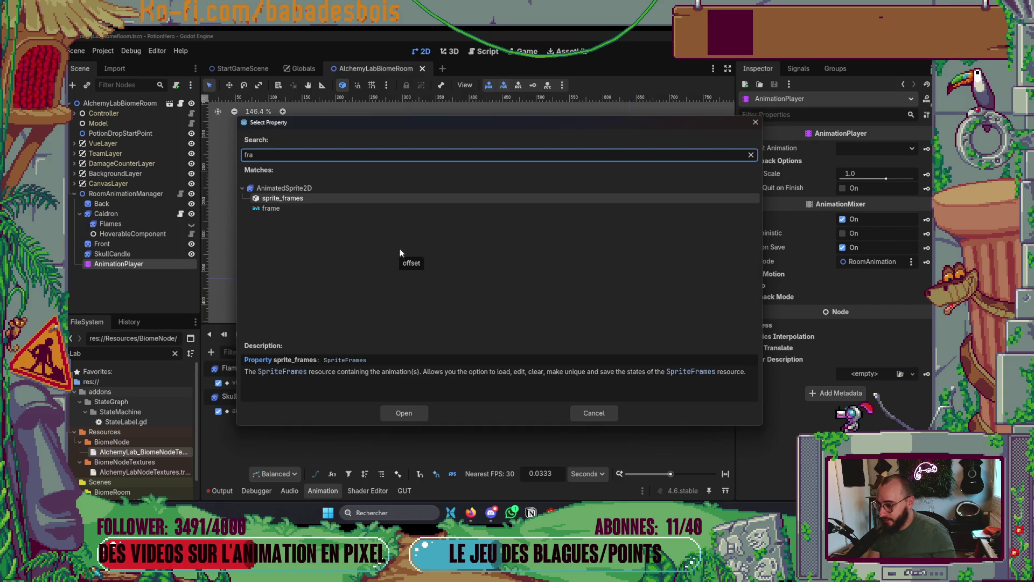
double_click(267, 209)
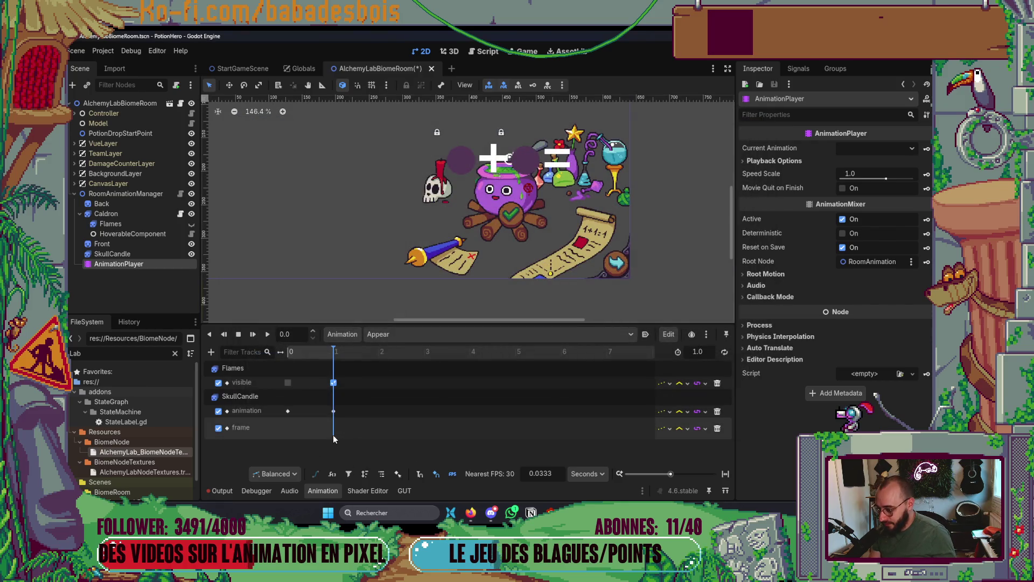
Insert a SkullCandle frame key at 0.9 s and set the animation length to 1.3 s.
right_click(334, 437)
click(356, 444)
drag(342, 435, 336, 436)
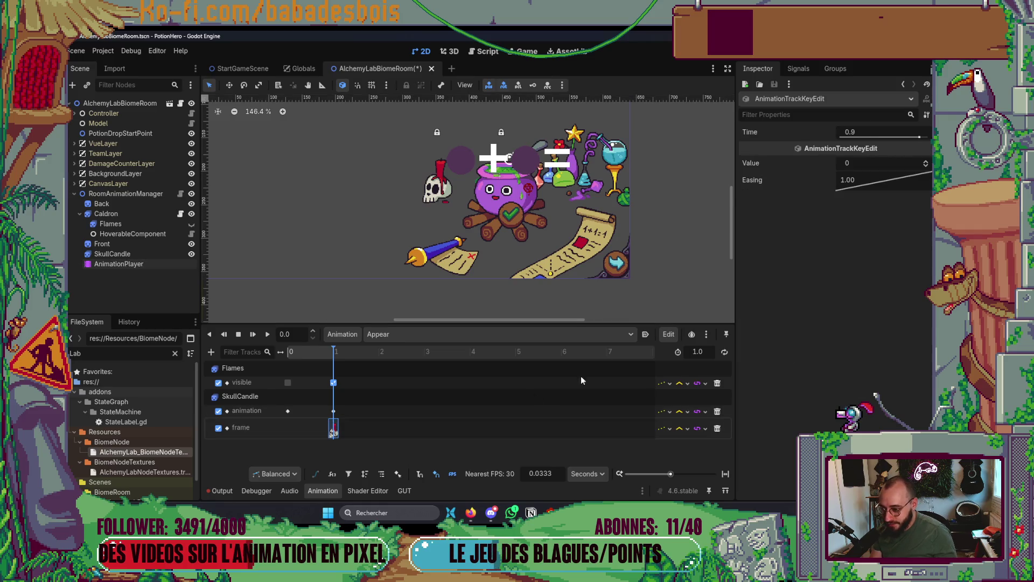
click(700, 351)
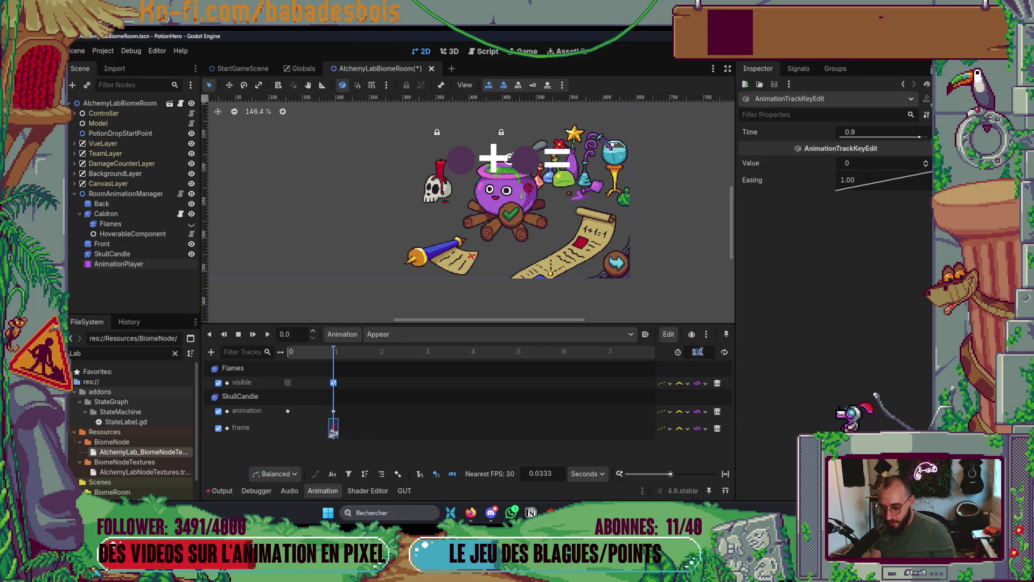
click(700, 351)
key(Return)
Insert a second frame key at 1.2 s, keeping its value at 0, then select SkullCandle.
right_click(341, 425)
click(360, 426)
drag(350, 429, 348, 429)
click(866, 164)
key(Escape)
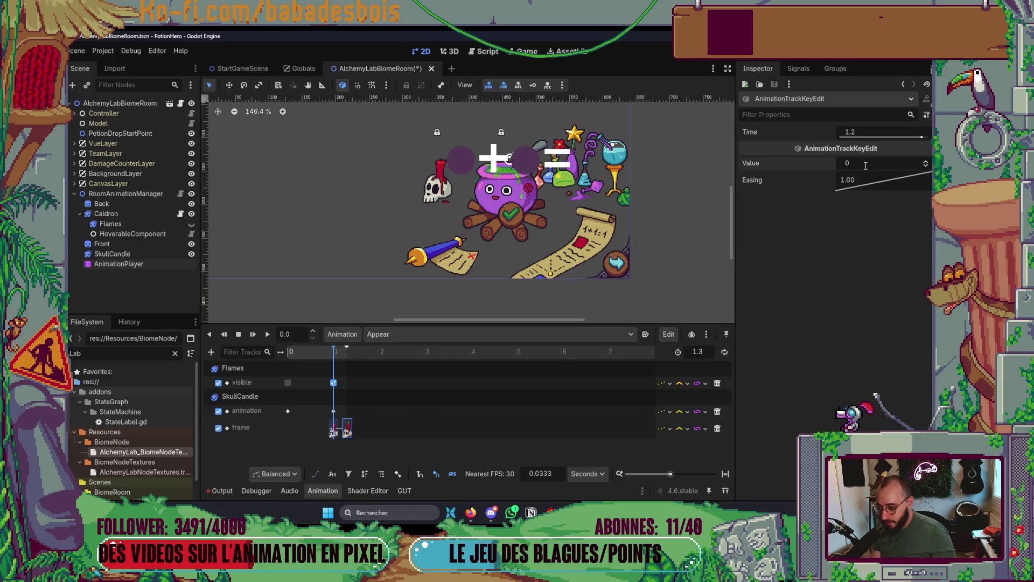
click(148, 253)
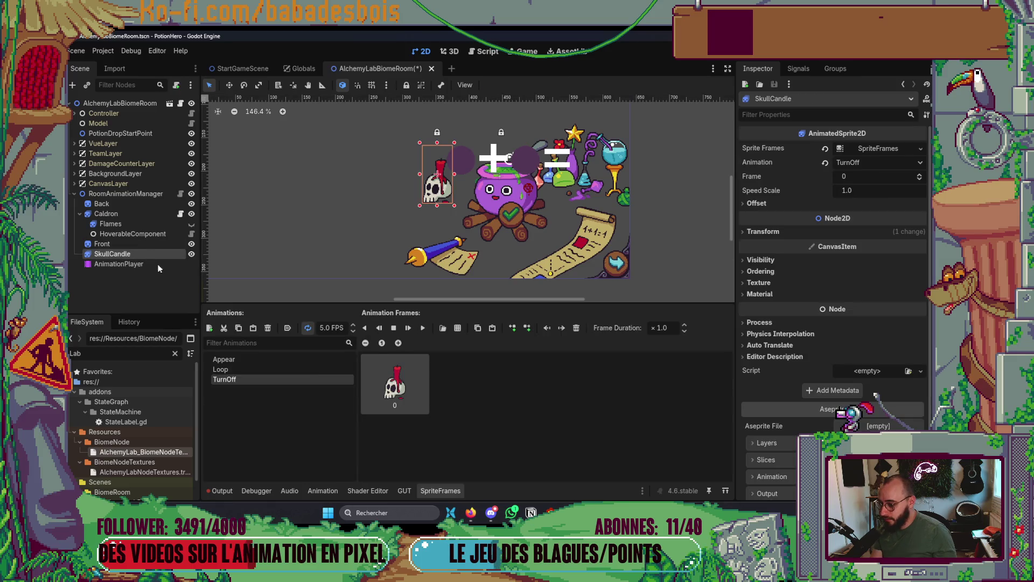
Make SkullCandle use its Appear sprite animation and return to the Appear timeline.
click(296, 360)
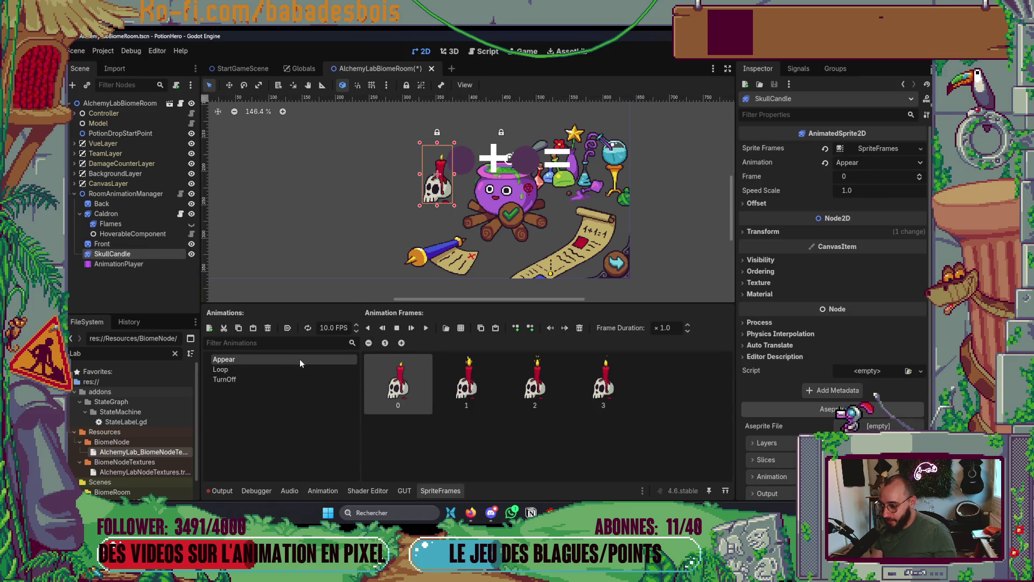
click(154, 263)
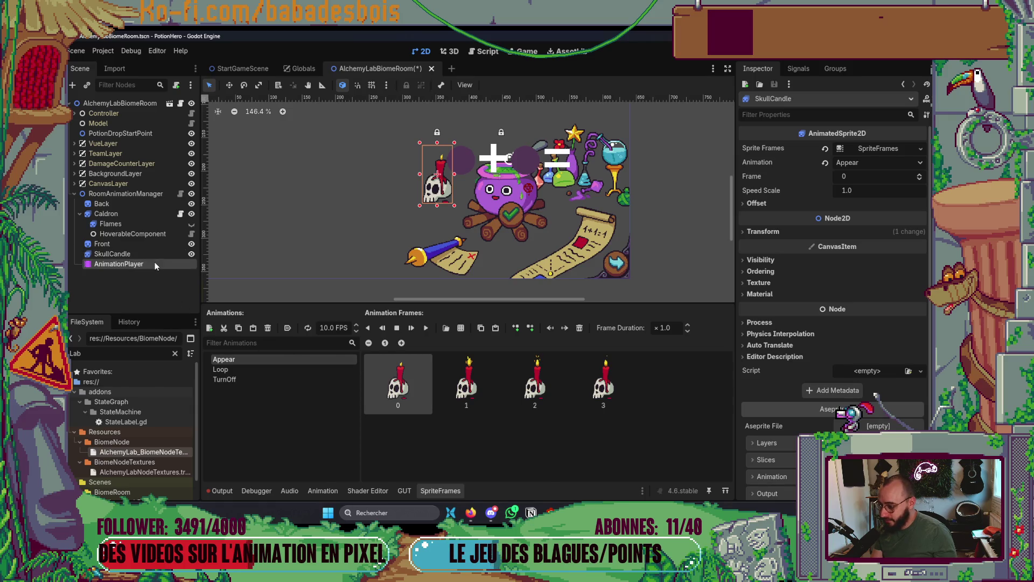
click(347, 428)
Try a frame key value of 3, discard it, and open the frame track's update mode options.
click(865, 163)
text(3)
key(Escape)
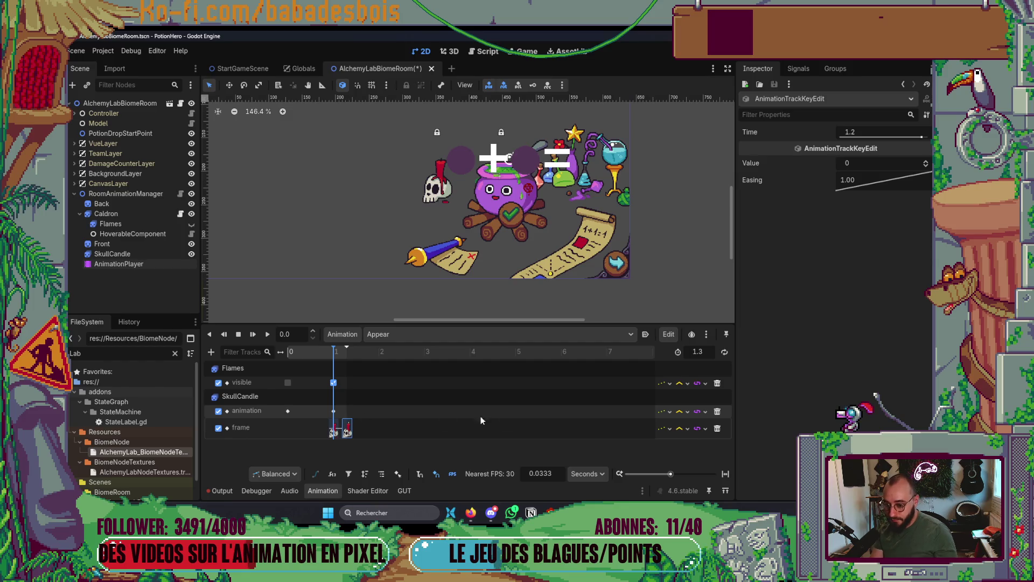
click(672, 428)
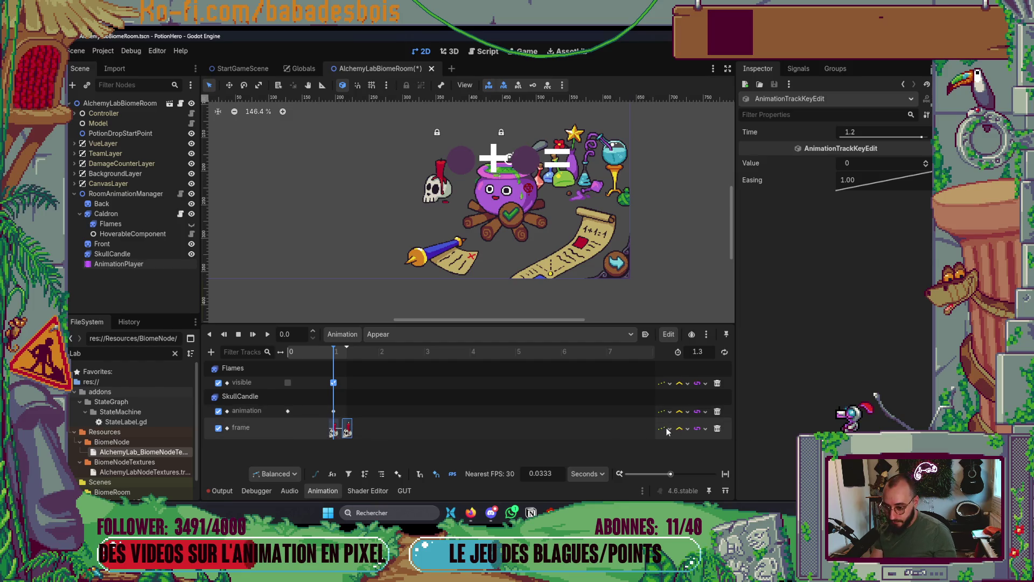
Make SkullCandle's frame track continuous, move its first frame key to about 0.93 s, and preview.
click(693, 449)
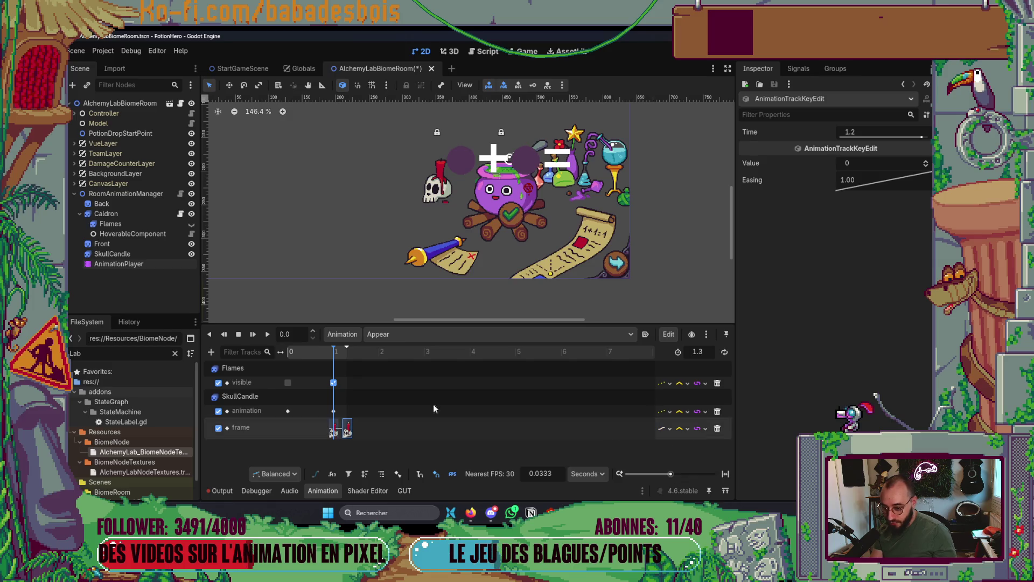
click(290, 351)
click(266, 334)
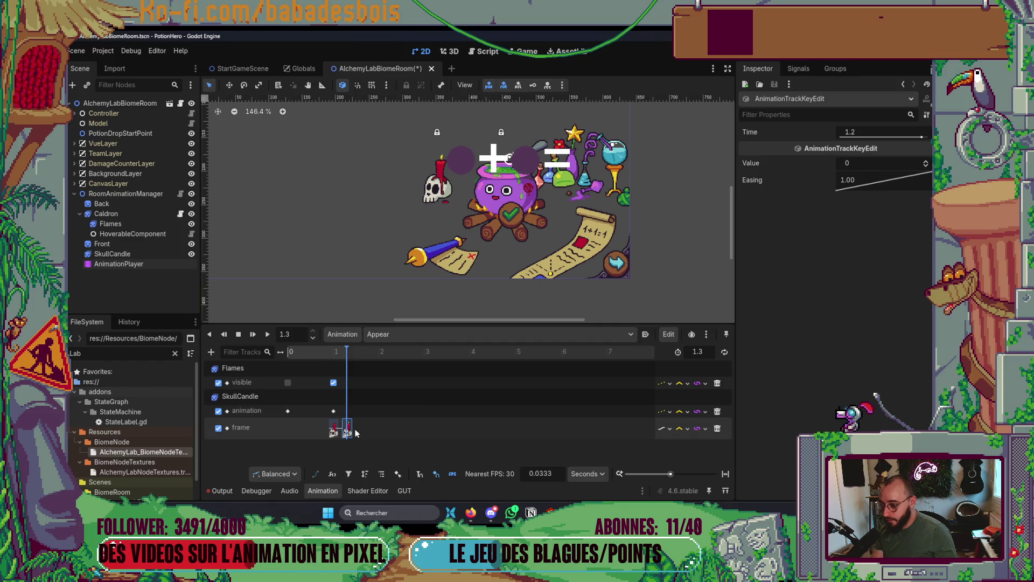
drag(337, 430, 336, 431)
click(334, 353)
key(d)
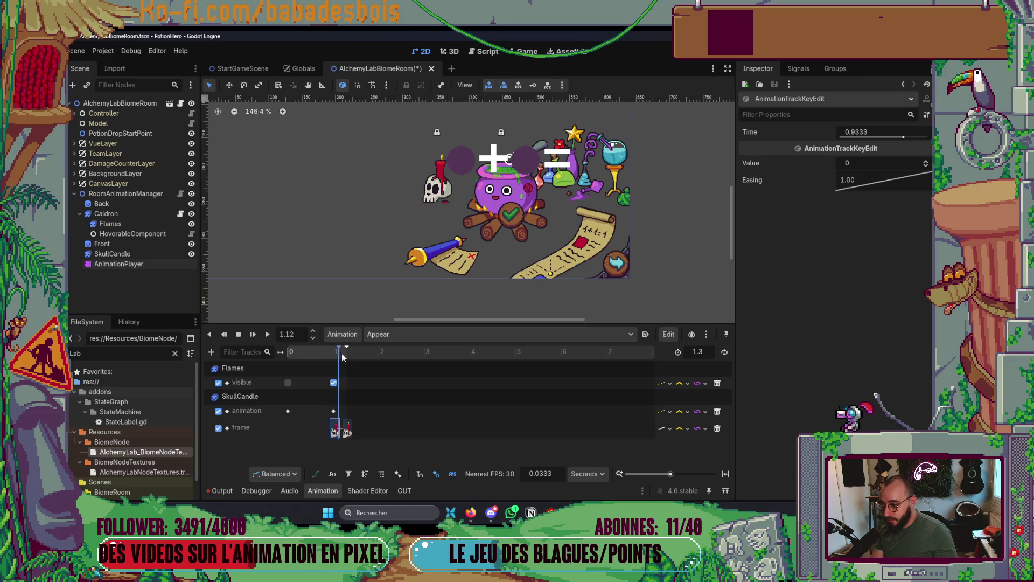
key(s)
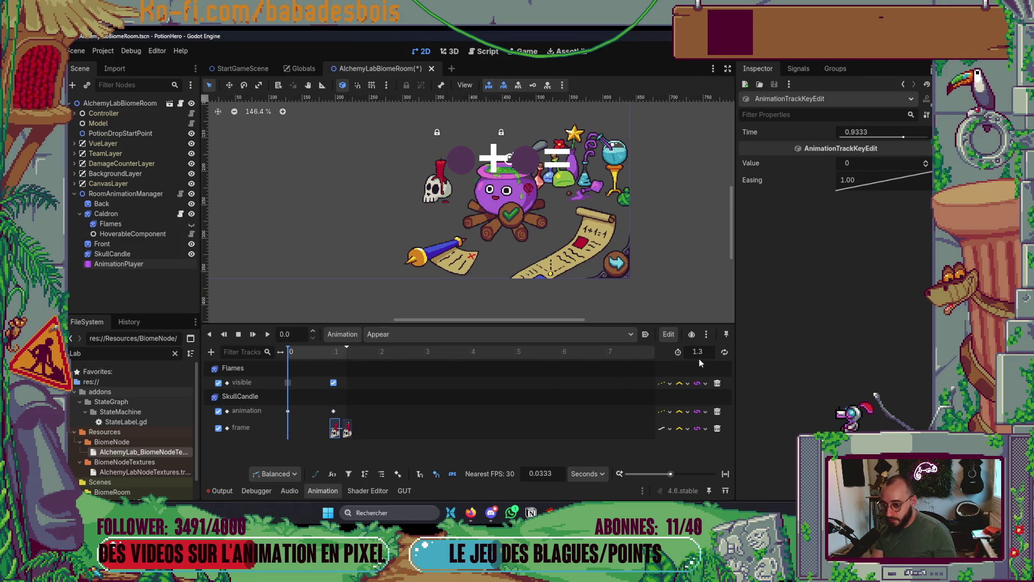
Set the Appear animation length to 1.5 s and move the second frame key to 1.2 s.
text(1.5)
key(Return)
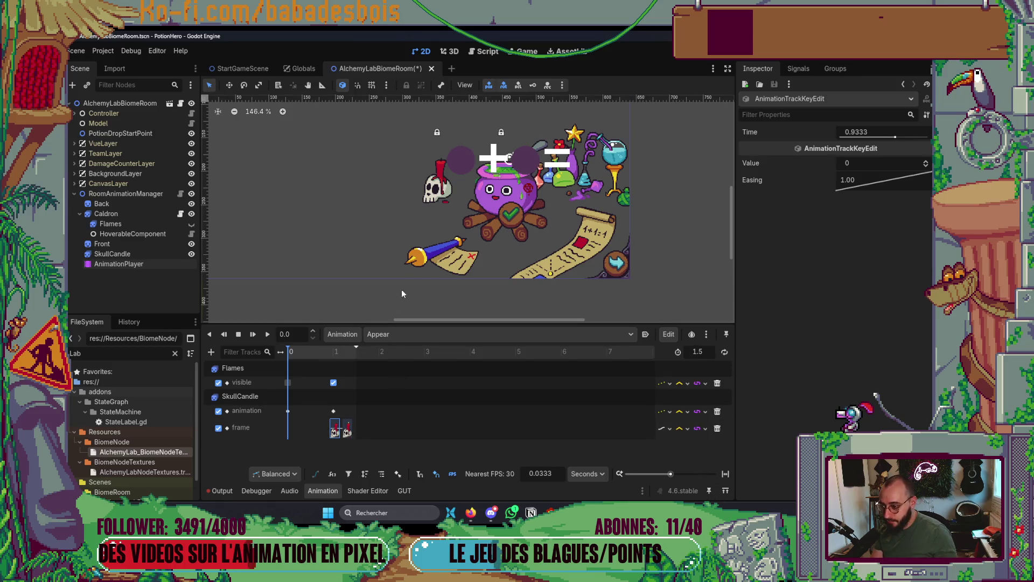
scroll(434, 263, up, 2)
scroll(434, 264, up, 8)
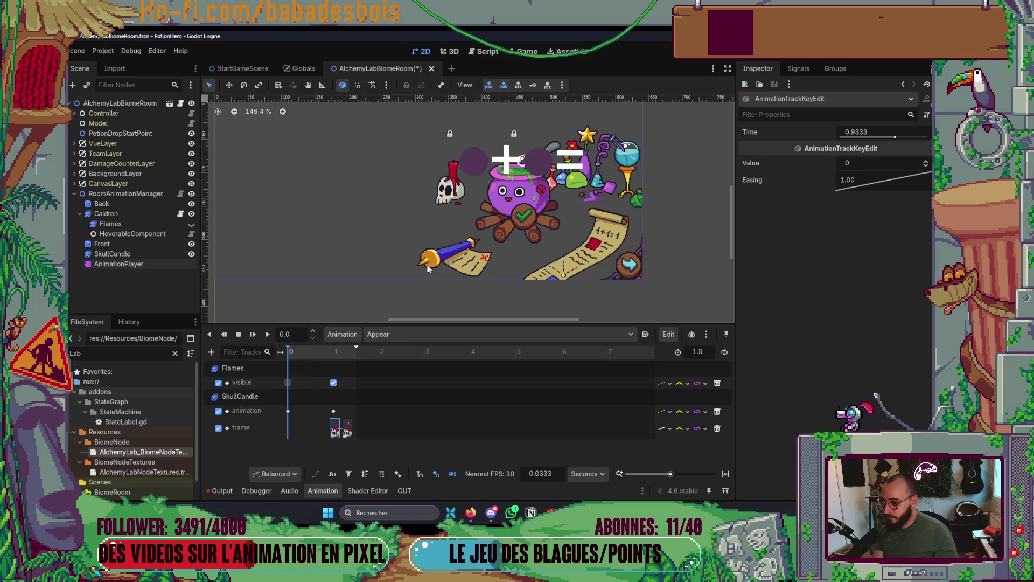
scroll(432, 250, down, 1)
drag(347, 429, 355, 429)
click(334, 412)
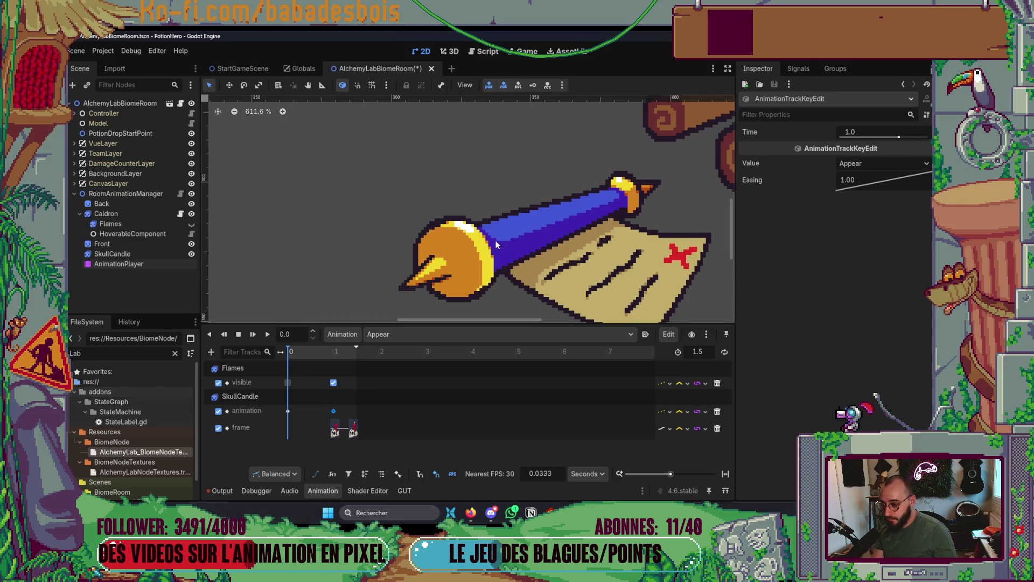
scroll(496, 240, down, 5)
mouse_move(328, 350)
mouse_down()
mouse_move(351, 351)
mouse_move(330, 360)
mouse_up()
Switch the frame track back to discrete updating and replay Appear to check the timing.
click(335, 431)
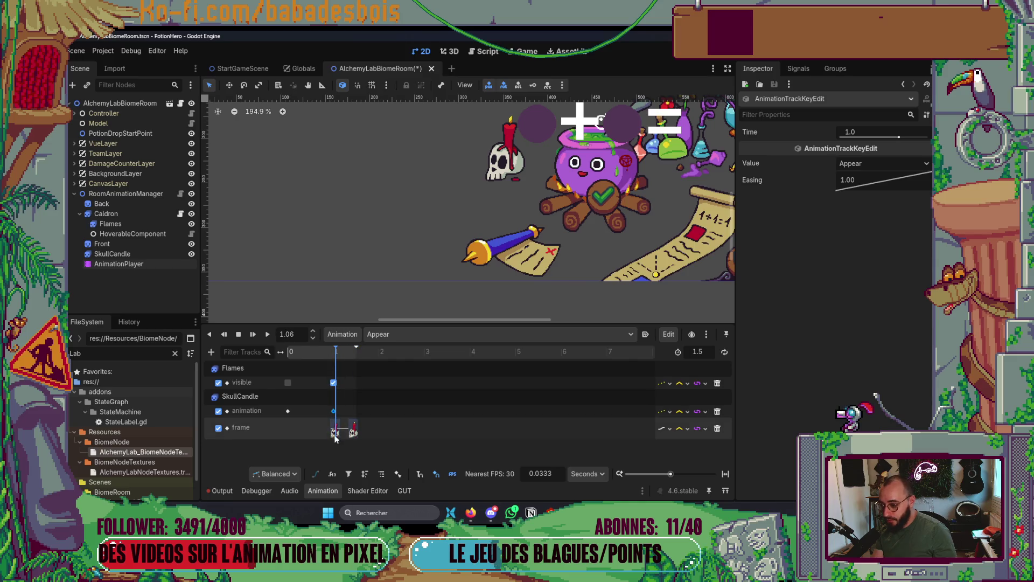
click(663, 429)
click(681, 459)
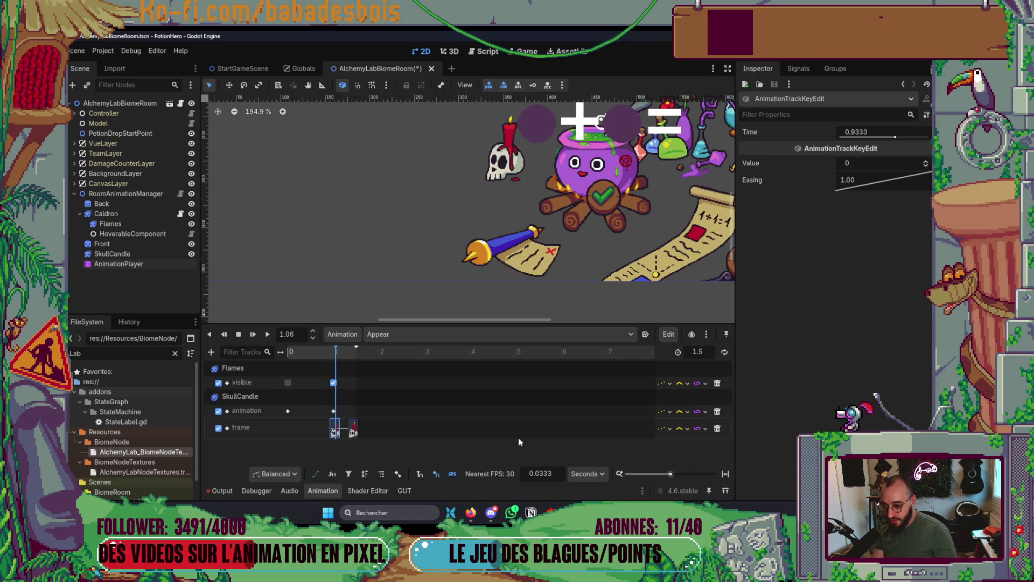
click(327, 353)
mouse_move(321, 352)
mouse_down()
mouse_move(383, 355)
mouse_move(213, 366)
mouse_up()
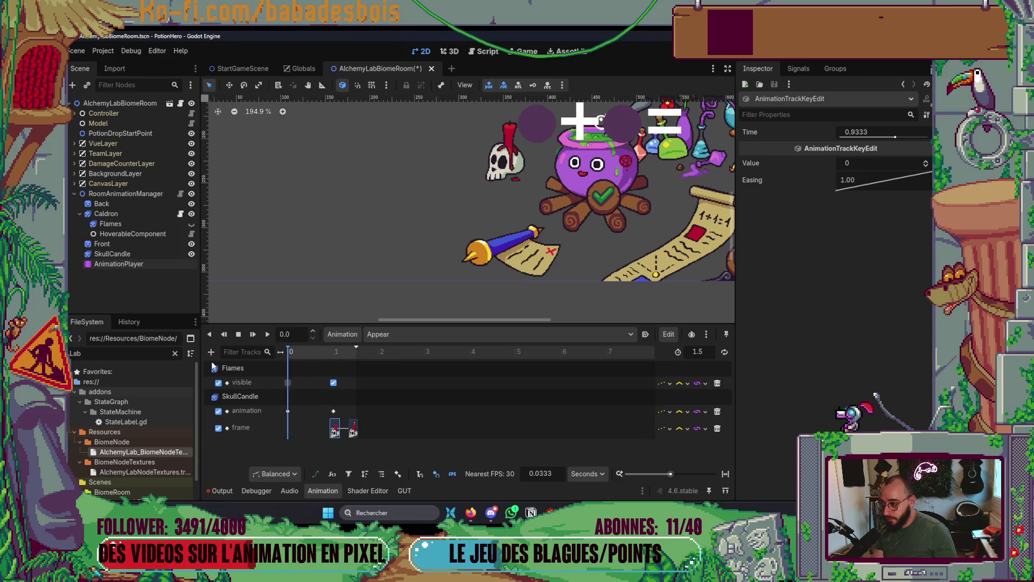
click(270, 336)
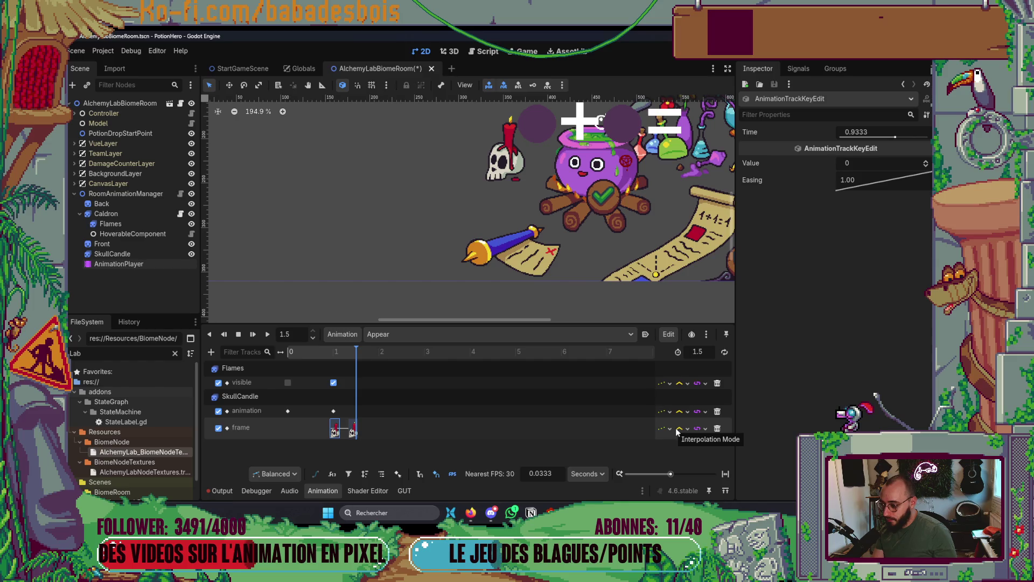
Delete SkullCandle's frame track from Appear, then select the SkullCandle node.
click(211, 352)
click(222, 369)
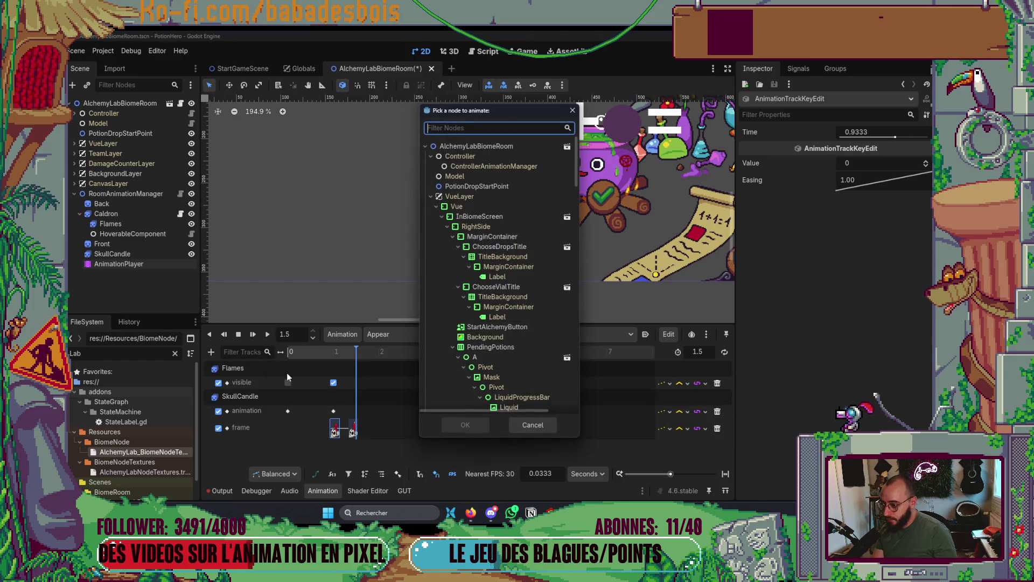
key(Escape)
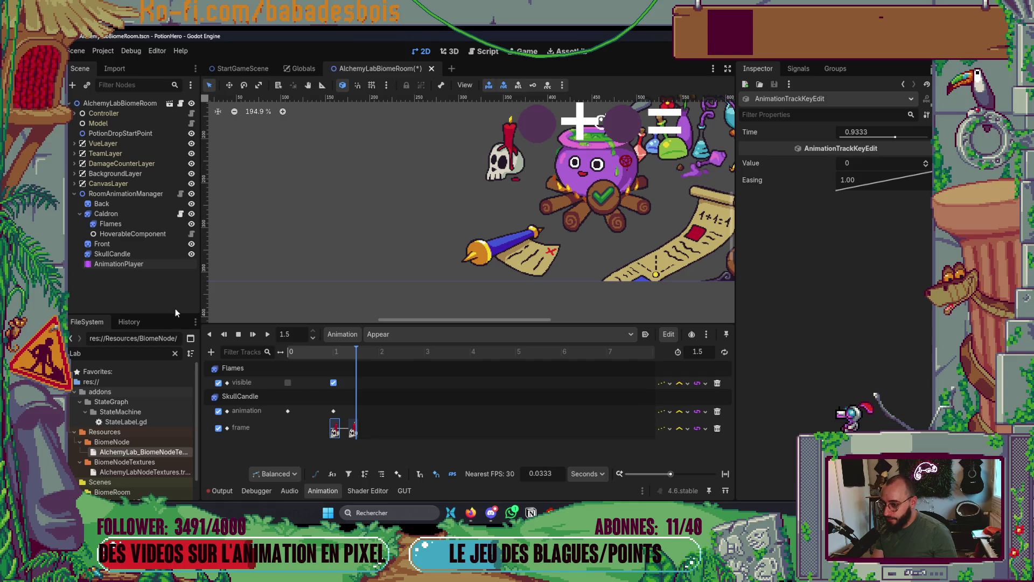
click(719, 432)
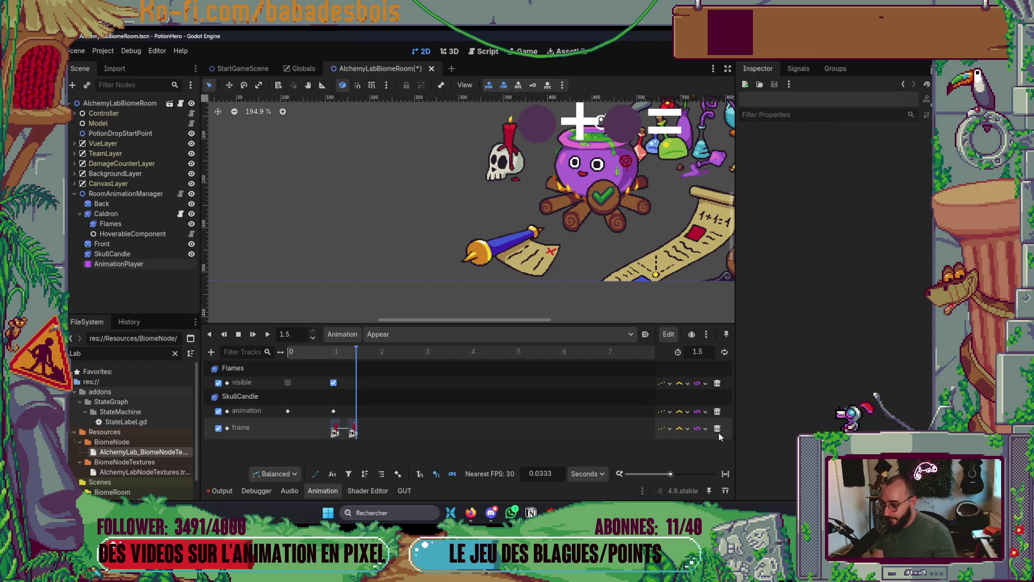
click(717, 429)
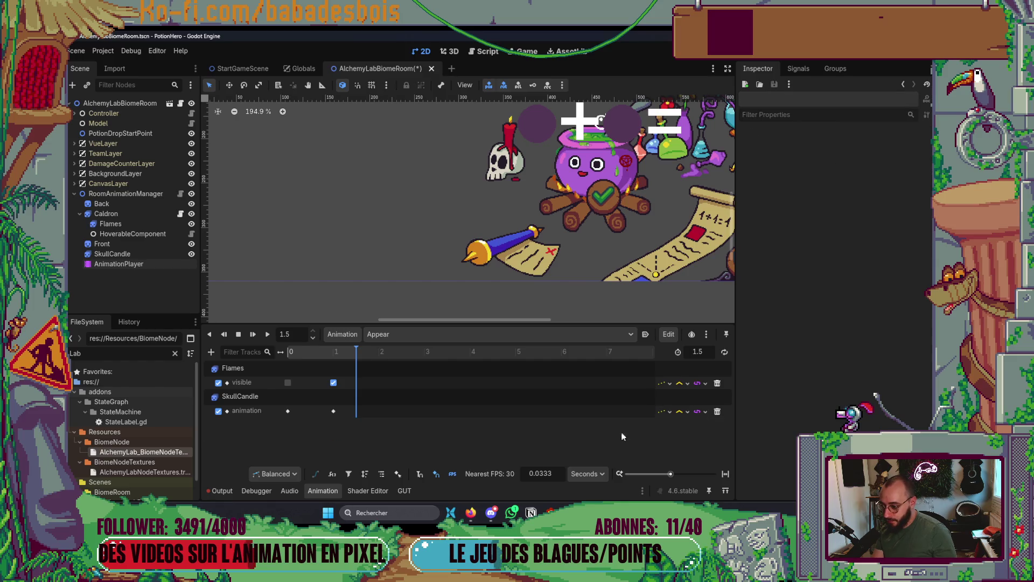
click(115, 254)
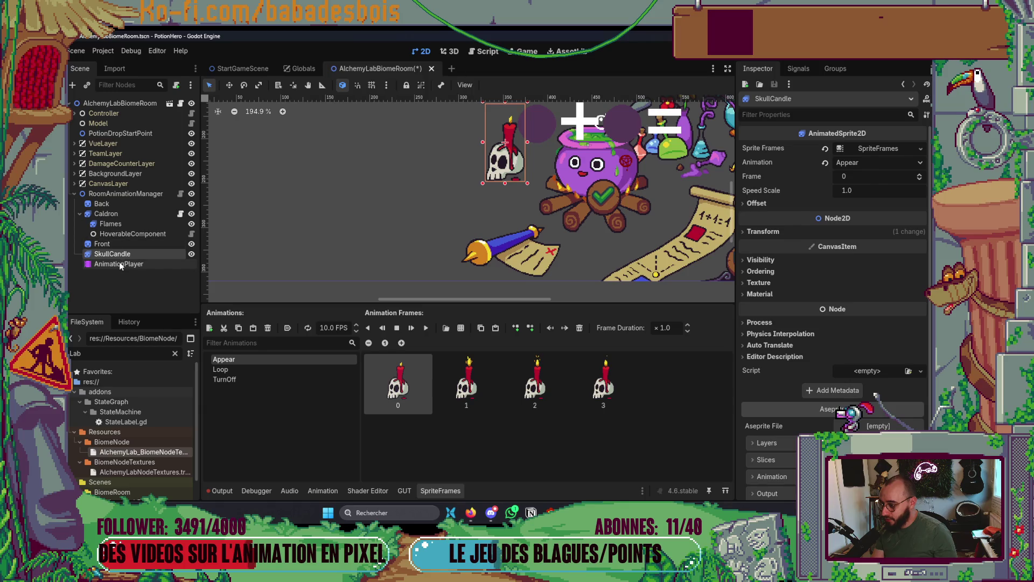
Begin a SkullCandle property track in Appear, cancel it, and preview at about 1.06 s.
click(151, 264)
click(211, 351)
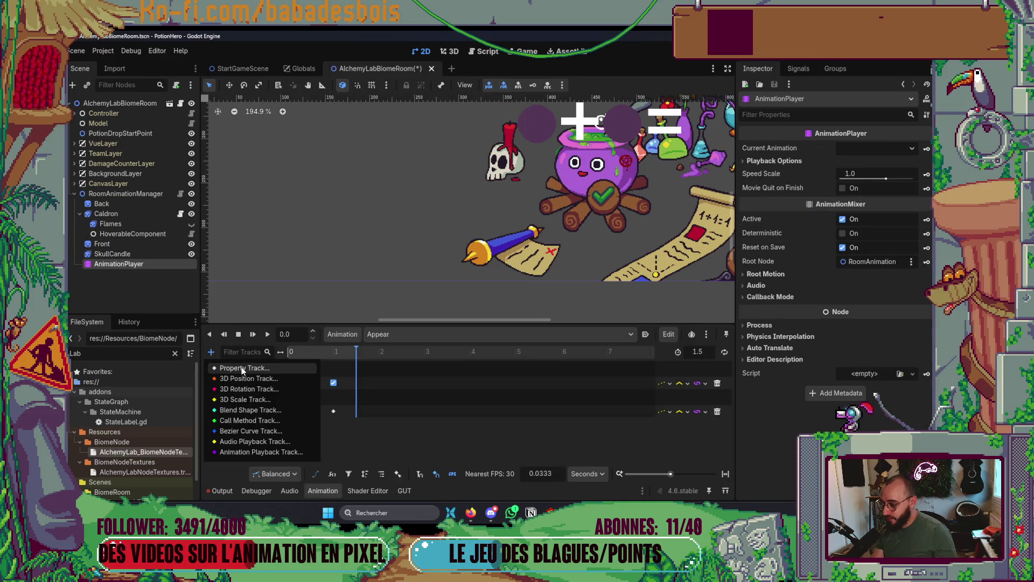
click(280, 367)
scroll(491, 329, down, 15)
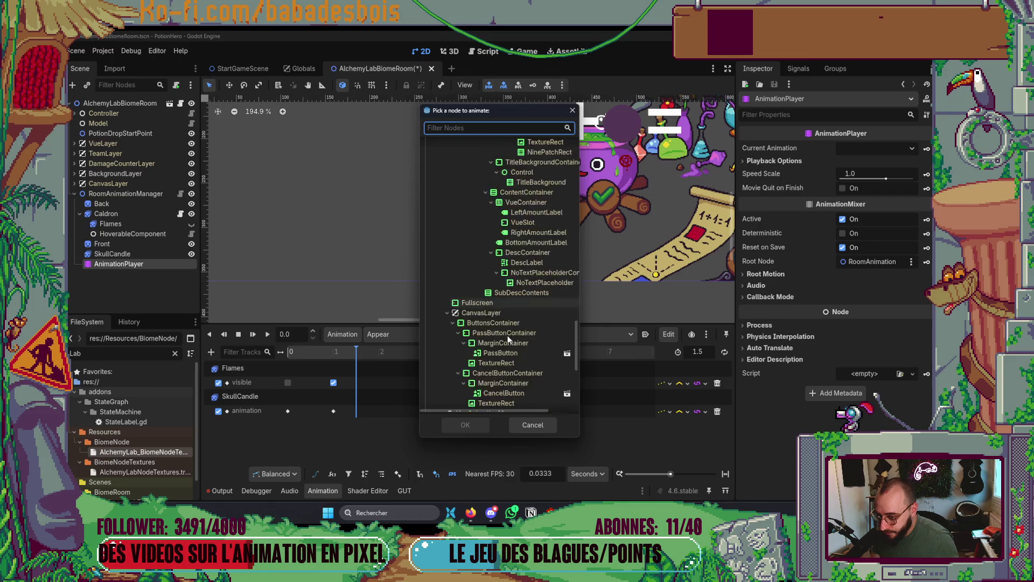
double_click(470, 386)
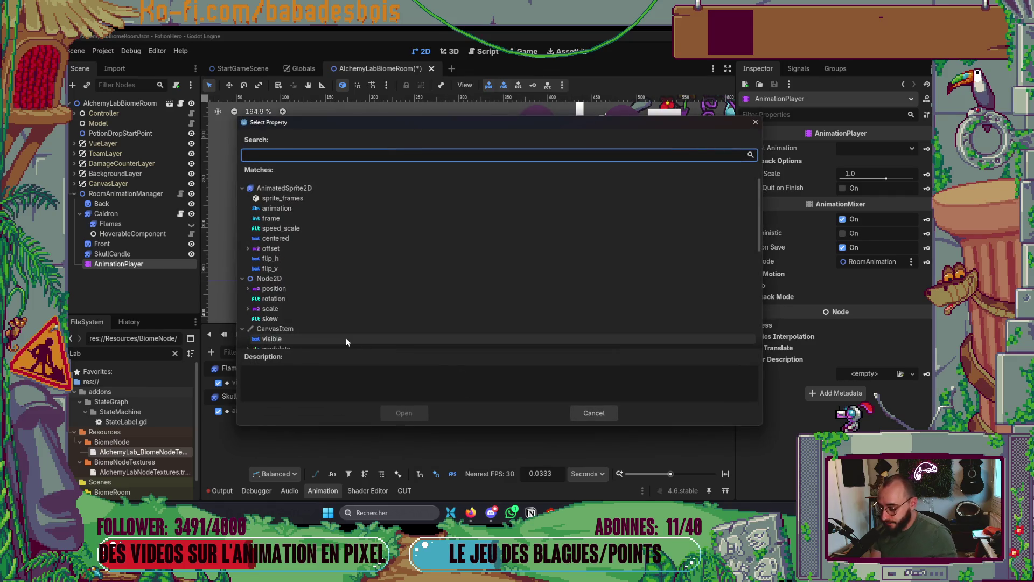
text(s)
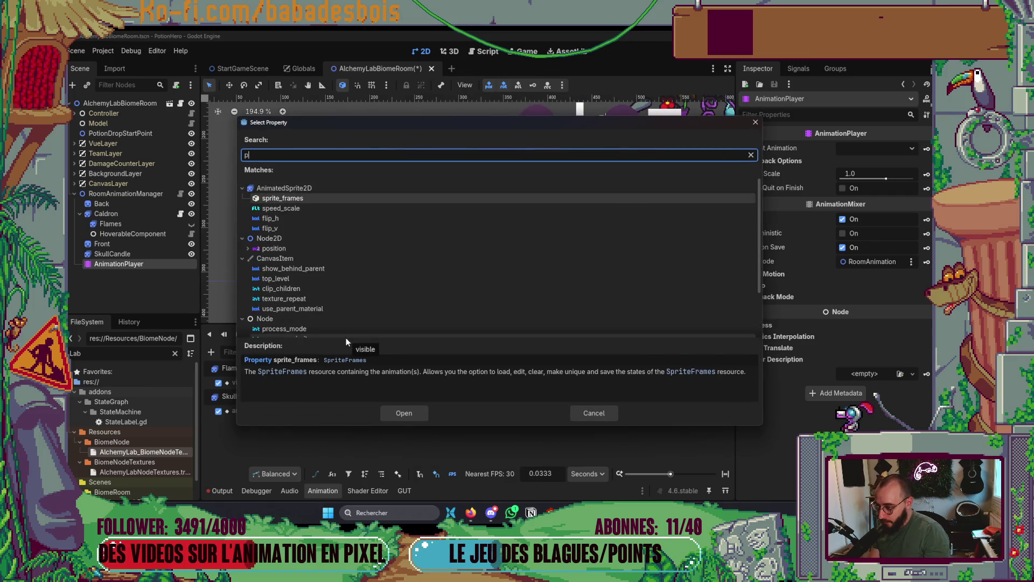
key(Escape)
click(335, 354)
Set SkullCandle's TurnOff animation to autoplay on load, save, and scrub the Appear timeline.
click(140, 253)
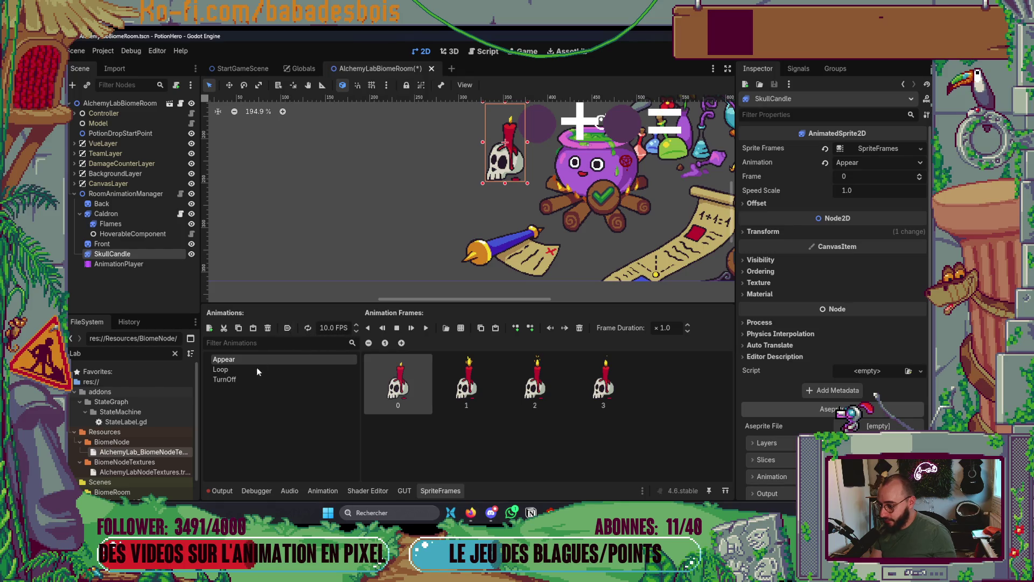
click(245, 376)
click(287, 328)
key(ctrl+s)
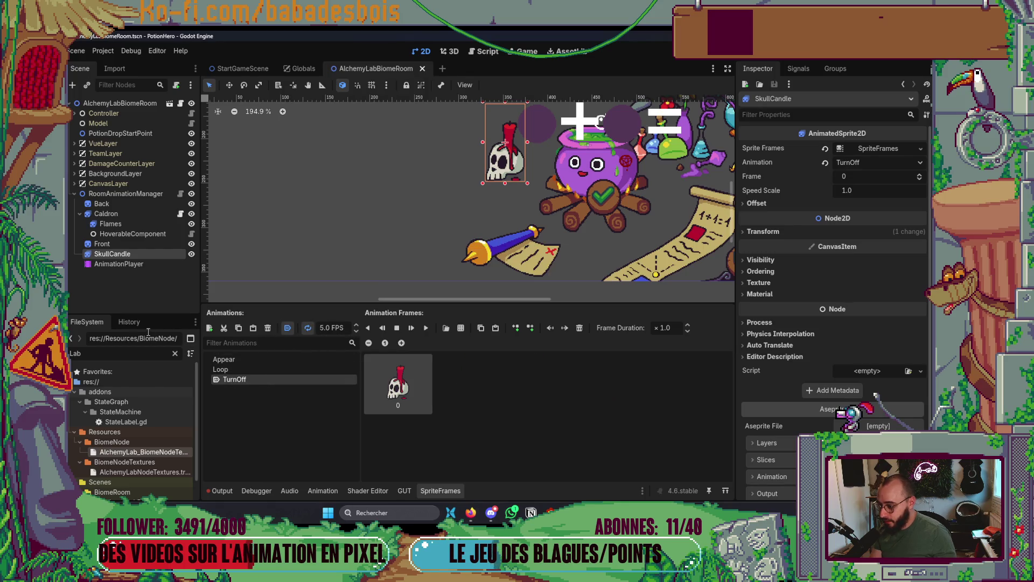
click(119, 264)
drag(292, 354, 364, 351)
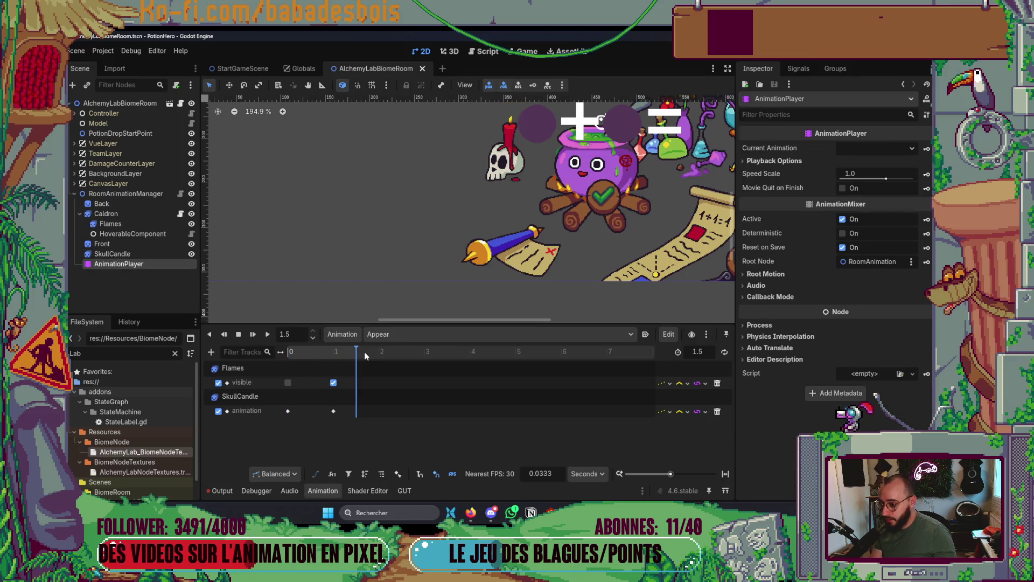
Insert a SkullCandle animation key at 1.5 s with value Loop, save, and preview Appear.
click(211, 352)
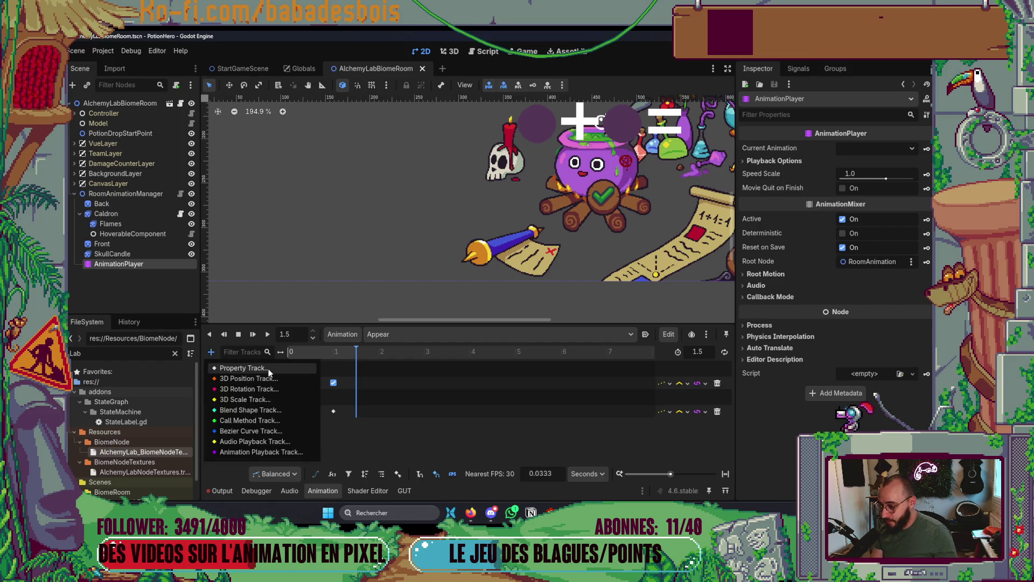
click(353, 412)
right_click(354, 414)
click(363, 421)
click(354, 412)
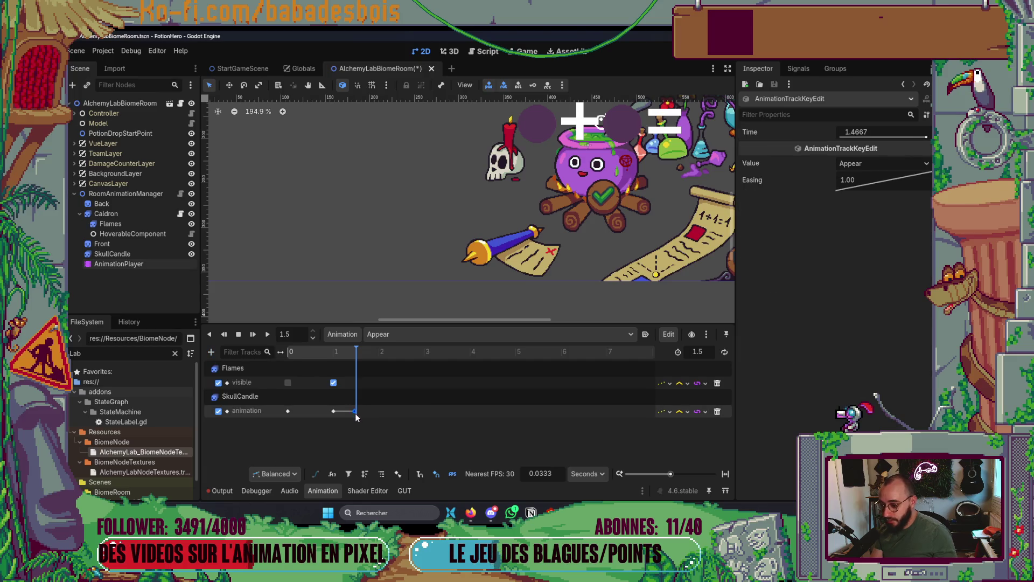
click(882, 163)
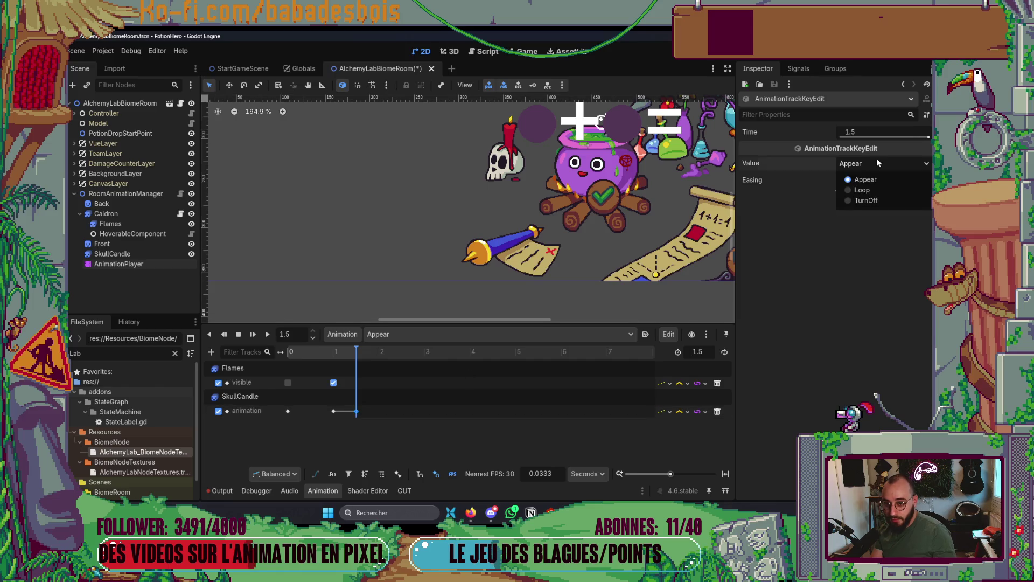
click(865, 193)
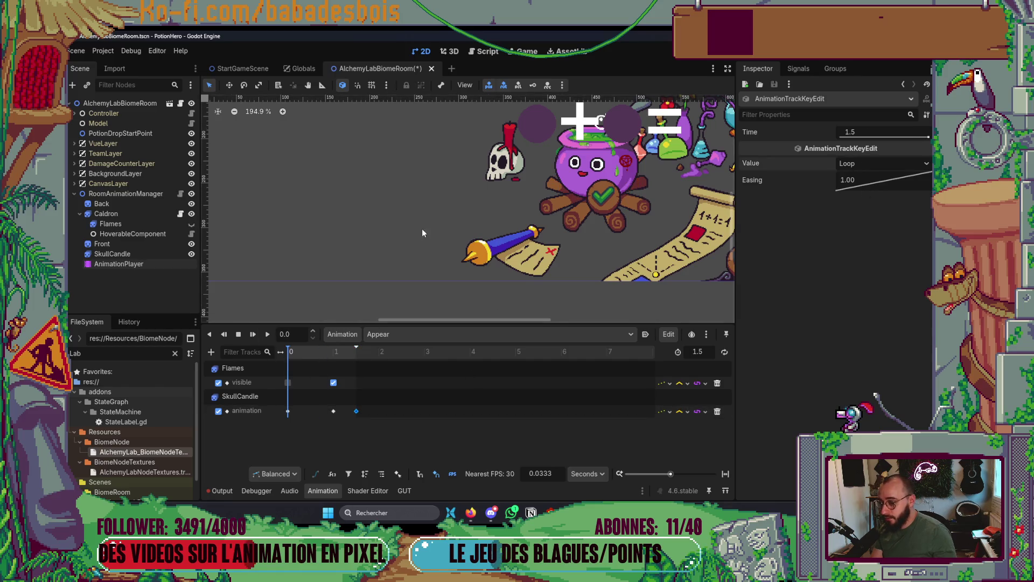
scroll(424, 225, down, 3)
key(ctrl+s)
click(267, 337)
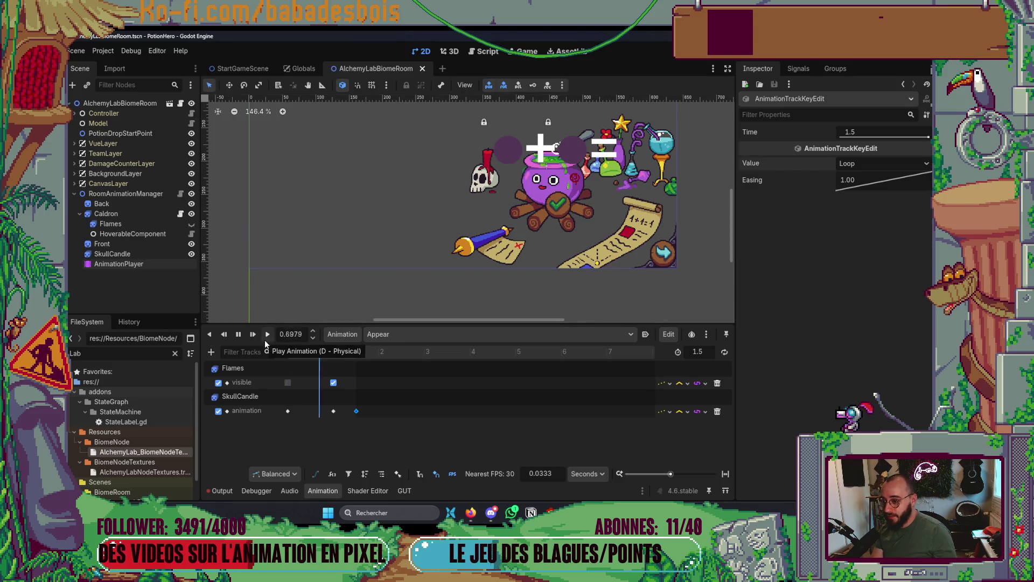
click(238, 334)
click(133, 251)
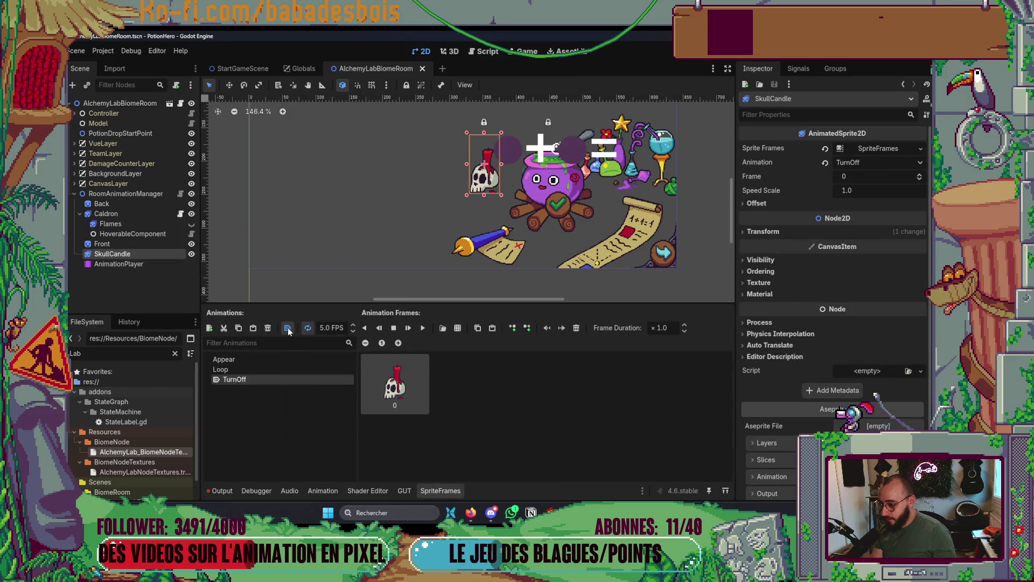
click(425, 327)
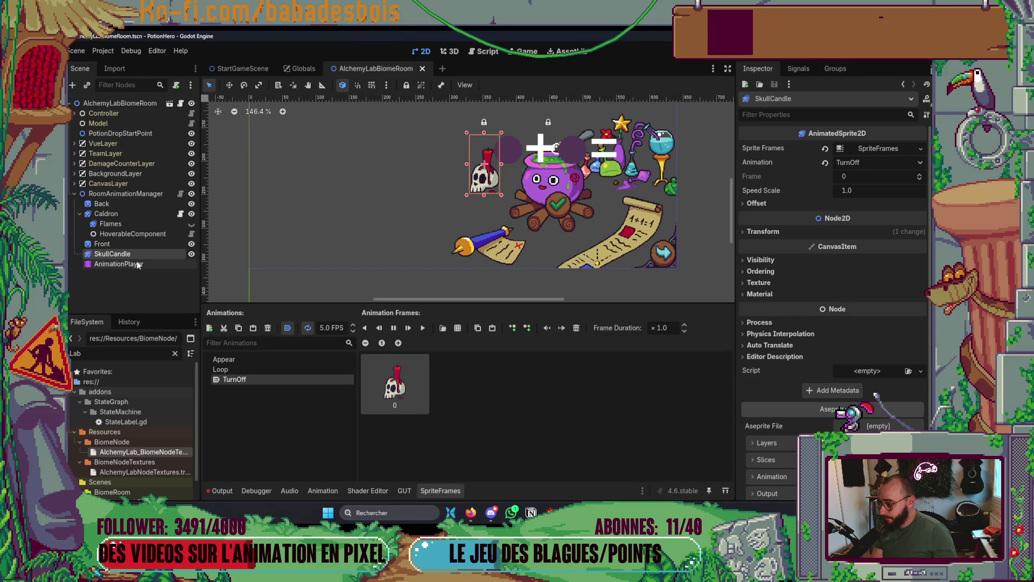
click(138, 264)
click(269, 335)
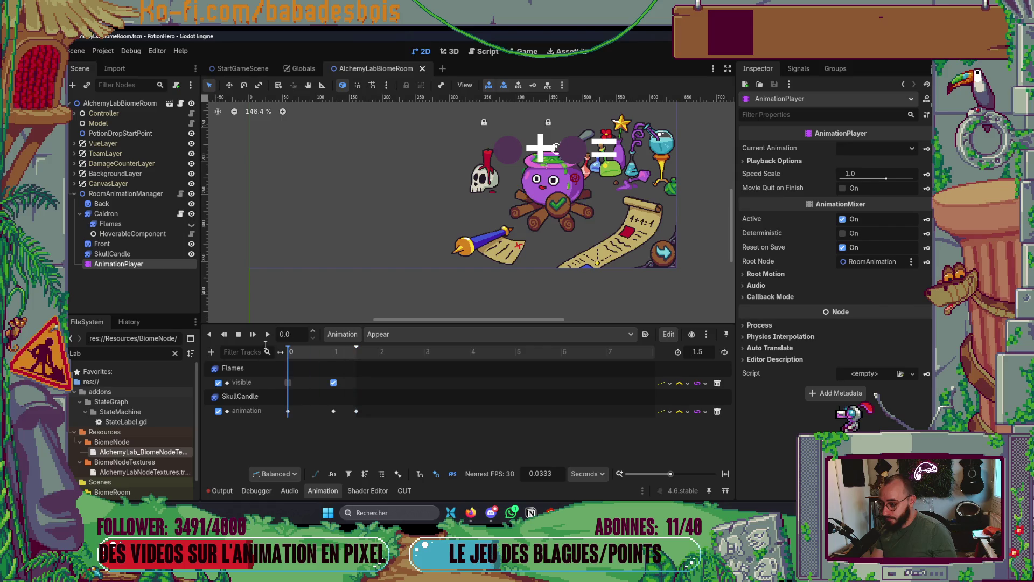
click(268, 334)
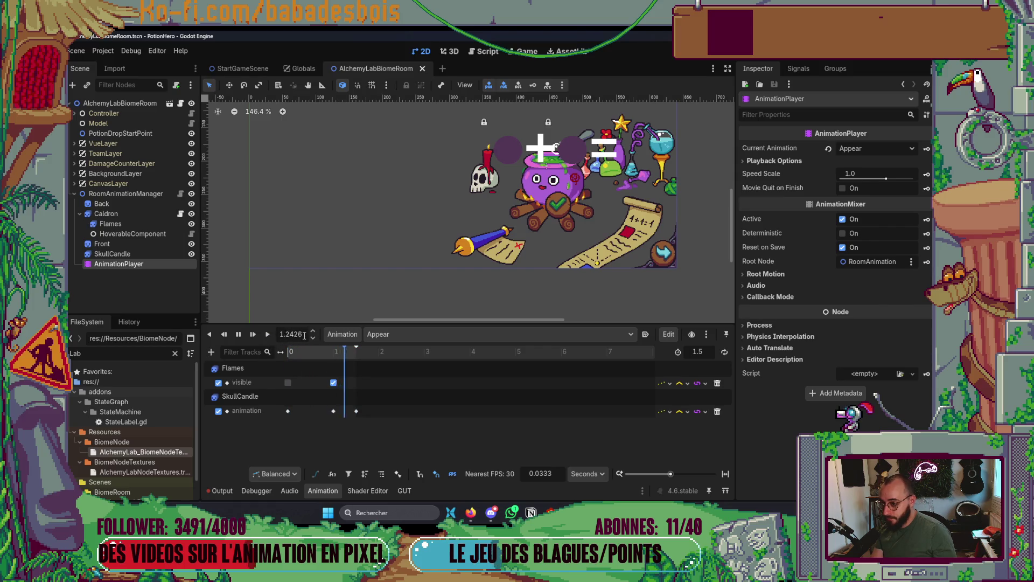
click(291, 354)
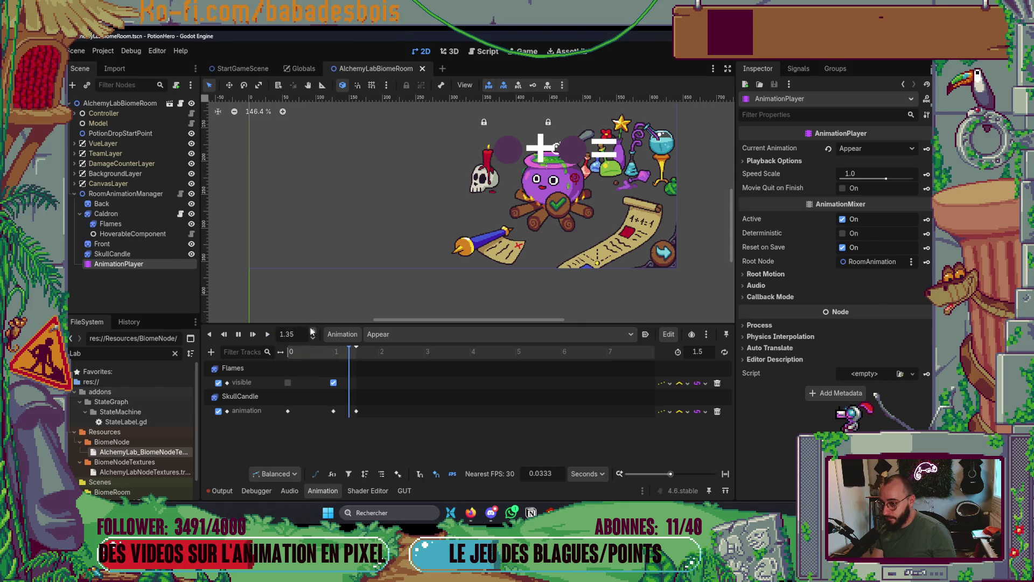
click(238, 334)
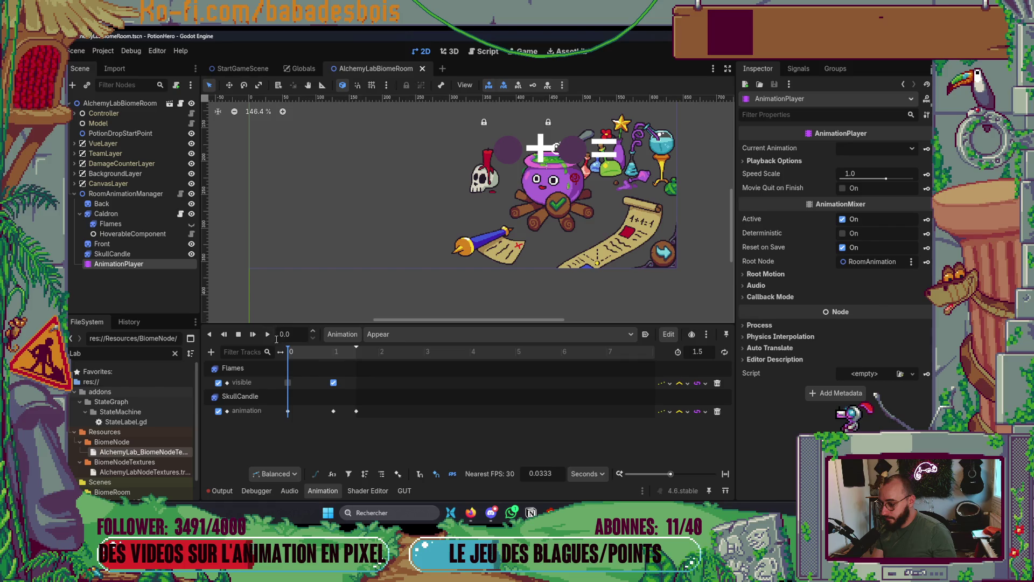
click(116, 255)
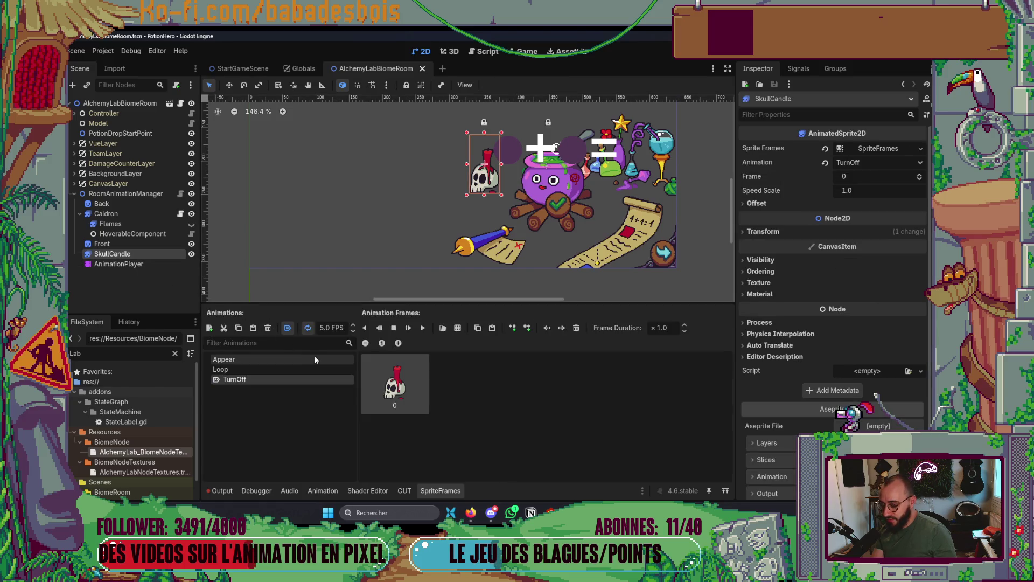
click(141, 264)
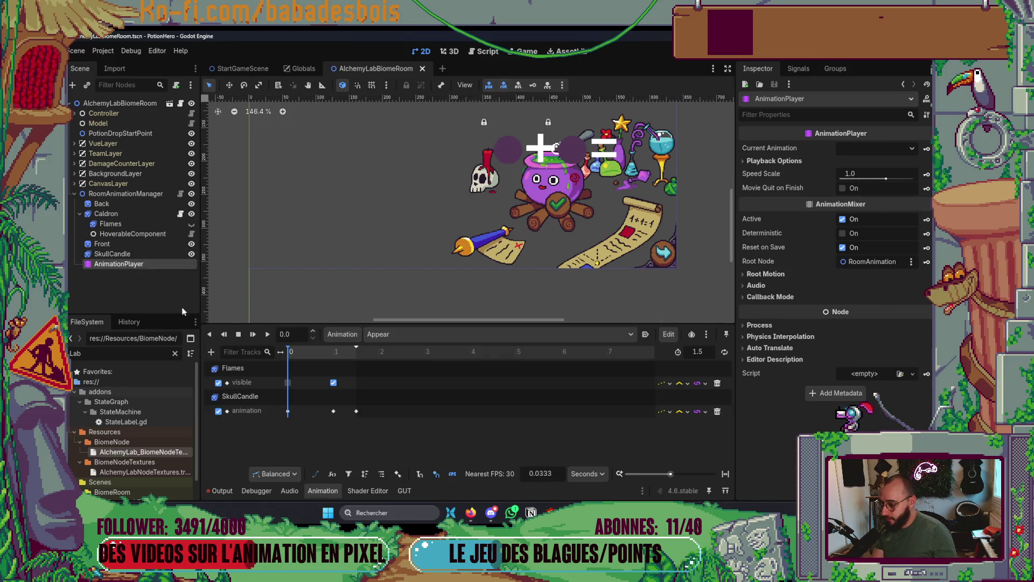
click(212, 351)
click(231, 368)
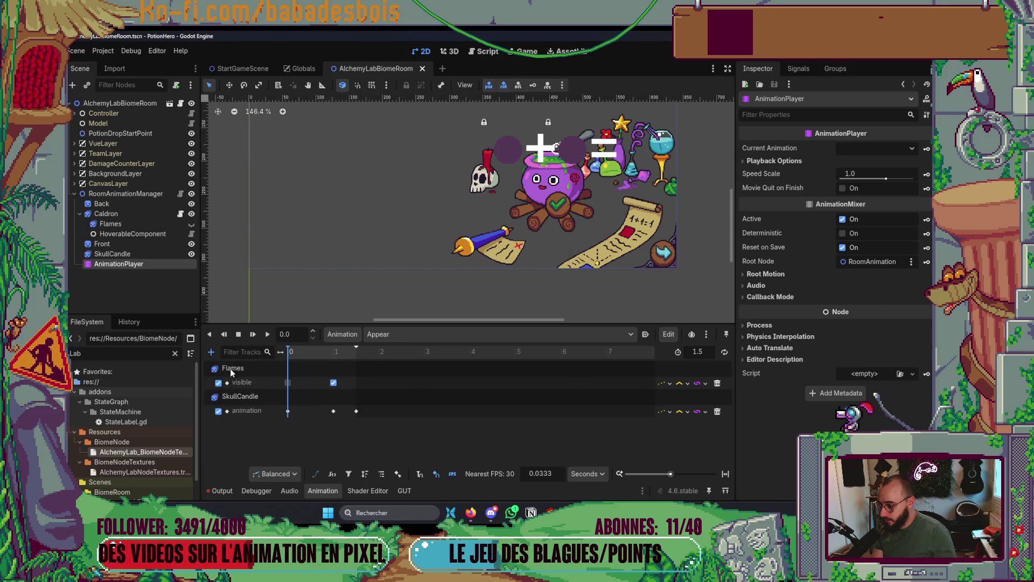
Add a SkullCandle 'frame' property track with a frame-0 key at 0.0 s.
double_click(464, 386)
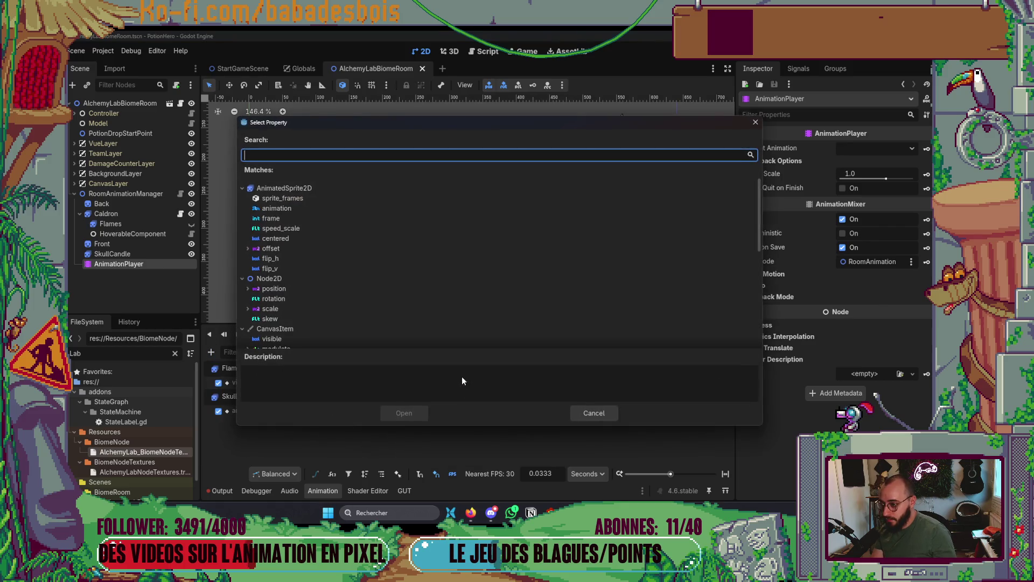
text(fr)
text(e)
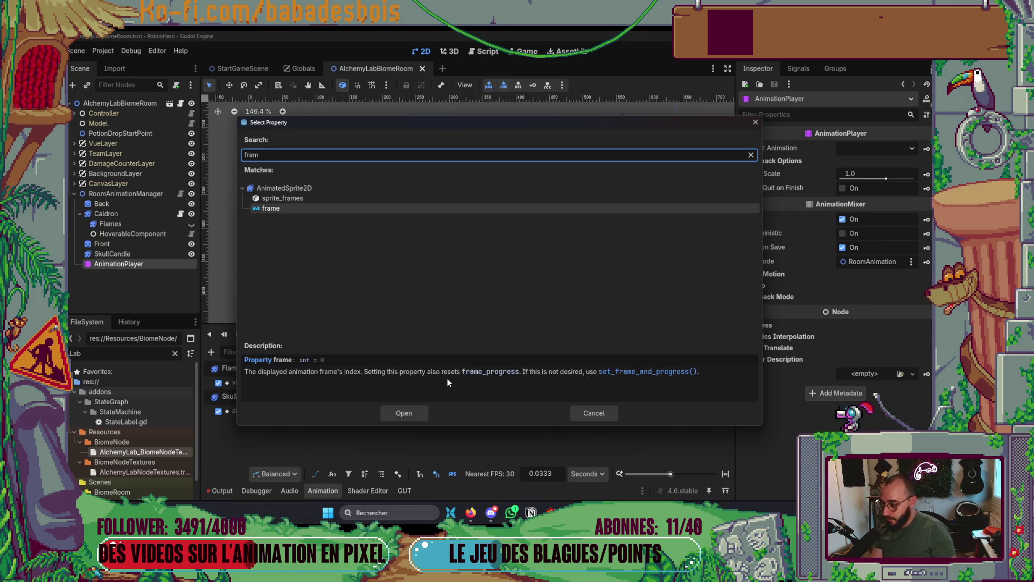
key(Return)
right_click(301, 434)
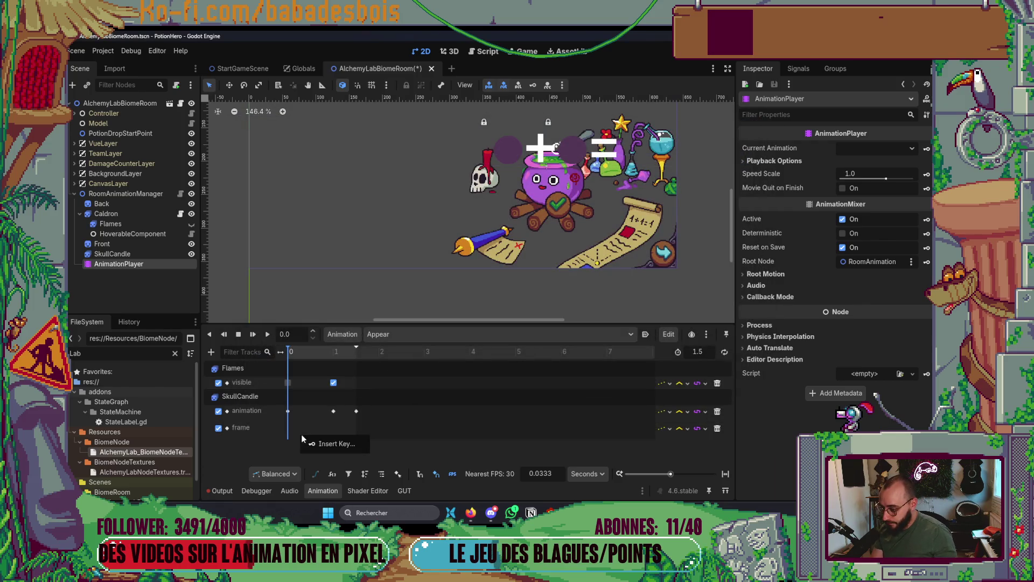
click(312, 437)
drag(303, 433, 288, 438)
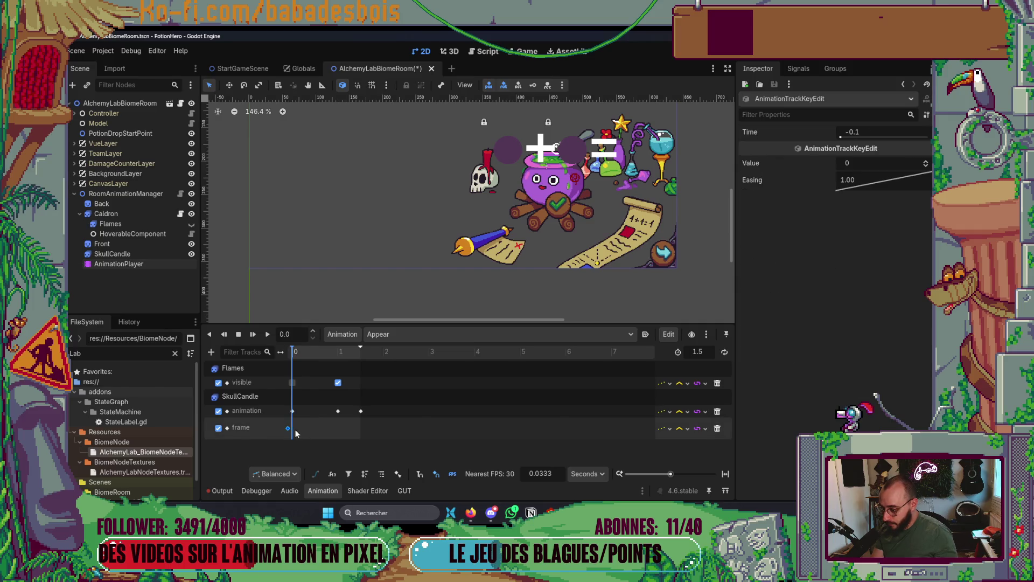
drag(296, 434, 292, 432)
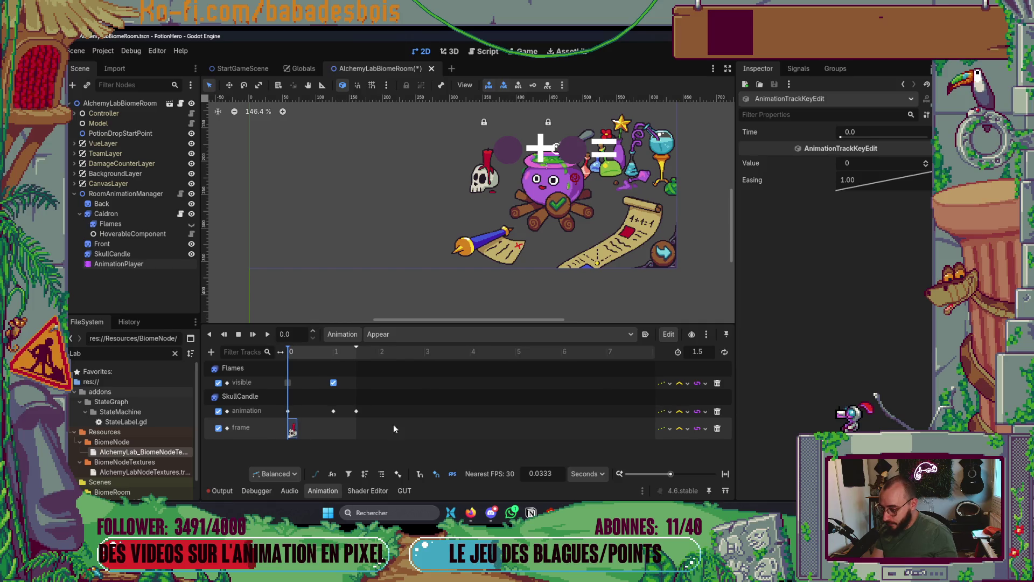
click(258, 336)
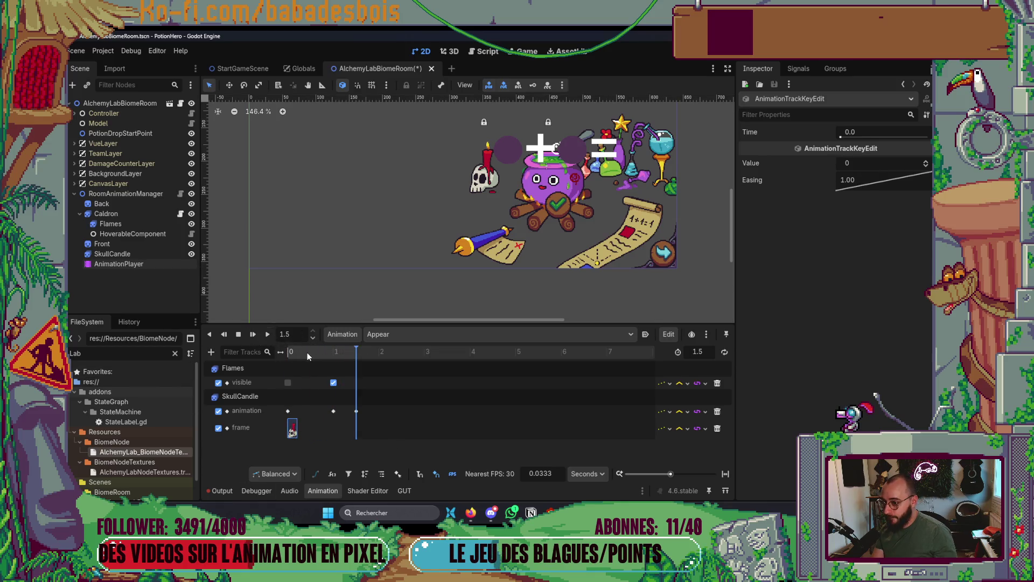
mouse_move(349, 357)
mouse_down()
mouse_move(297, 360)
mouse_move(280, 381)
mouse_up()
Insert a second frame-0 key at 1.0 s and play Appear to check it.
right_click(332, 429)
click(377, 428)
click(339, 430)
drag(340, 433, 342, 431)
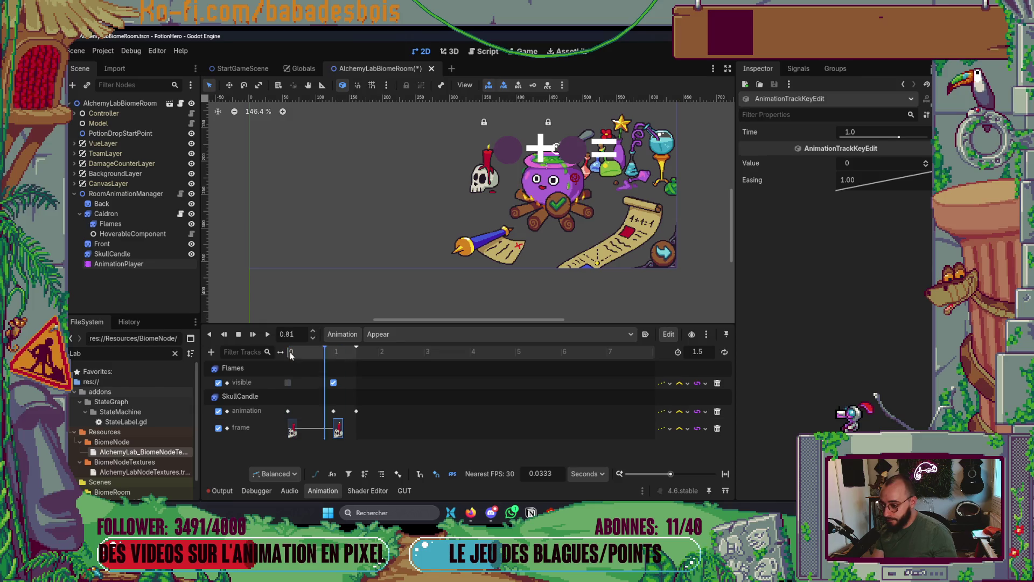
click(268, 335)
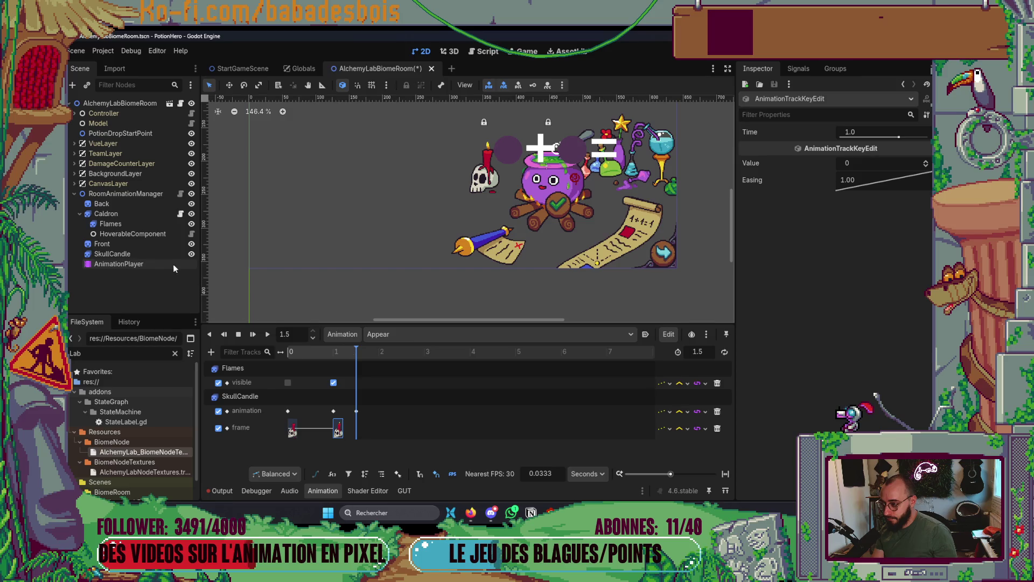
click(132, 254)
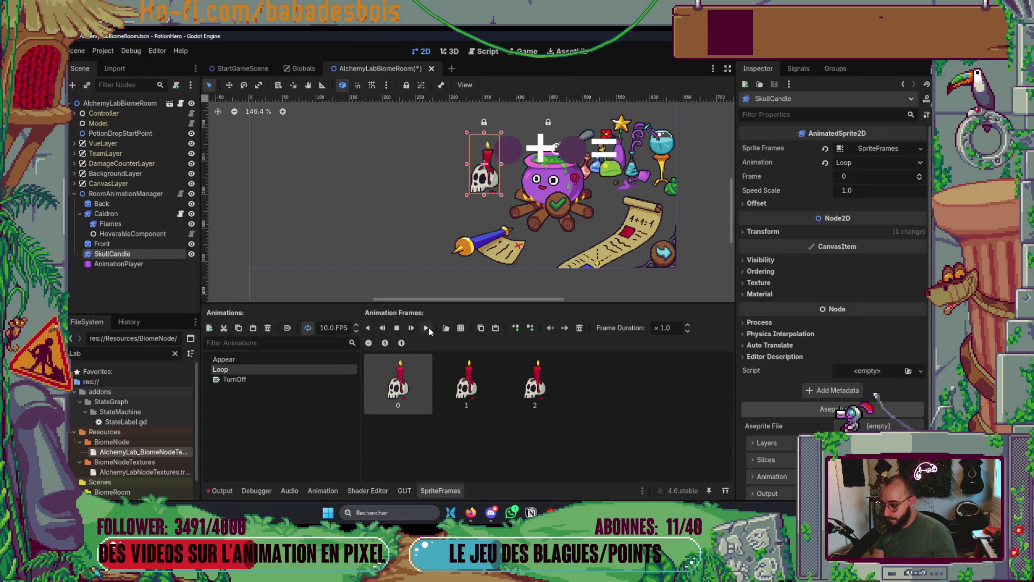
Replay Appear, save the scene, and key the Flames animation to Appear at 1.0 s.
click(121, 264)
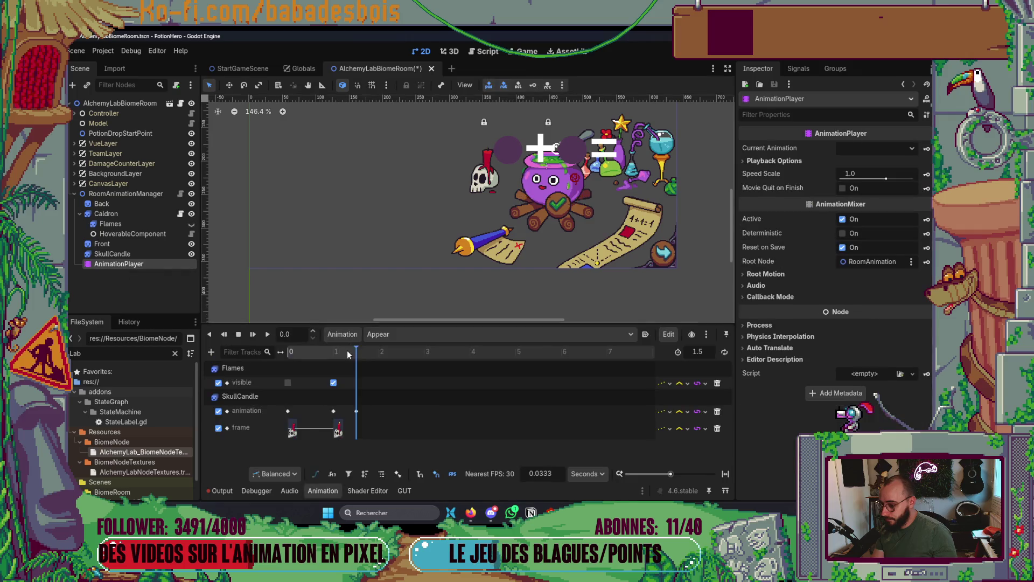
click(268, 335)
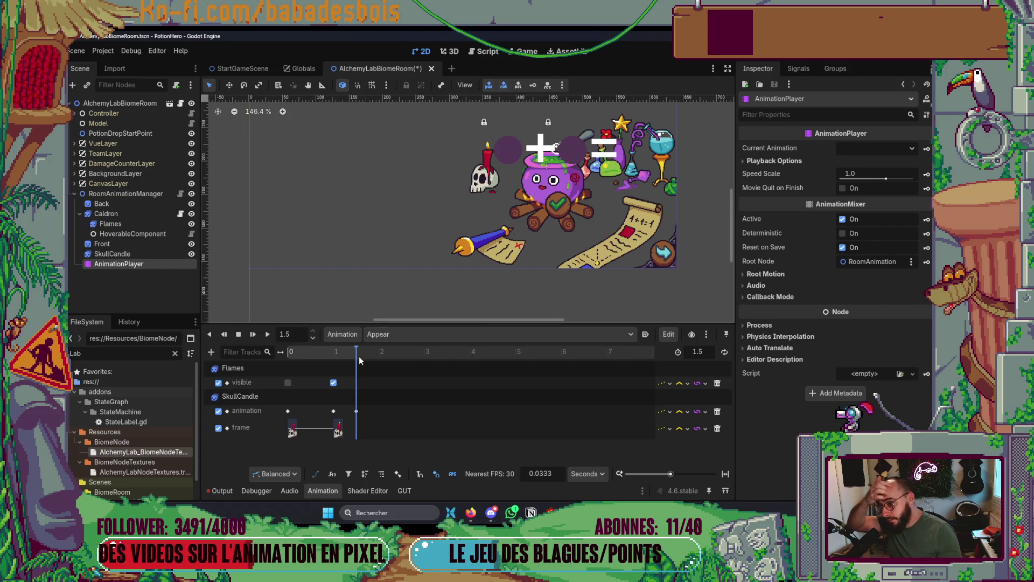
drag(356, 355, 288, 354)
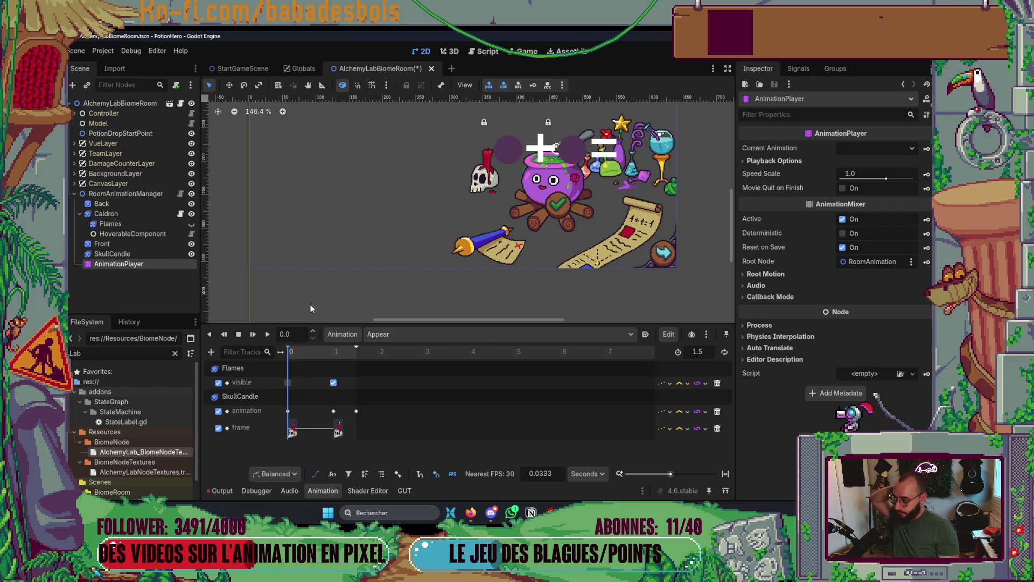
scroll(379, 273, down, 4)
scroll(404, 237, down, 1)
key(ctrl+s)
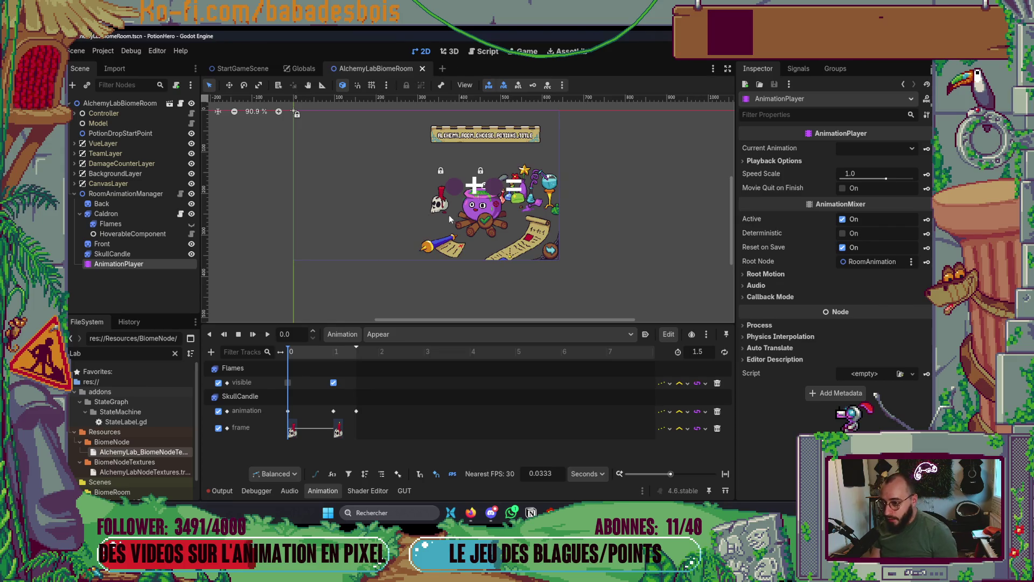
scroll(450, 221, up, 3)
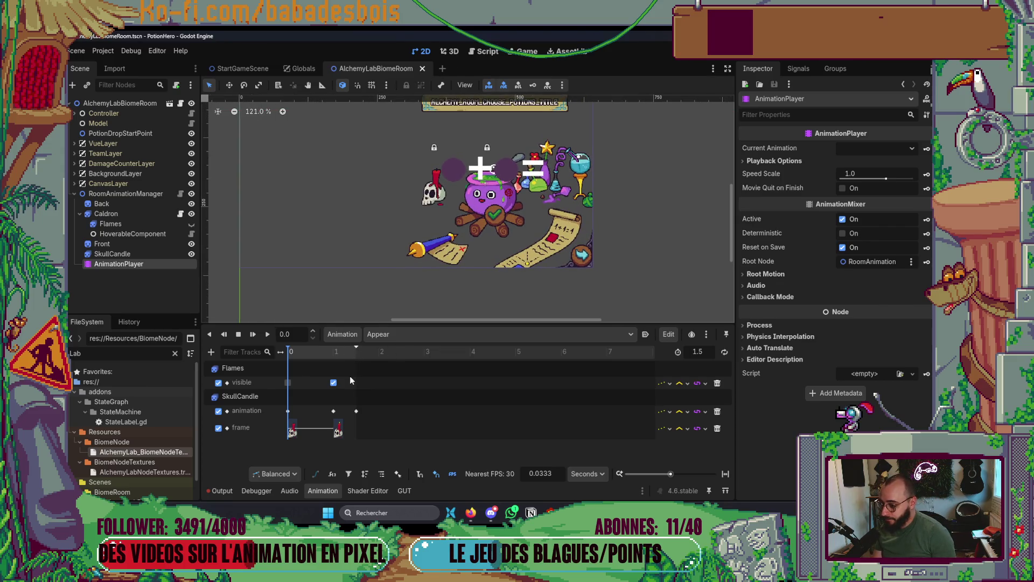
key(ctrl+v)
click(334, 396)
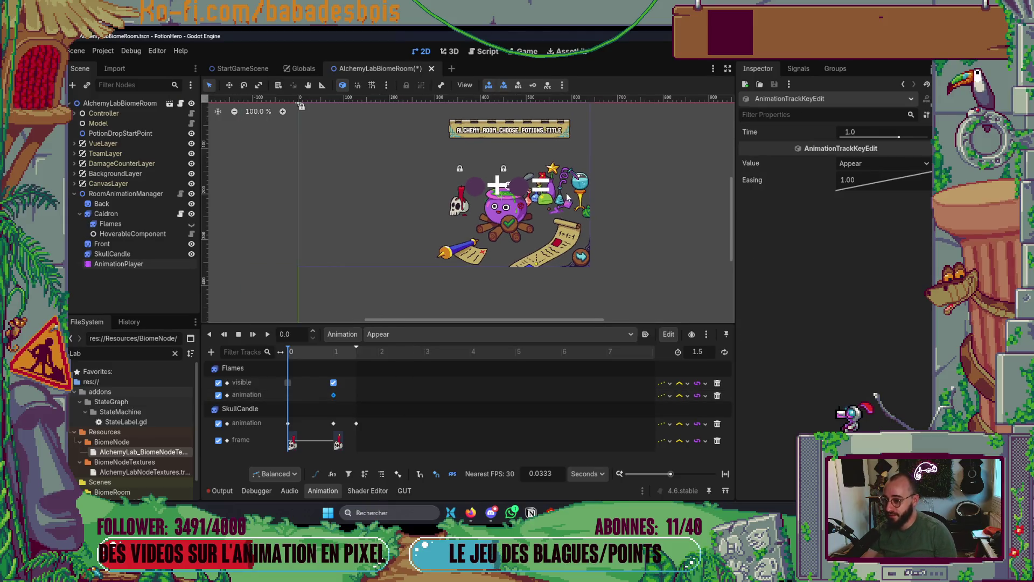
Add a second Flames animation key at about 1.43 s that switches it to Loop.
scroll(552, 197, up, 1)
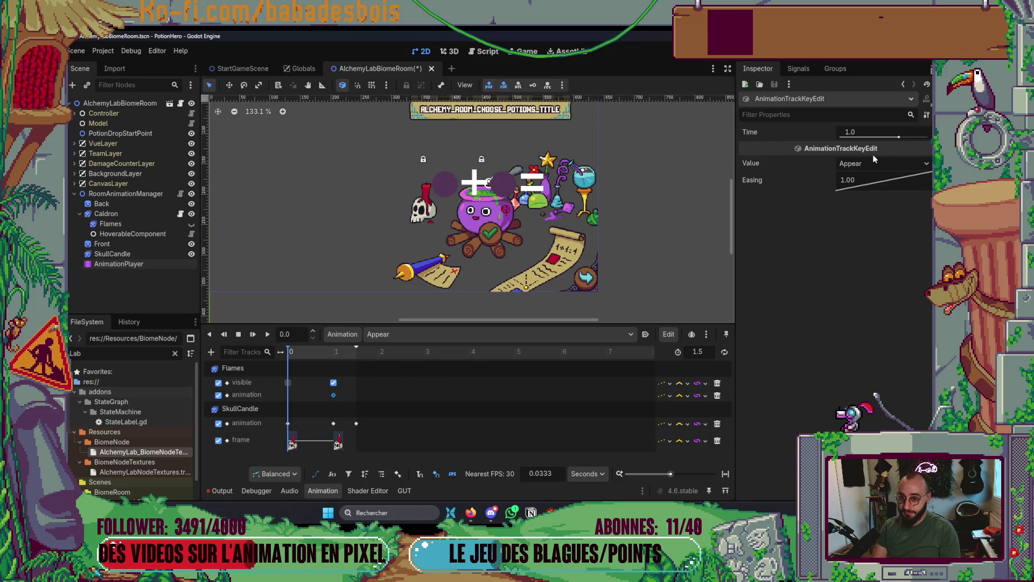
right_click(289, 399)
click(301, 408)
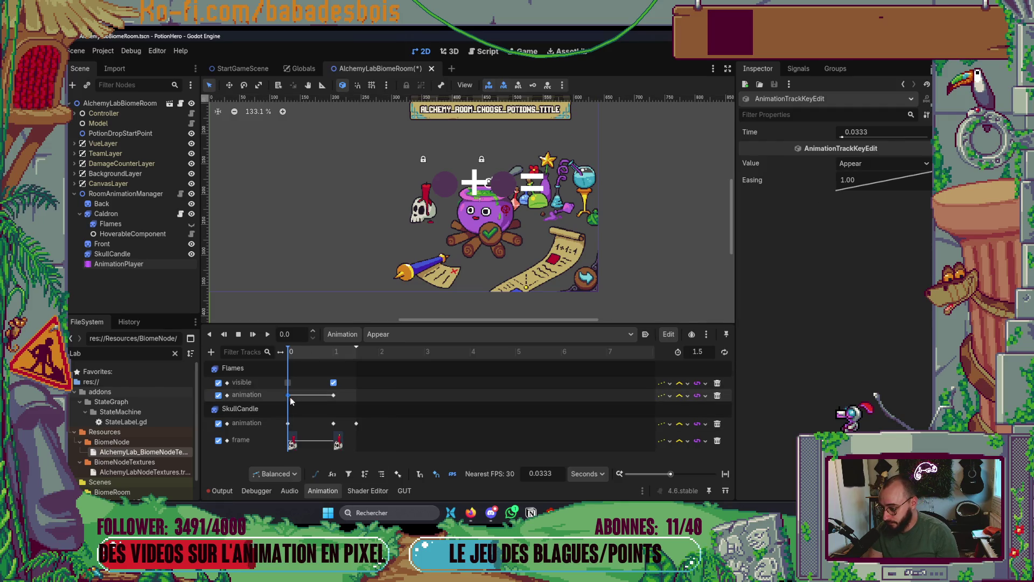
drag(290, 401, 362, 396)
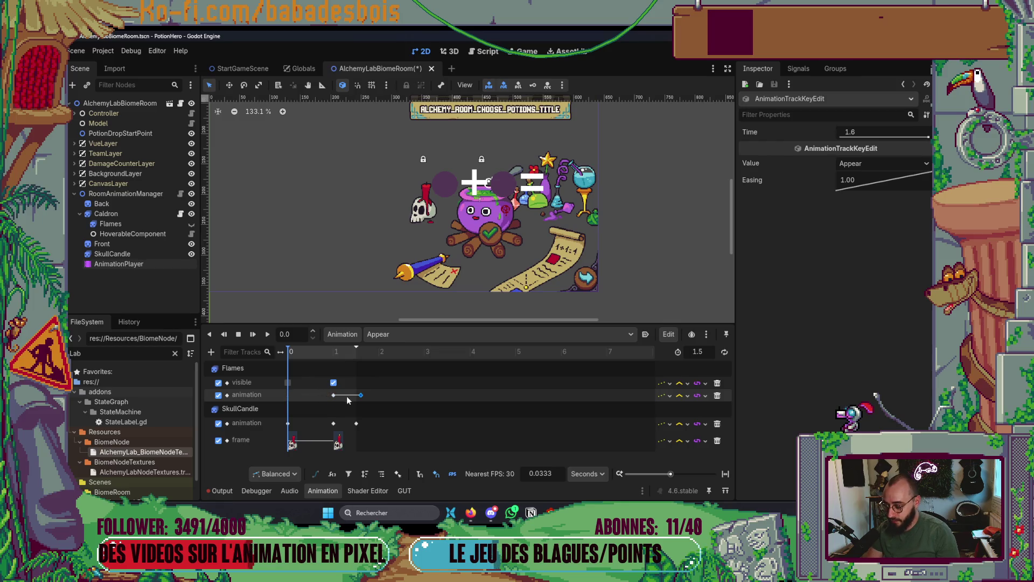
drag(361, 397, 360, 402)
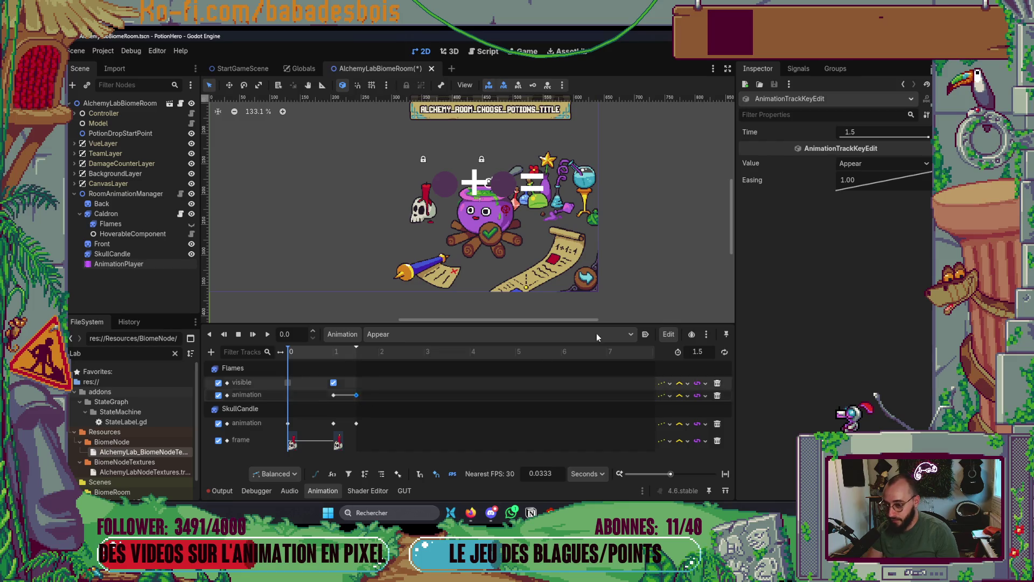
click(884, 163)
click(862, 189)
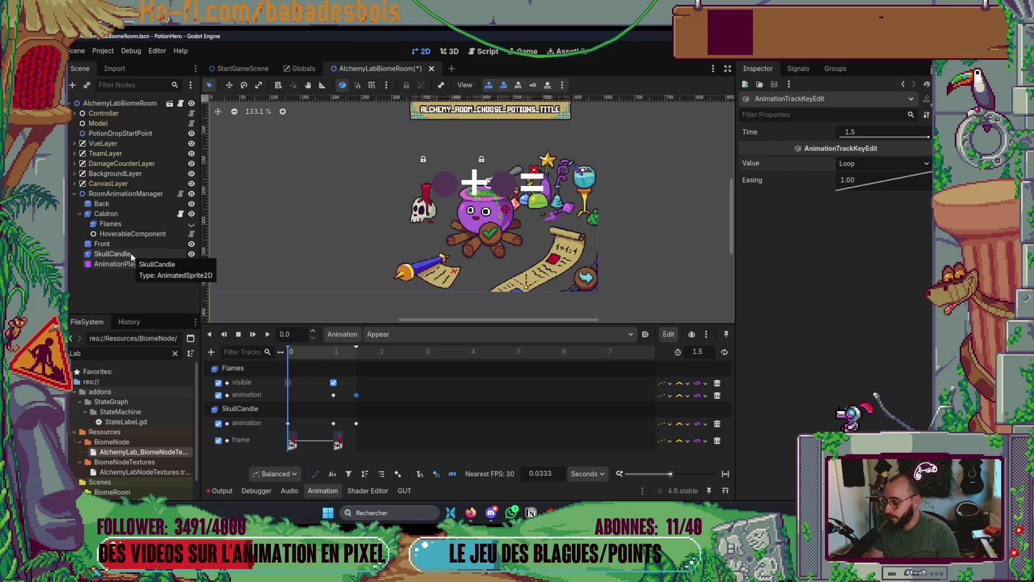
Check the keys, preview Appear, save the scene, and launch a test run with F5.
click(127, 222)
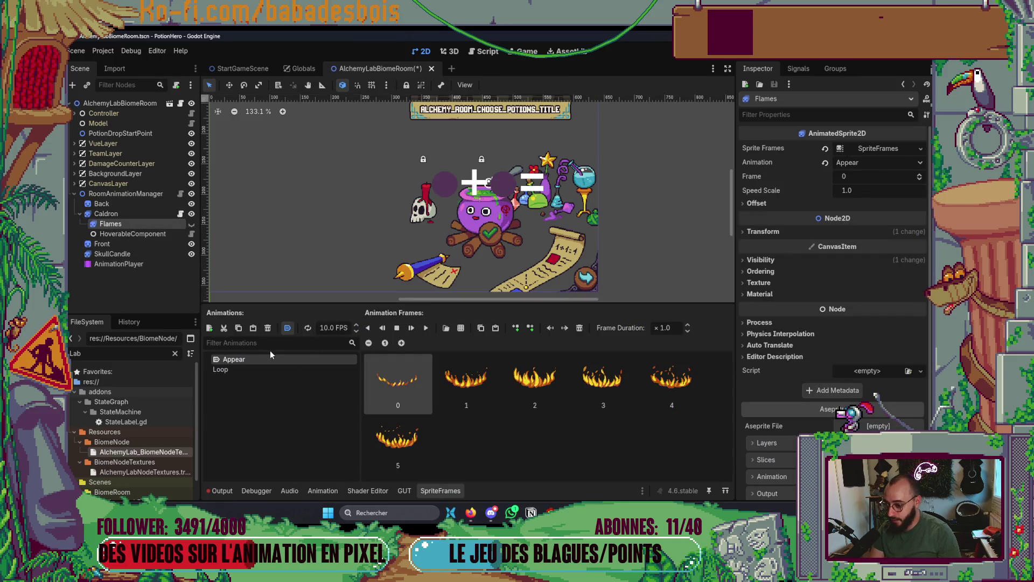
click(124, 264)
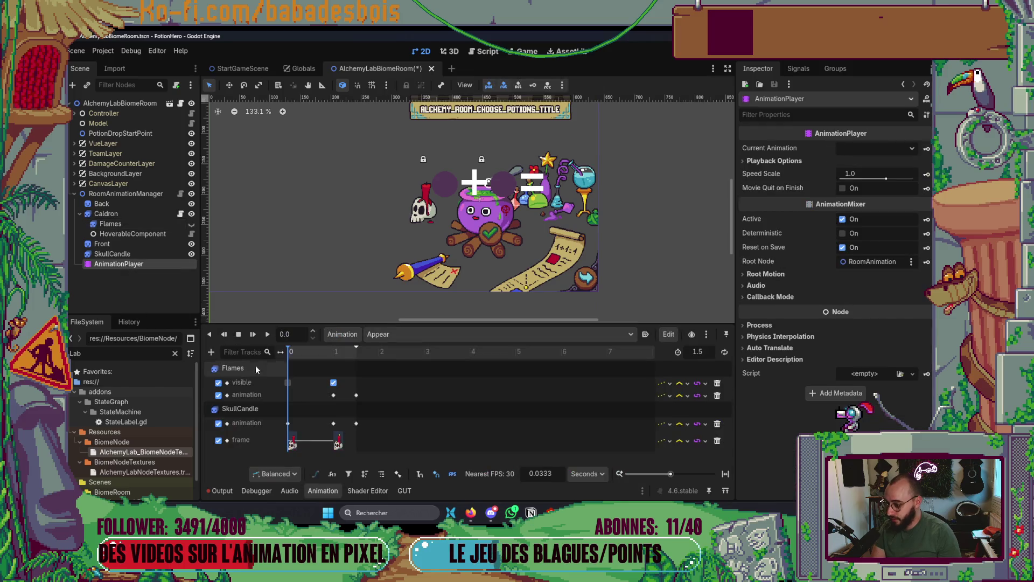
click(356, 424)
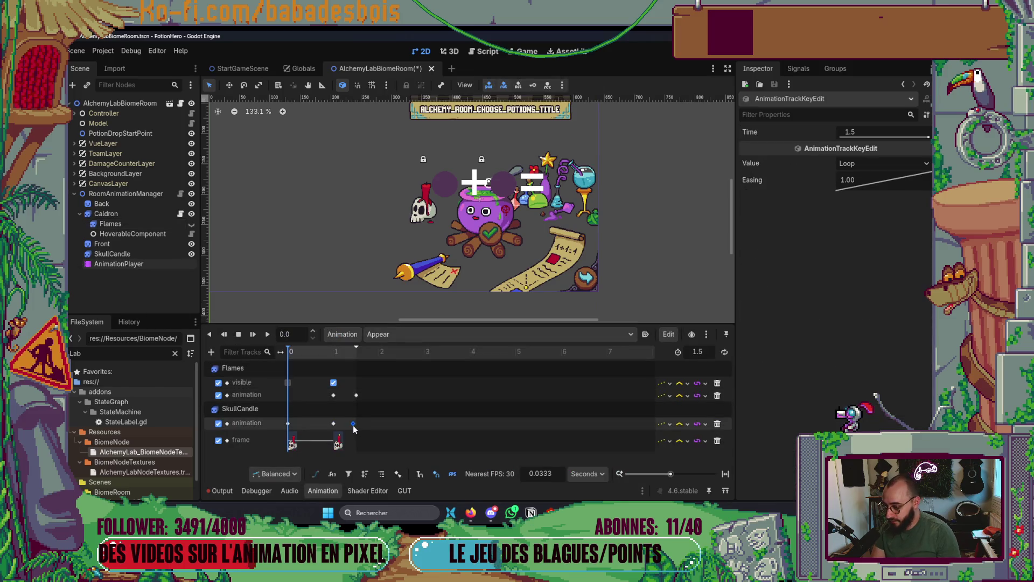
click(268, 337)
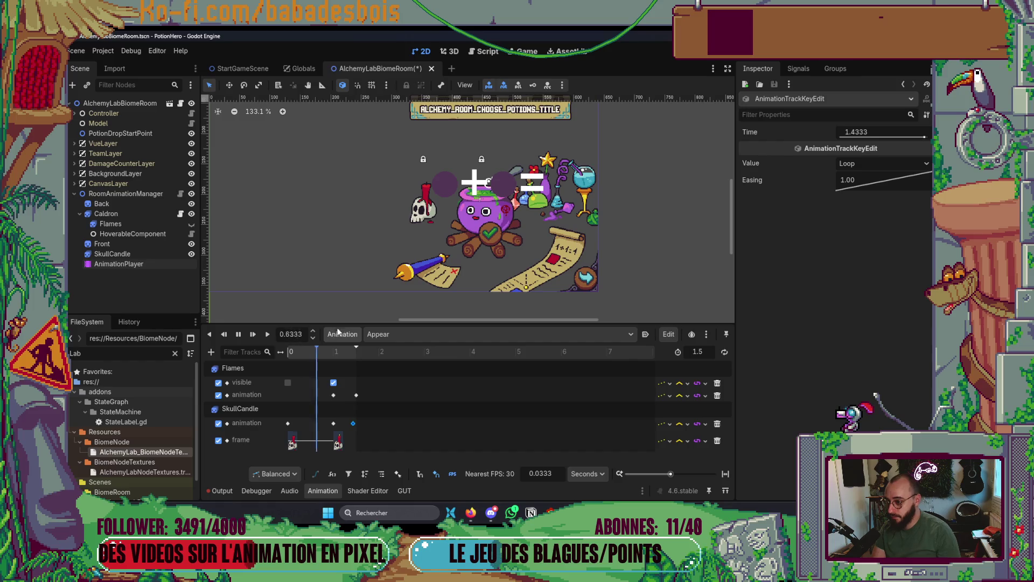
key(s)
scroll(483, 244, down, 5)
key(ctrl+s)
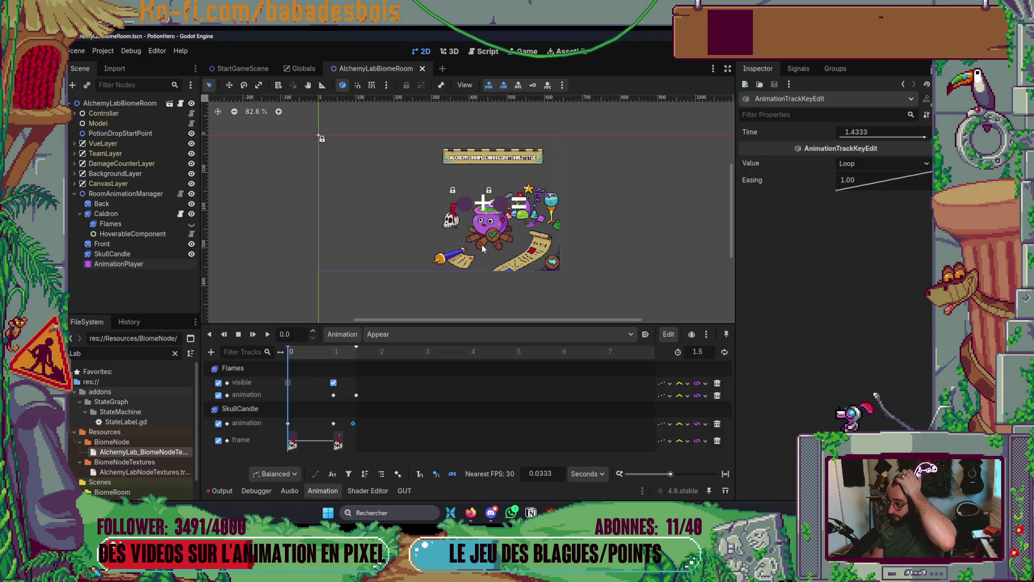
scroll(467, 231, up, 2)
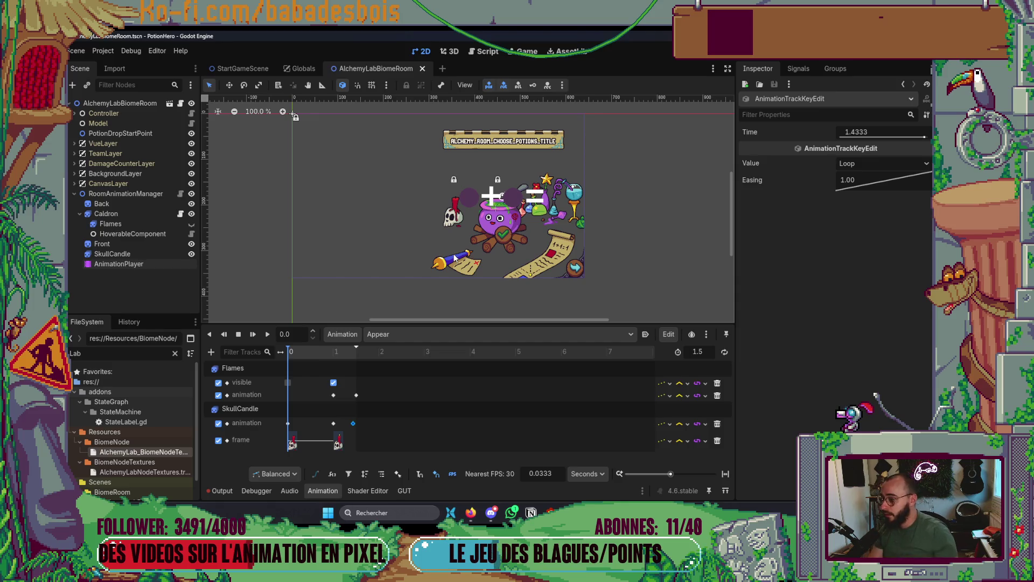
click(106, 214)
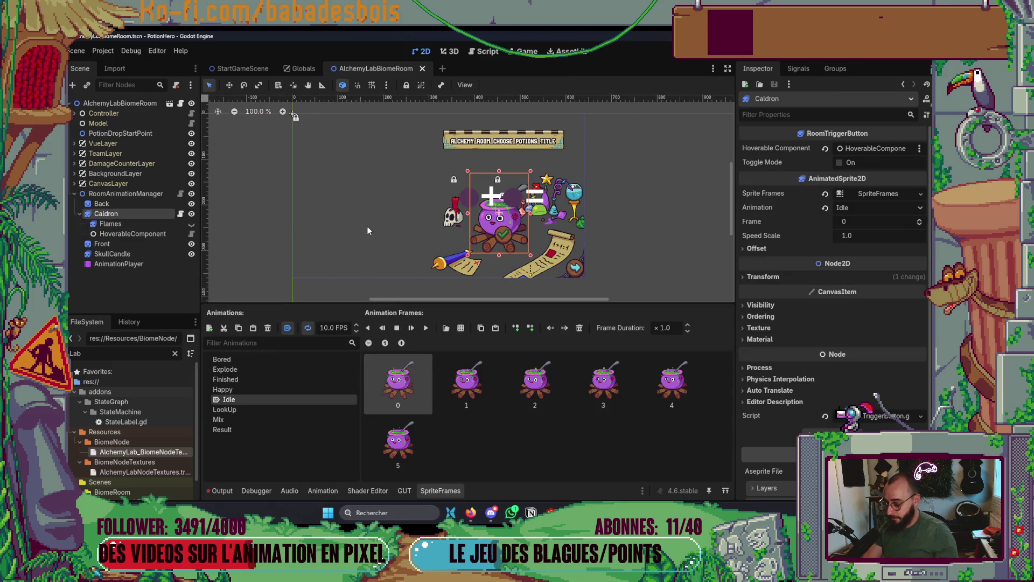
key(F5)
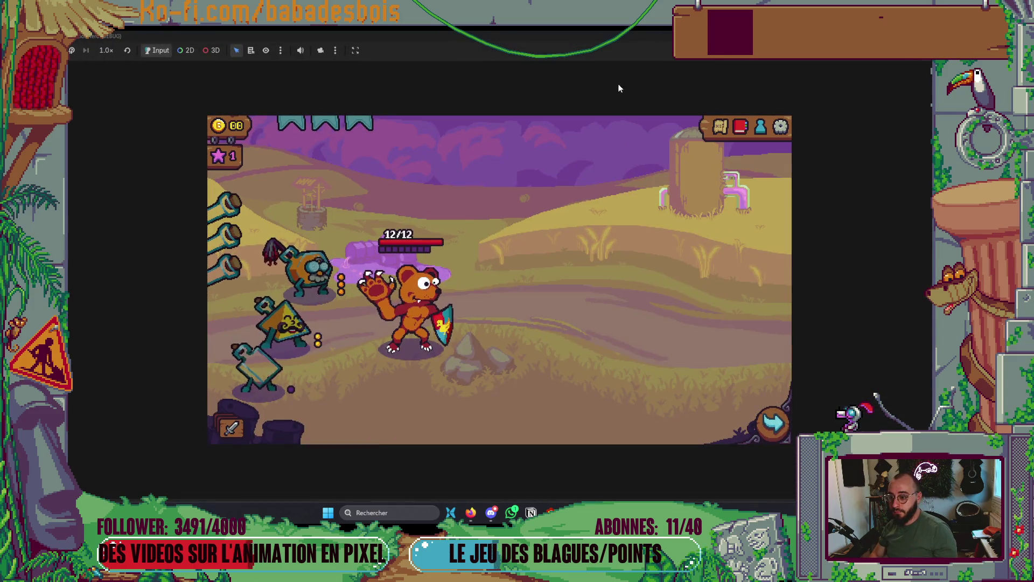
In the running game, travel to the alchemy room to check the cauldron, then close it.
double_click(657, 42)
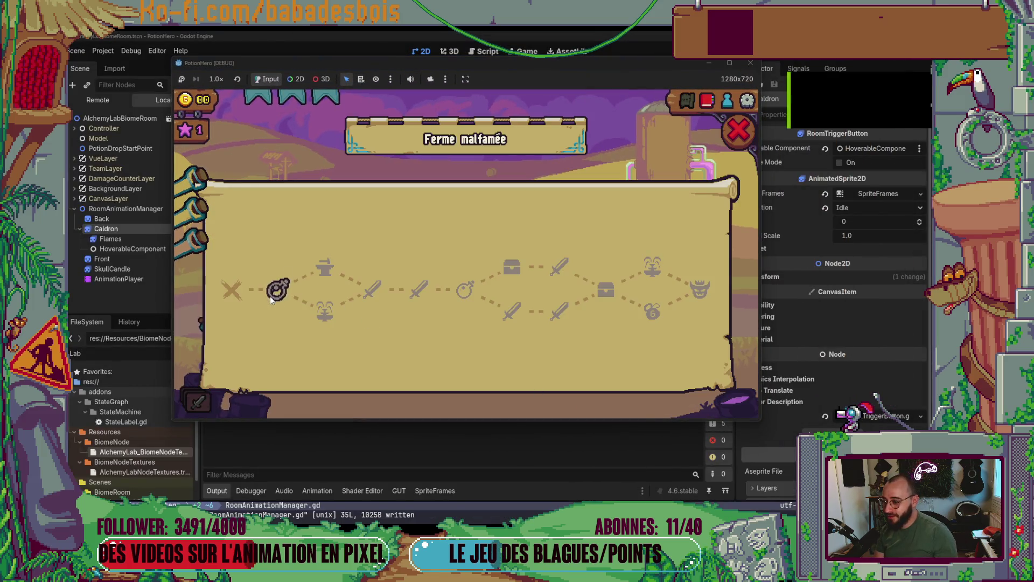
click(270, 295)
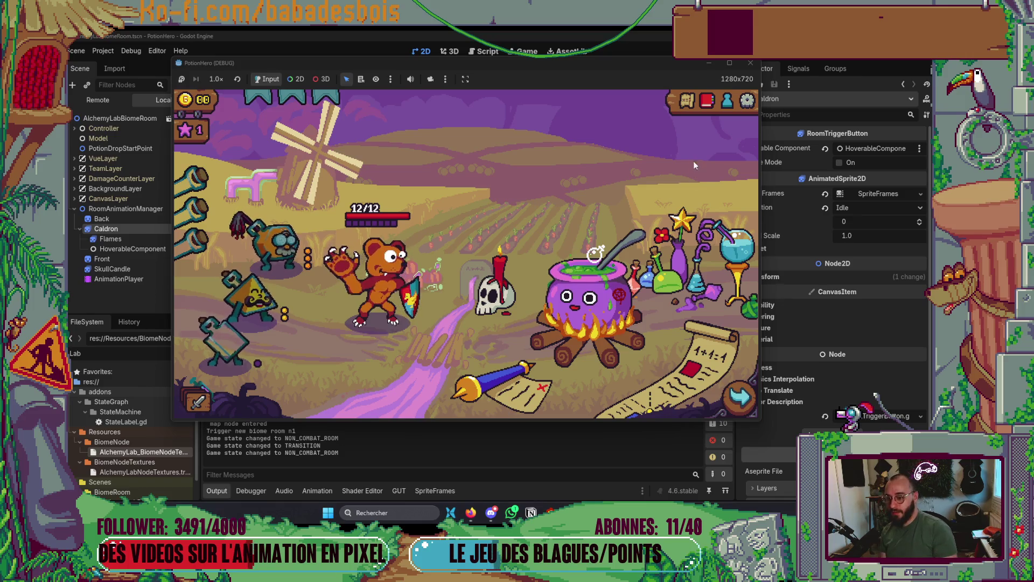
click(751, 63)
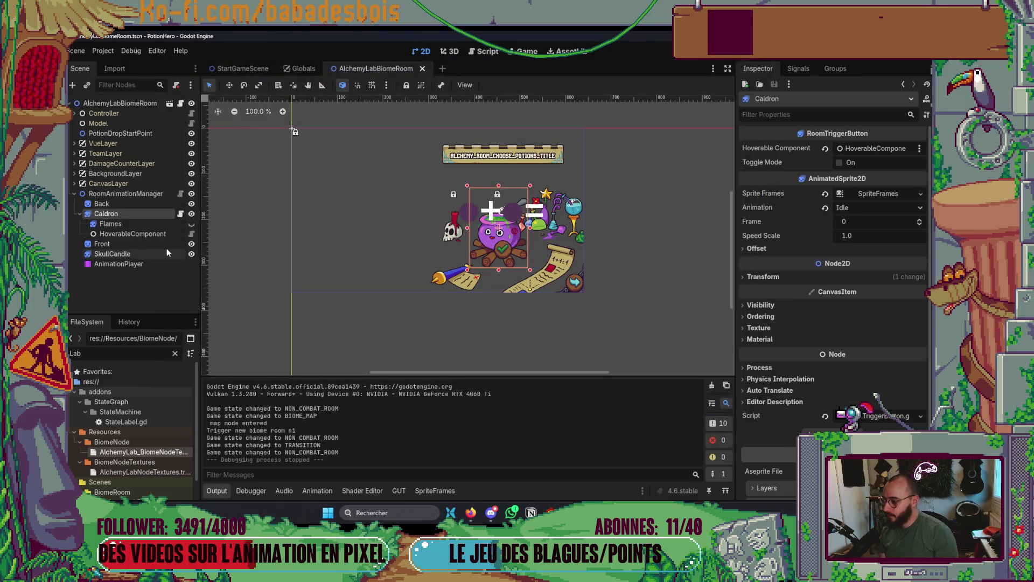
Turn off the Flames visible key at 0.0 s in RESET, save, and rerun with F5.
click(124, 264)
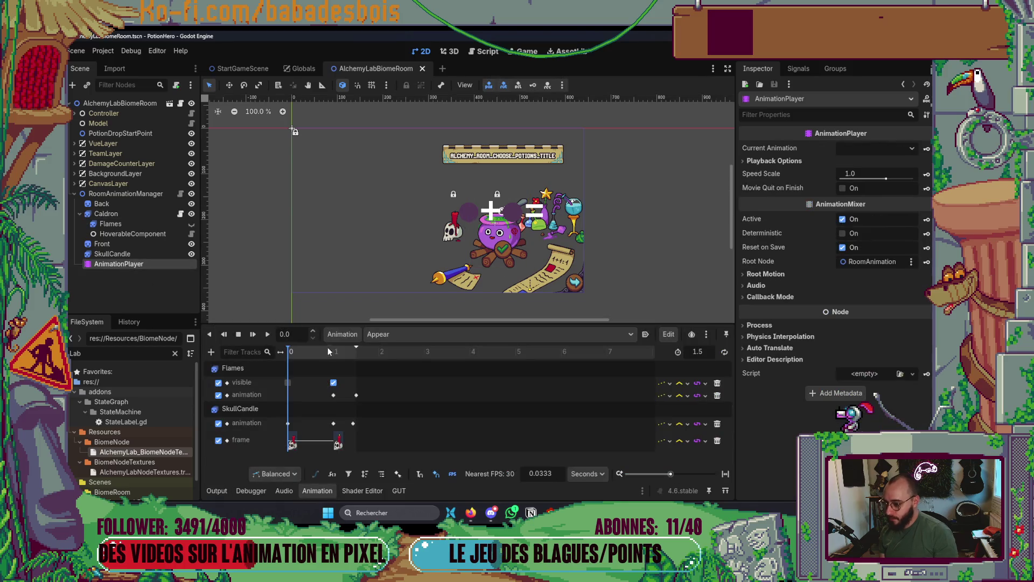
click(290, 384)
click(844, 164)
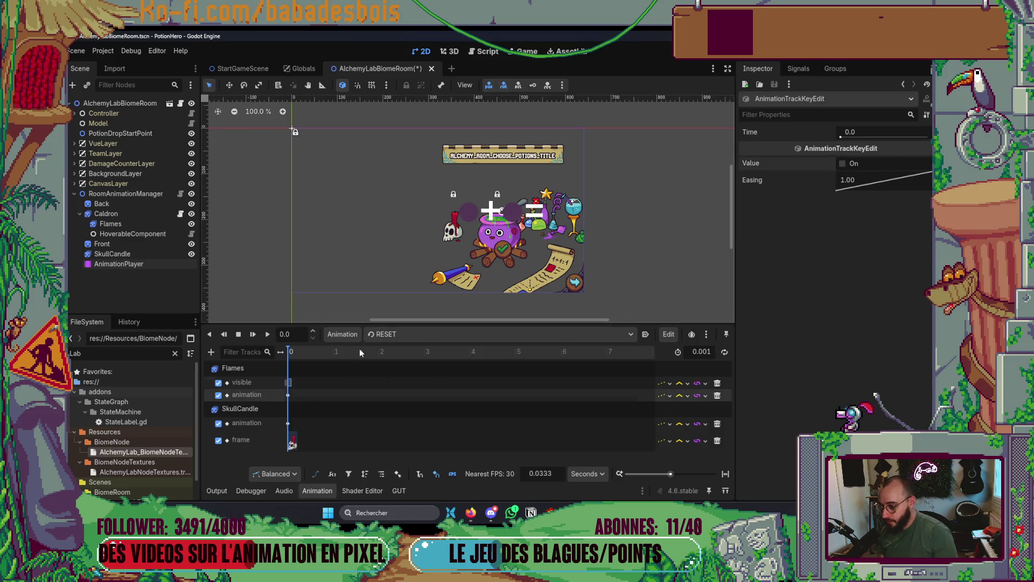
key(ctrl+s)
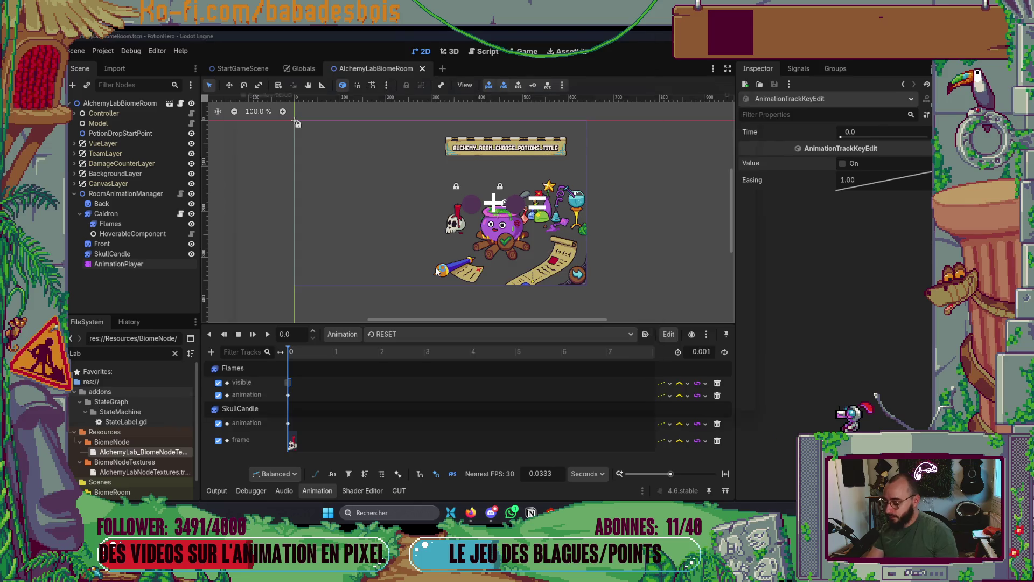
key(F5)
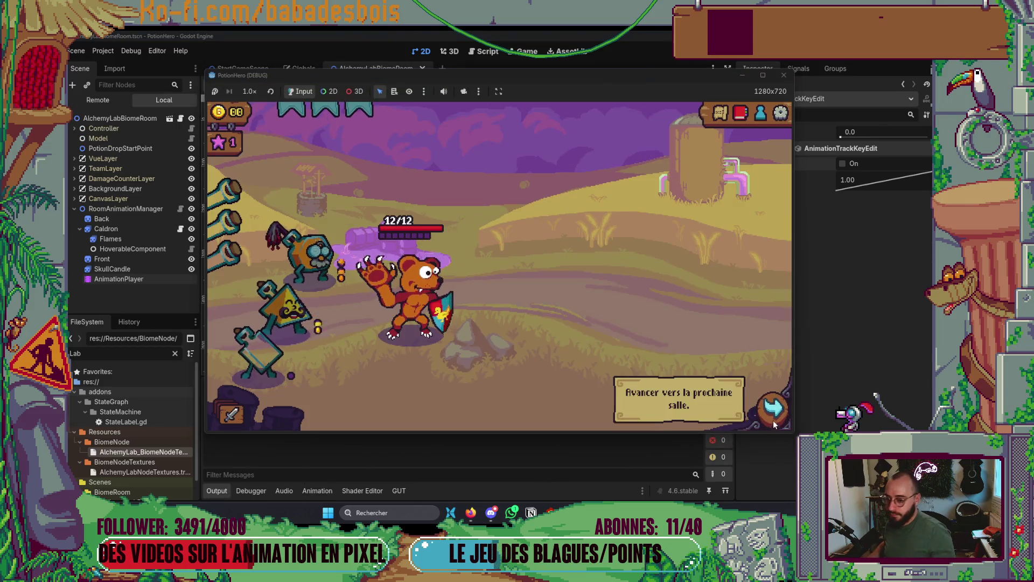
Advance past the battle into the next room, watch the cauldron flames light, then close the game.
click(774, 419)
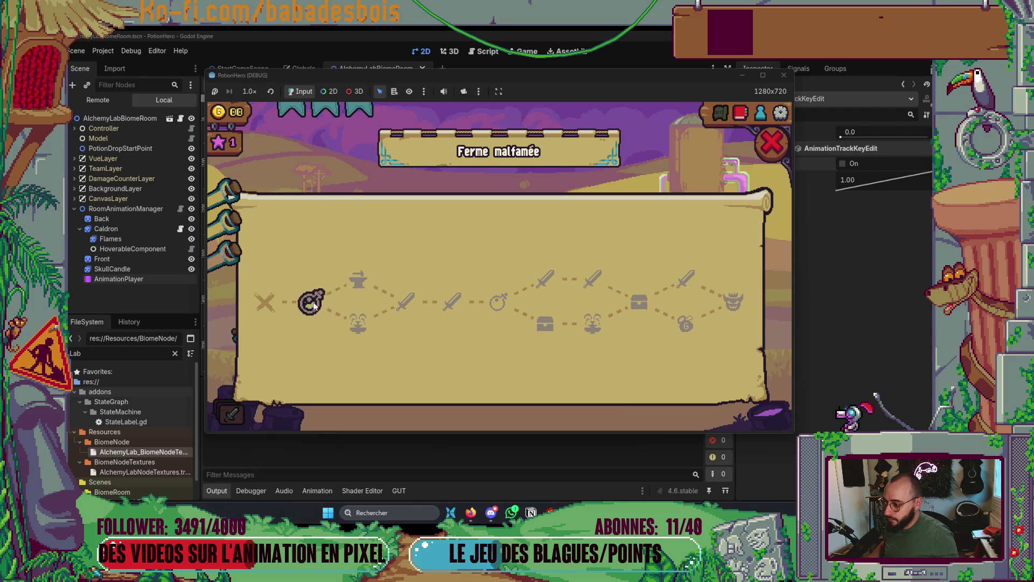
click(312, 303)
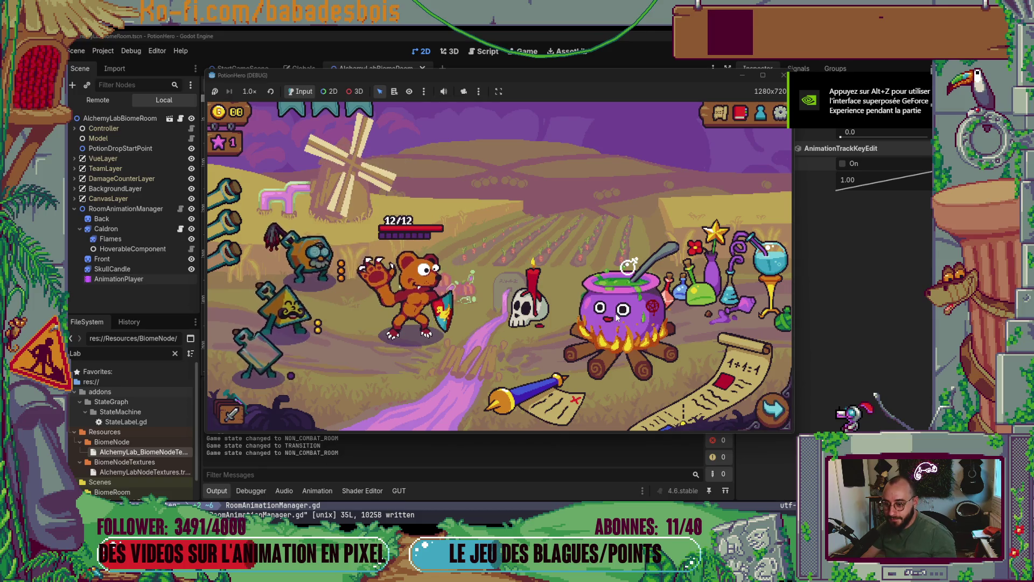
click(789, 76)
click(124, 214)
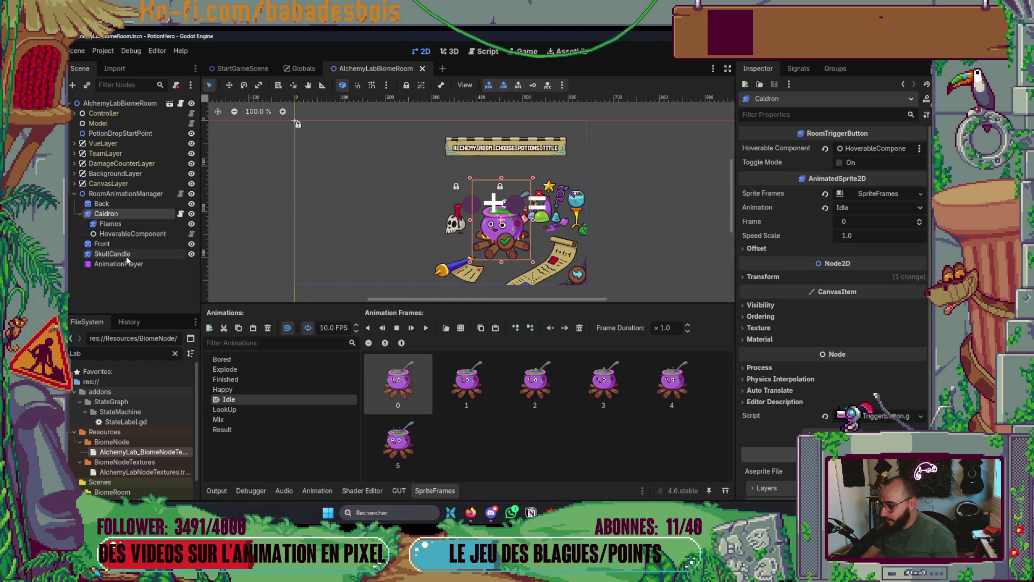
Play the Flames' six-frame Appear animation, toggle its looping, and compare it with the three-frame Loop.
click(122, 223)
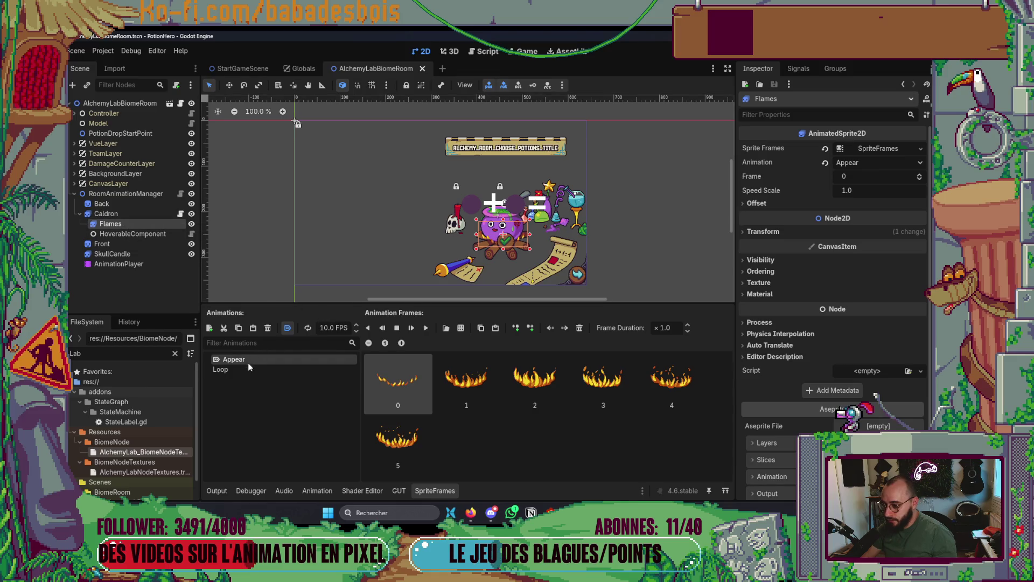
click(427, 328)
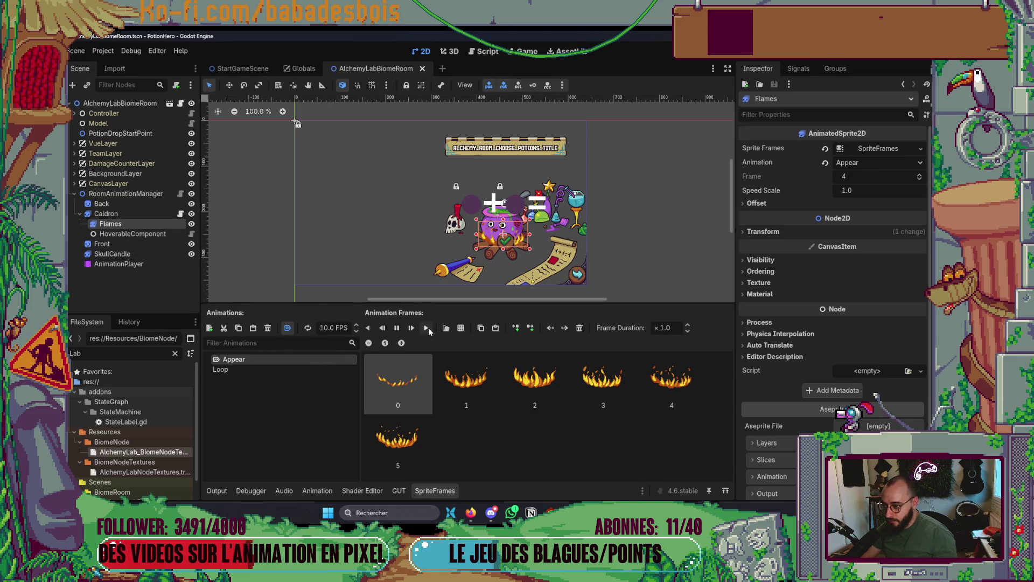
click(309, 329)
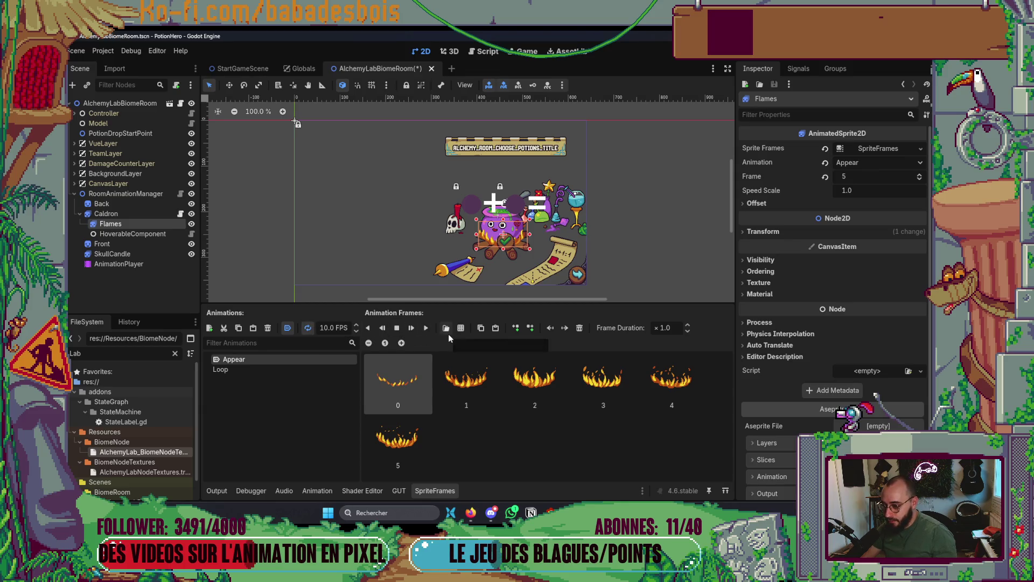
click(826, 177)
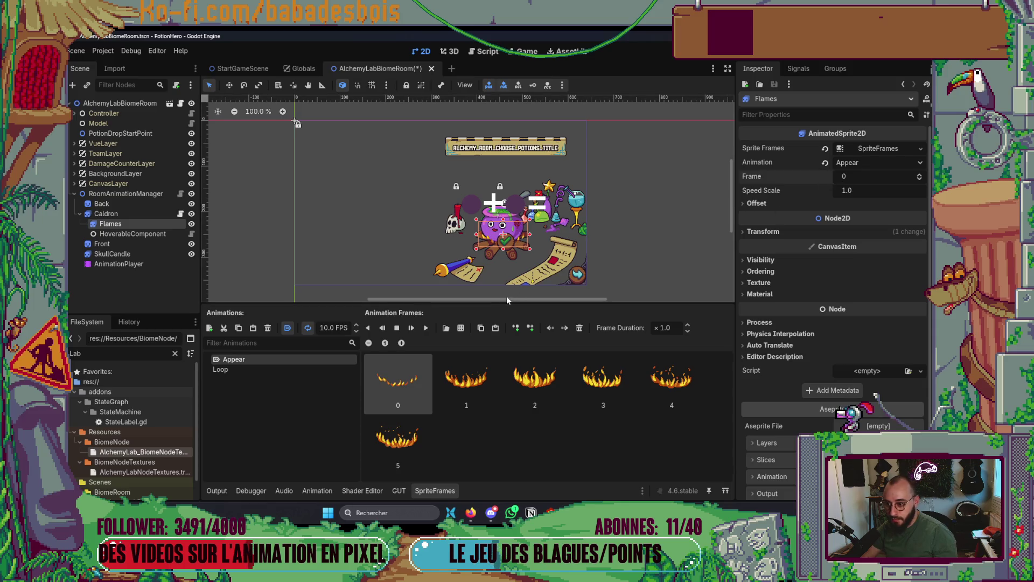
click(253, 372)
click(250, 359)
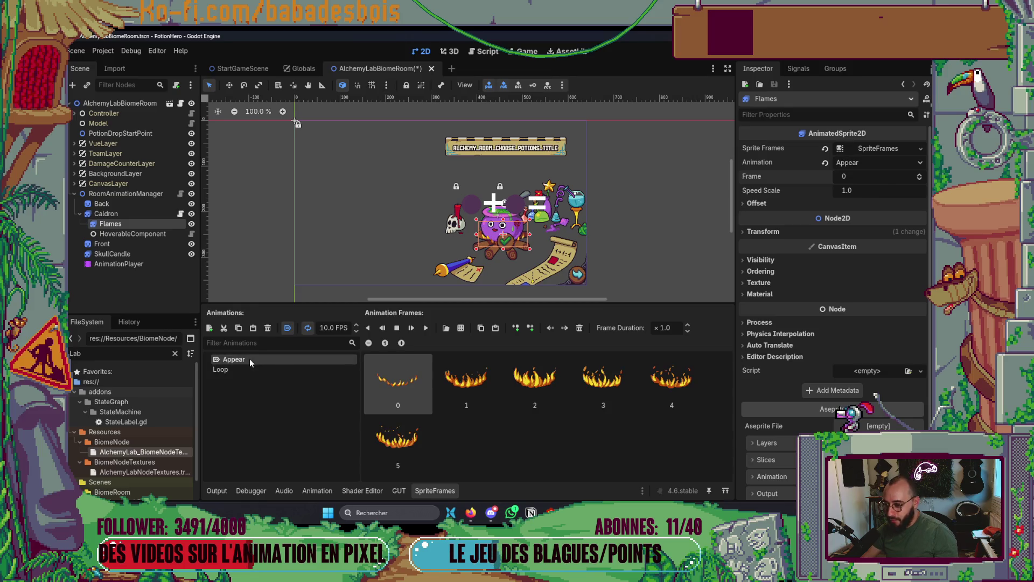
click(309, 330)
click(257, 369)
click(262, 360)
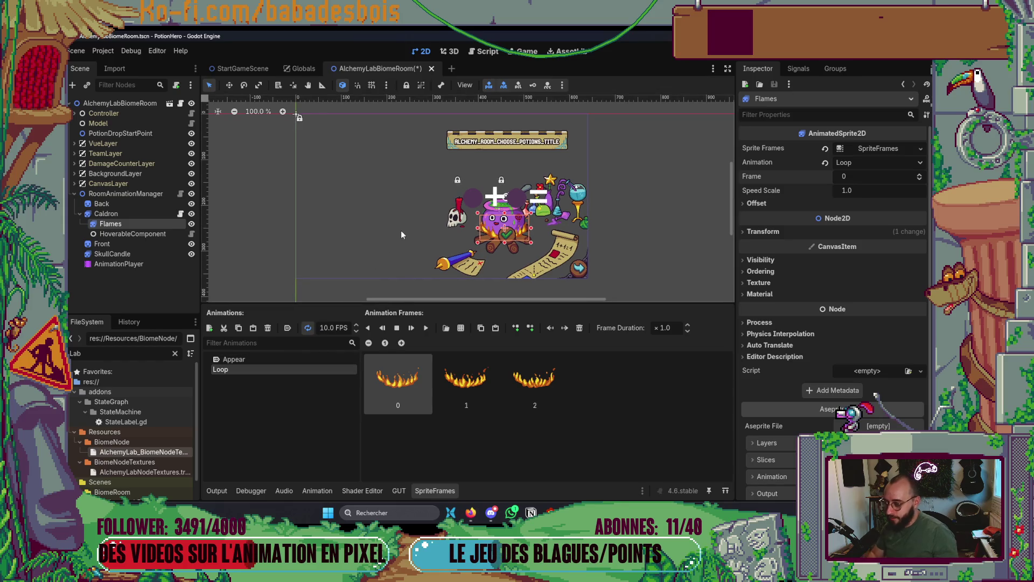
Save and run the game, travel through the map into the alchemy lab, then stop it.
key(F6)
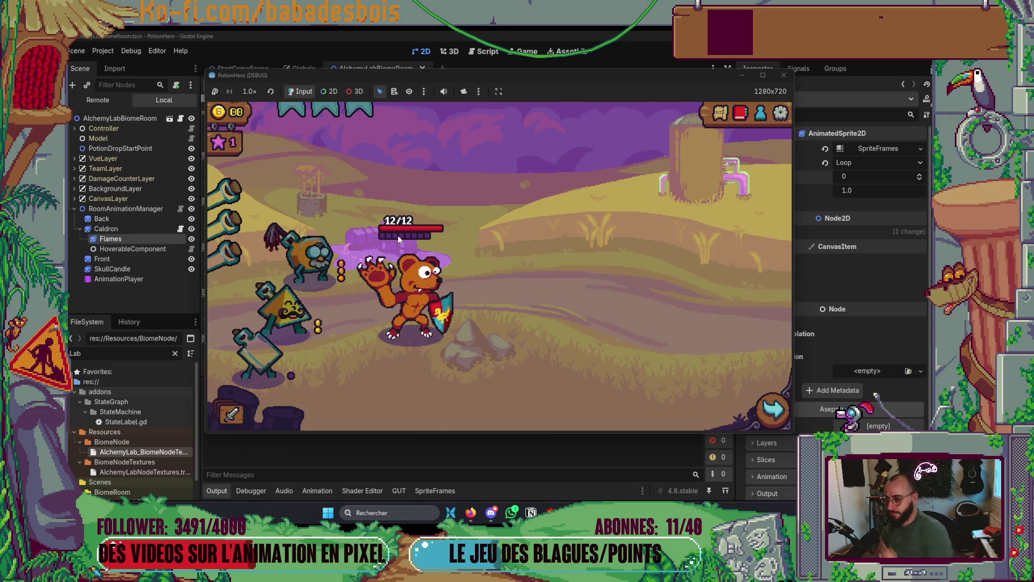
click(771, 409)
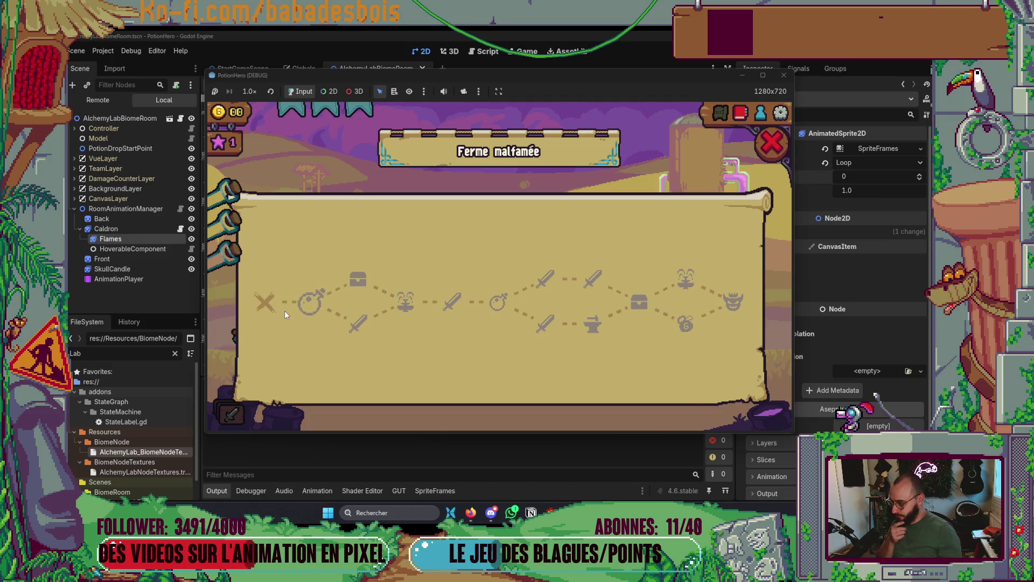
click(309, 298)
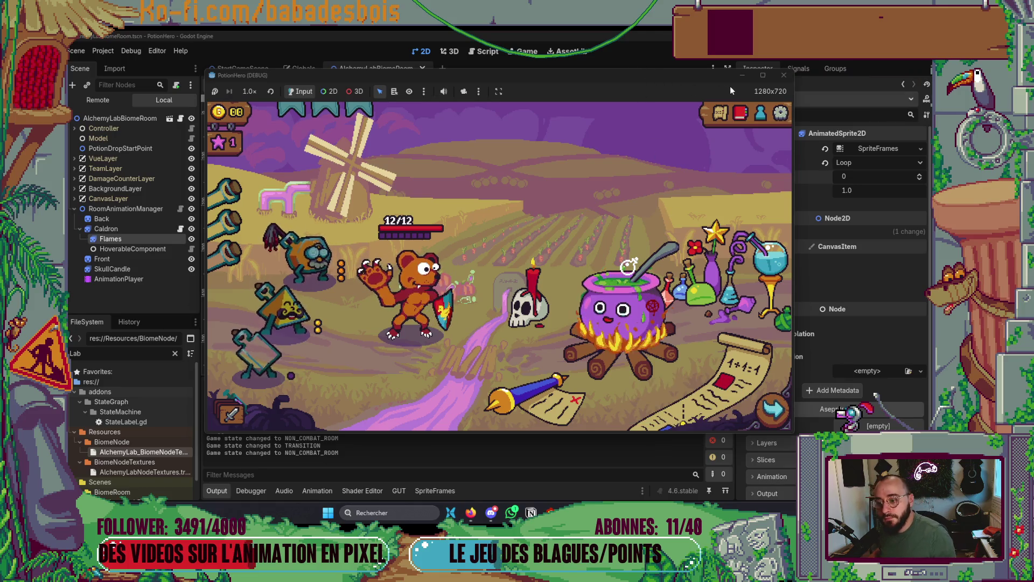
click(784, 75)
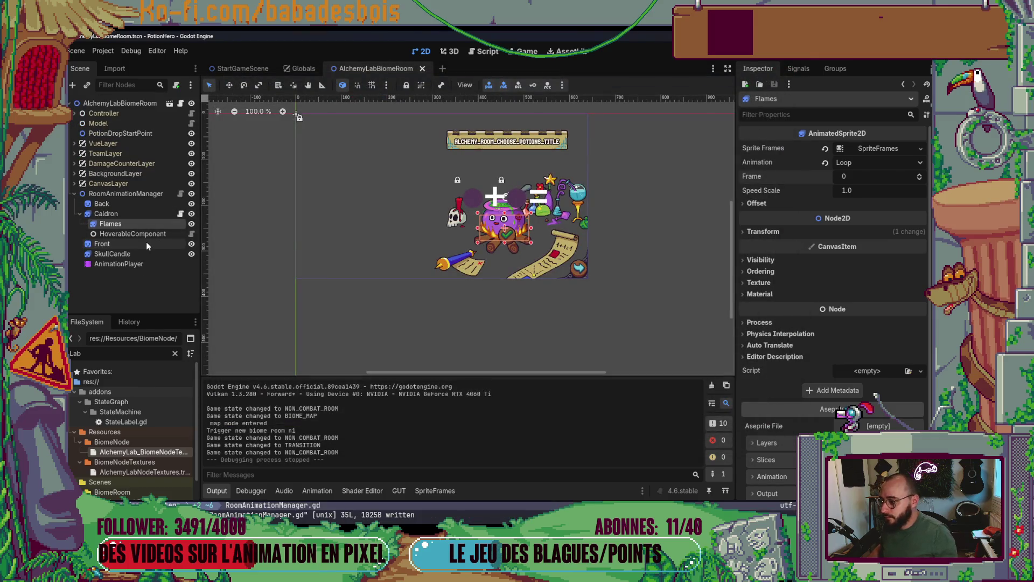
Set SkullCandle's sprite animation to Appear and save the scene.
click(136, 253)
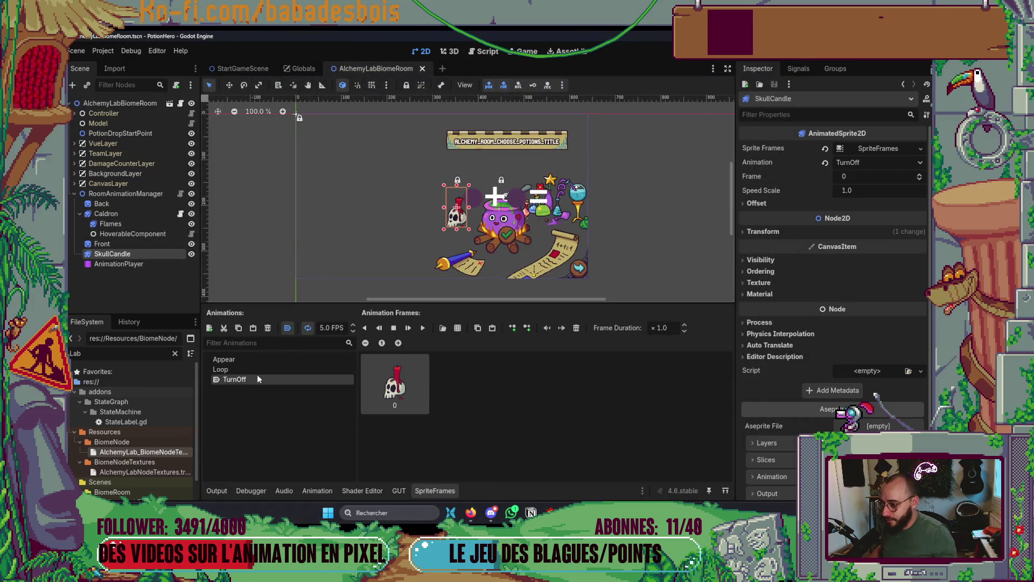
click(348, 361)
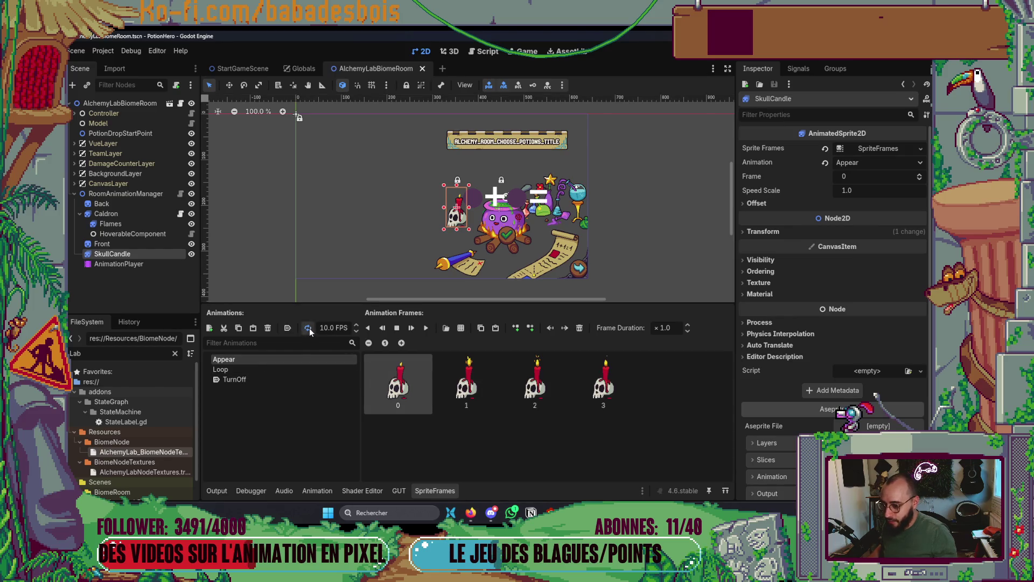
key(ctrl+s)
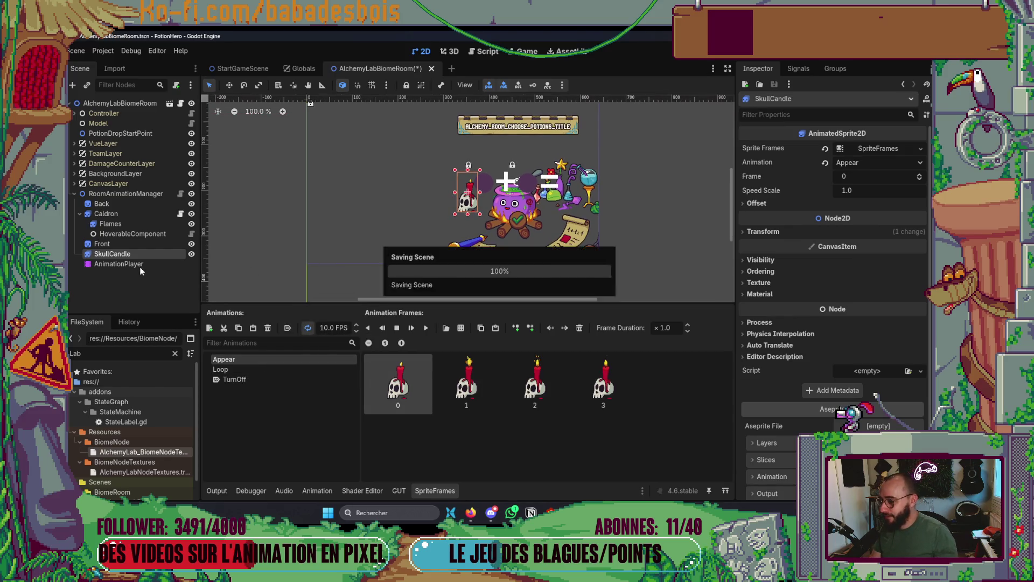
Show the AnimationPlayer's Appear animation in an enlarged timeline panel.
click(140, 264)
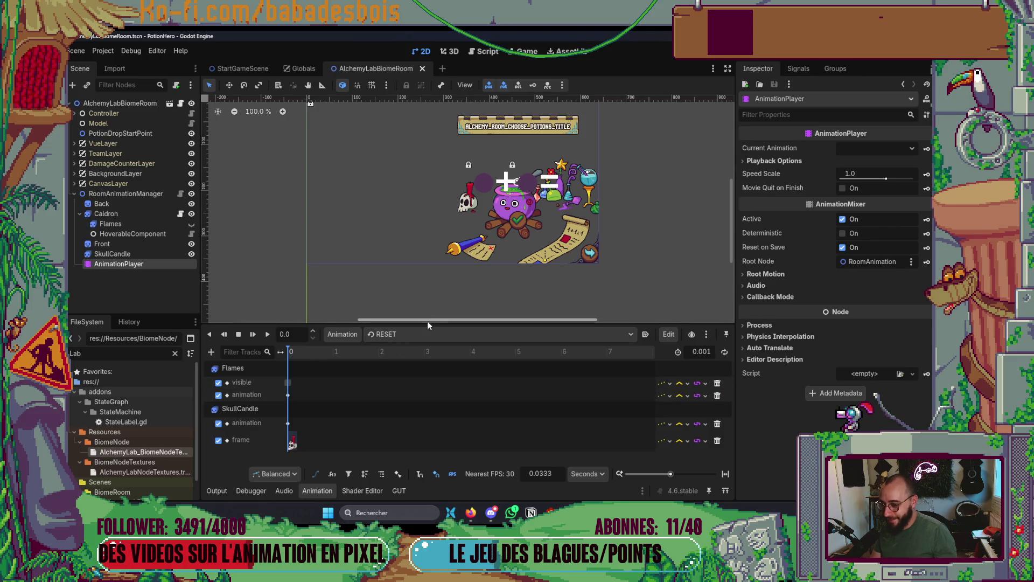
drag(428, 322, 421, 291)
click(421, 302)
click(377, 326)
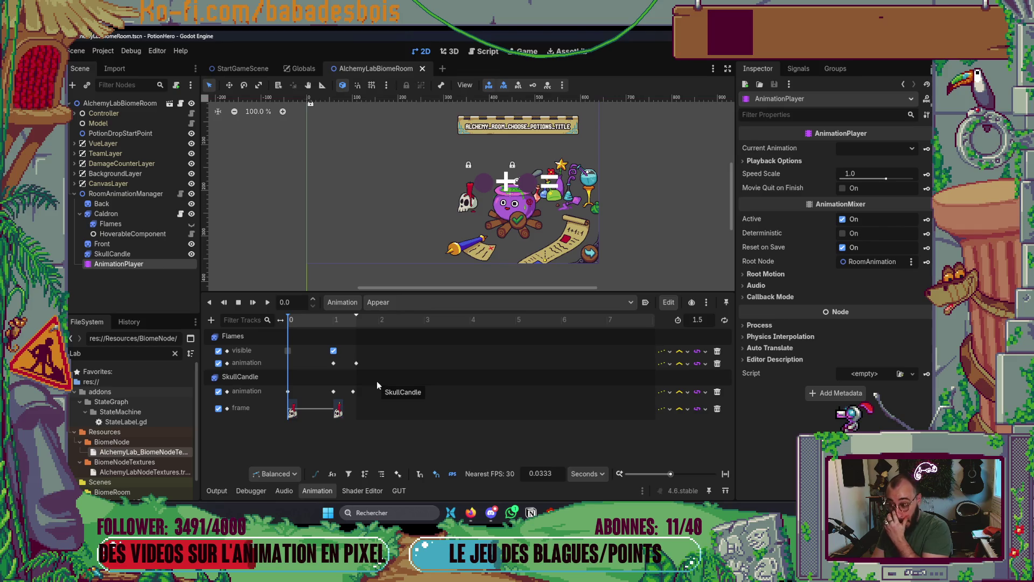
Run the game, advance to the alchemy room with flames lit, then stop it with F8.
key(F5)
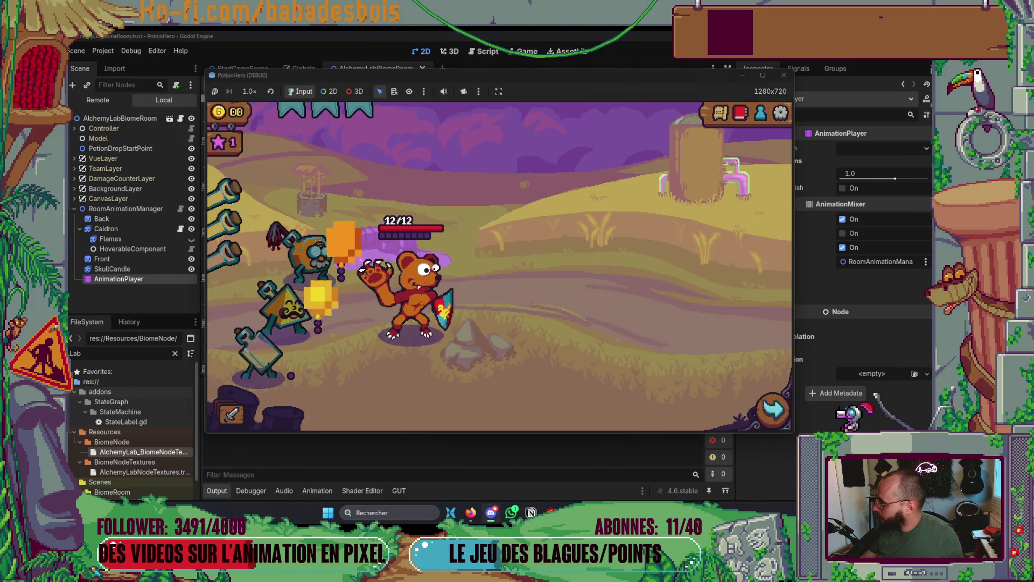
click(773, 409)
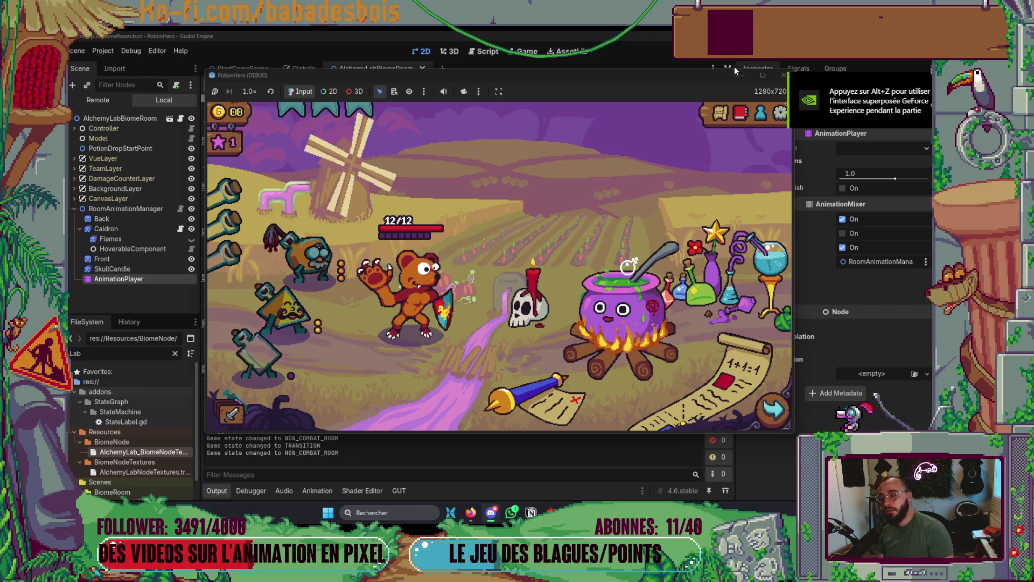
key(F8)
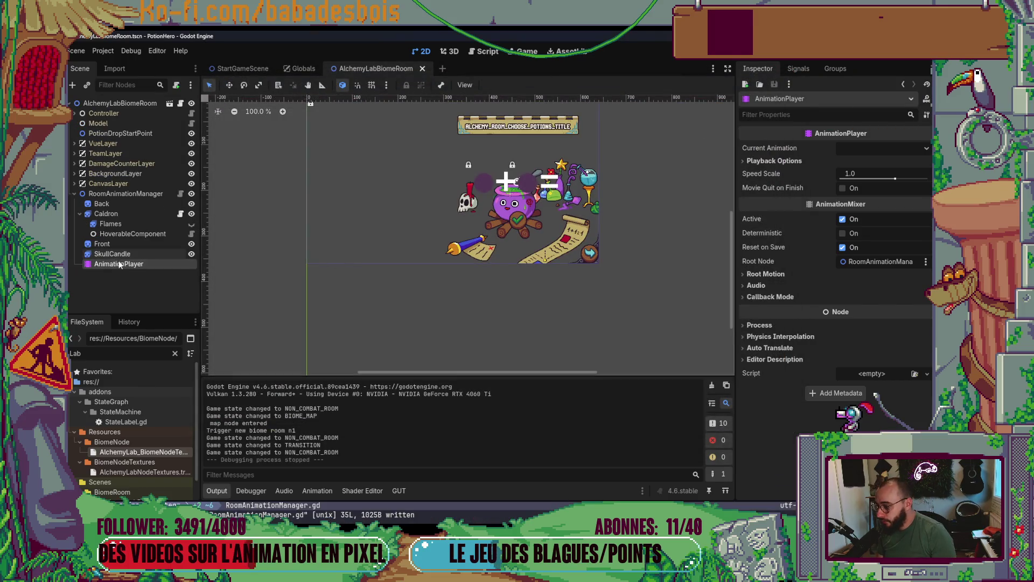
Move the last Flames and SkullCandle keys of Appear from 1.5 s to about 1.4 s.
click(131, 254)
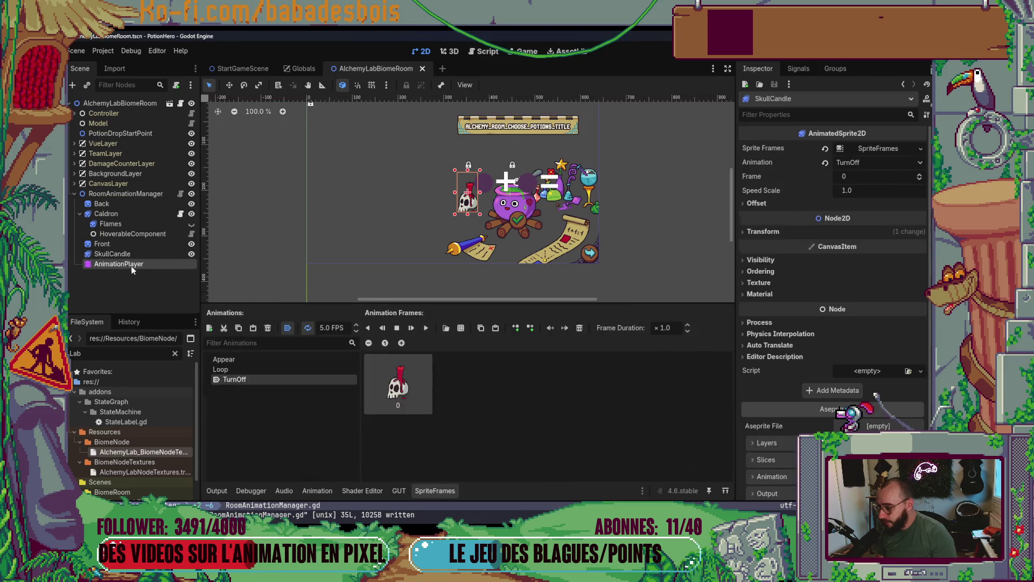
click(130, 264)
click(353, 364)
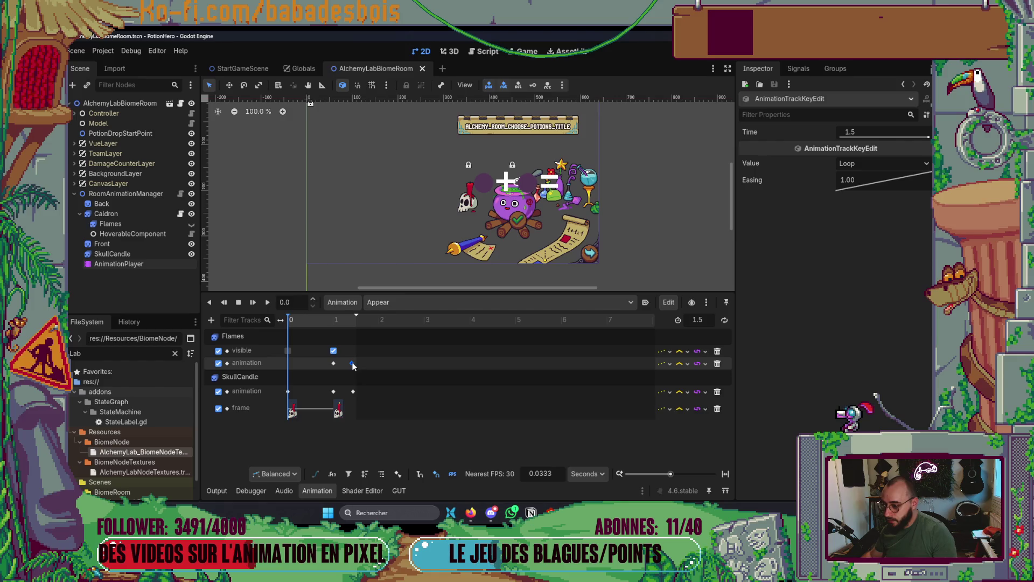
key(super)
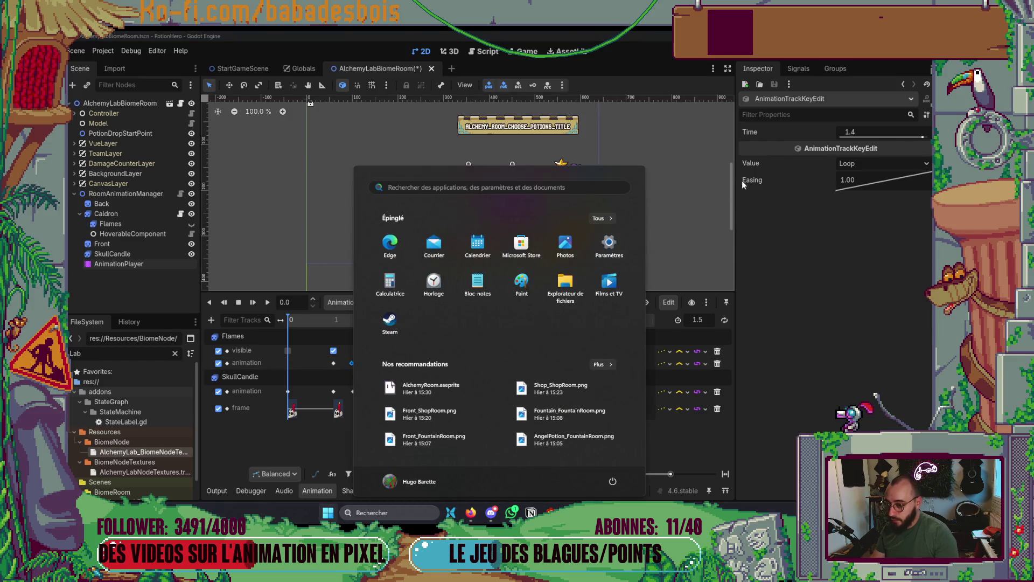
key(super)
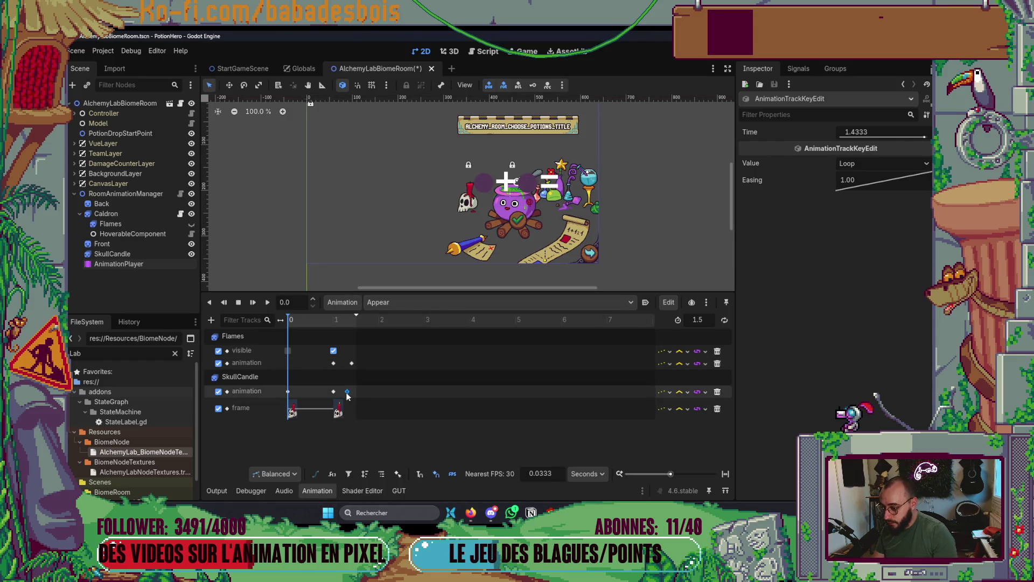
Run the game with the Loop key at 1.3333 s, reach the alchemy room, then stop it.
key(F5)
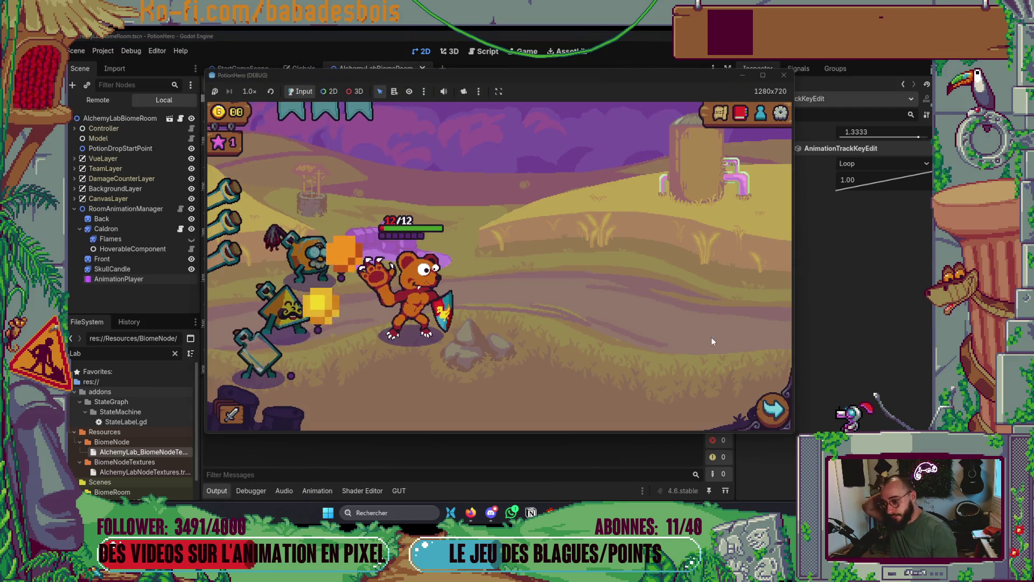
click(318, 299)
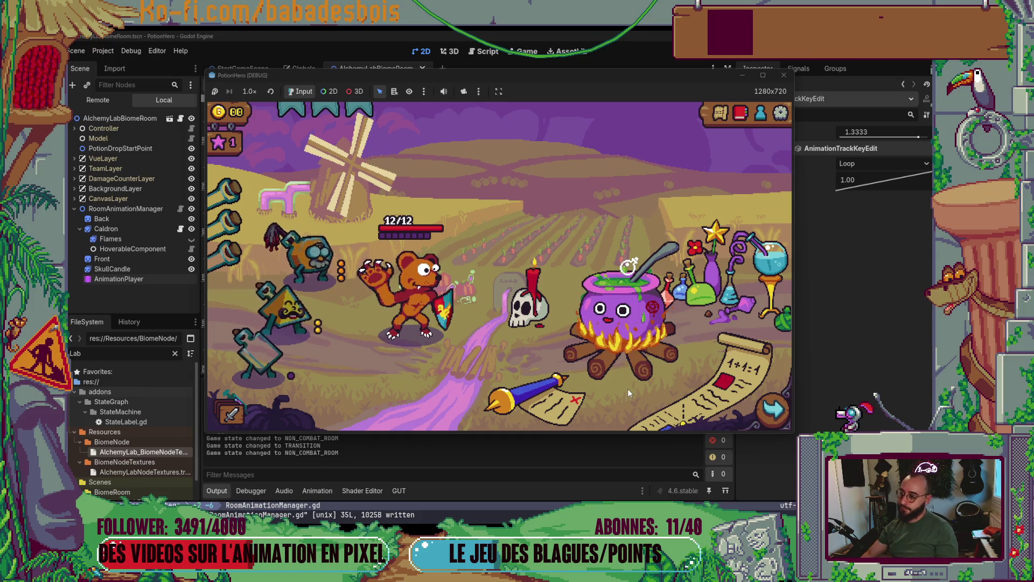
click(784, 77)
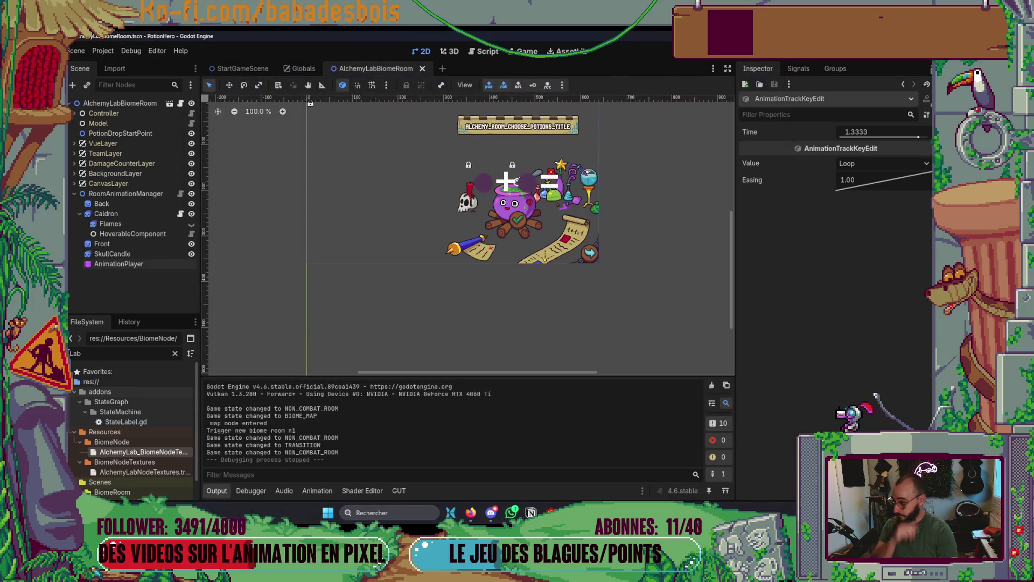
Add a Control child under Caldron and name it ClickableZone.
right_click(139, 214)
click(168, 233)
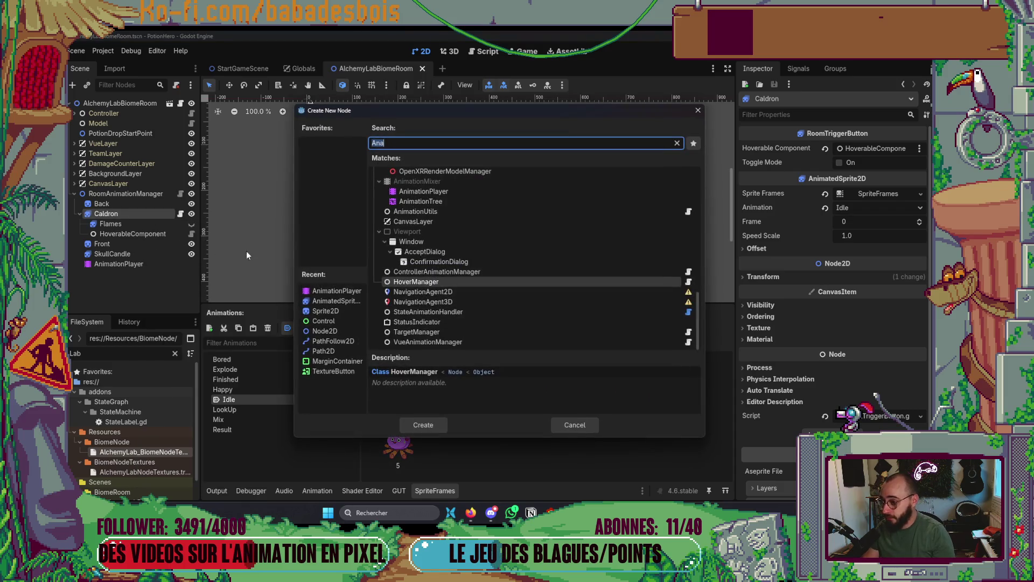
double_click(335, 322)
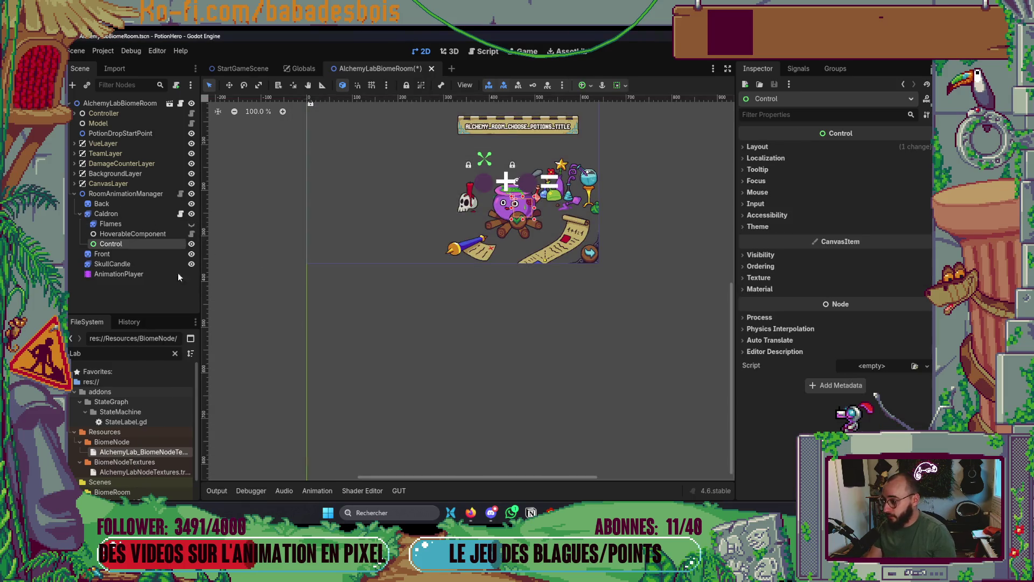
double_click(121, 243)
text(Clickab)
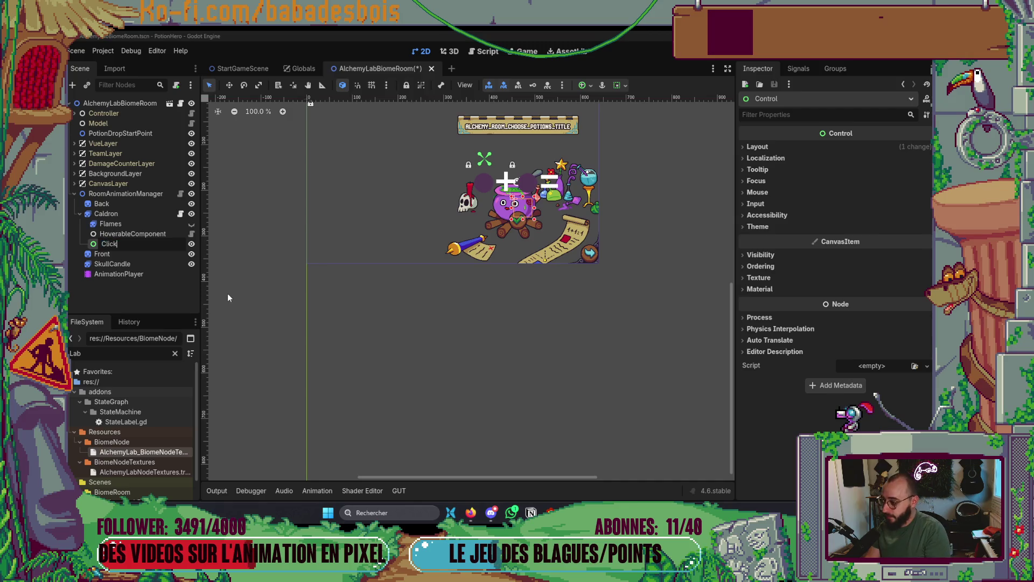
text(leZone)
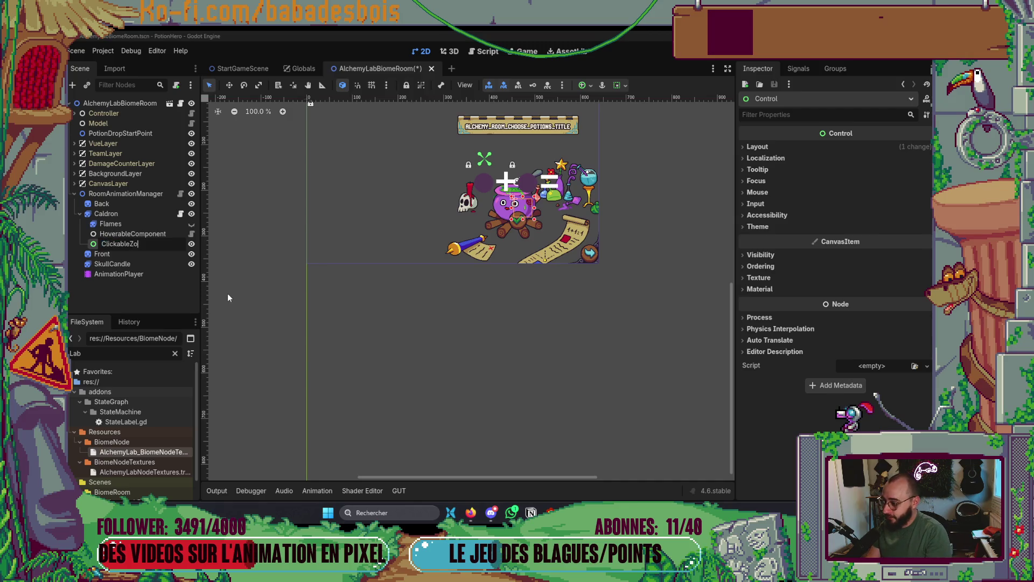
key(Return)
Stretch ClickableZone down over the cauldron's base and save the scene.
scroll(529, 205, up, 4)
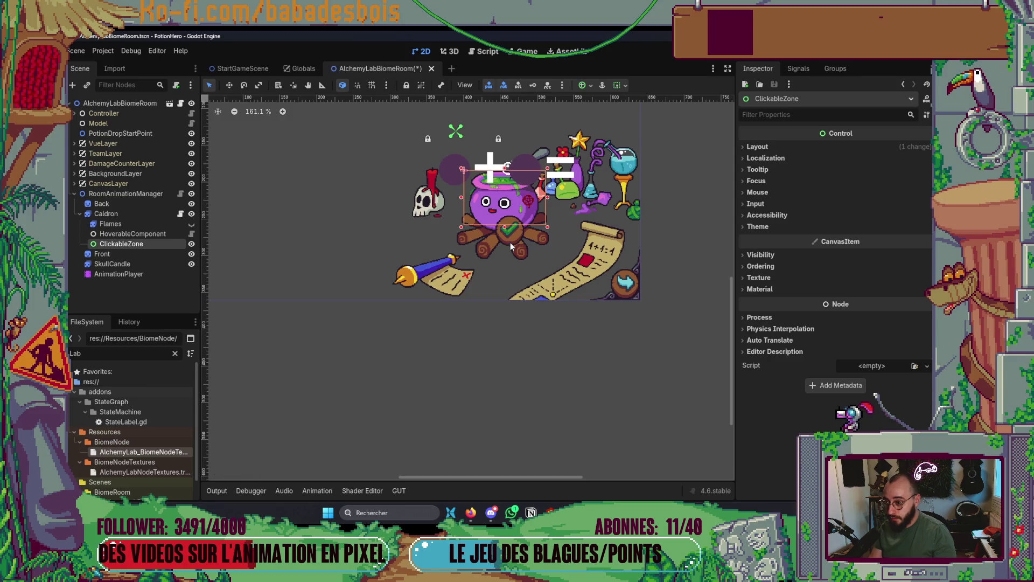
drag(506, 228, 504, 256)
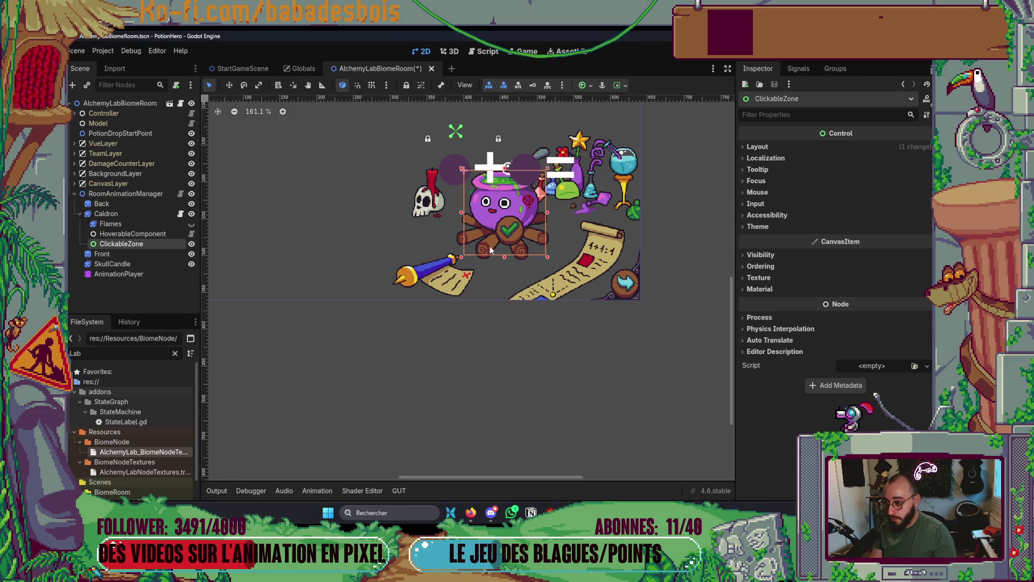
scroll(504, 205, down, 3)
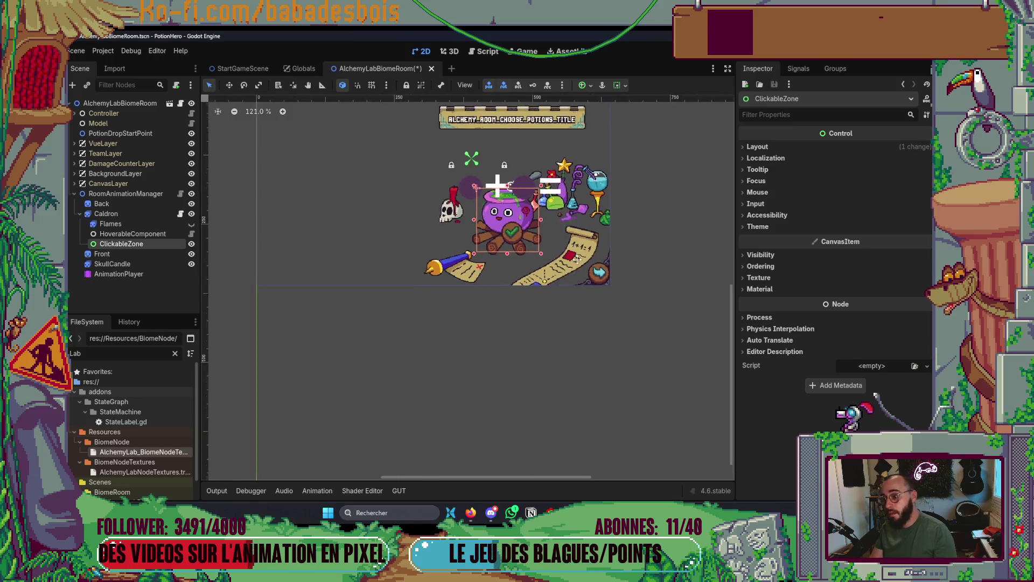
key(ctrl+s)
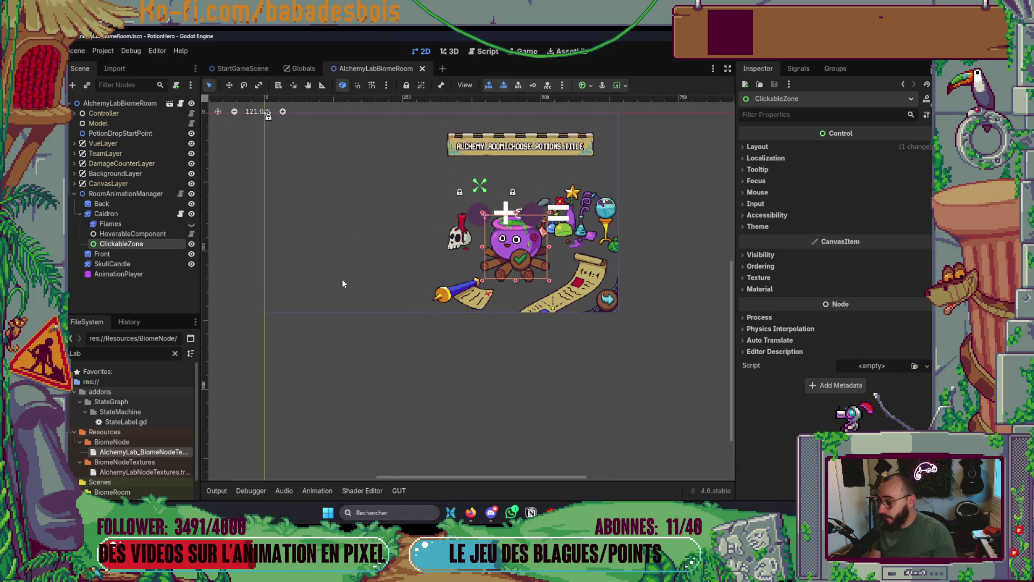
scroll(505, 229, up, 4)
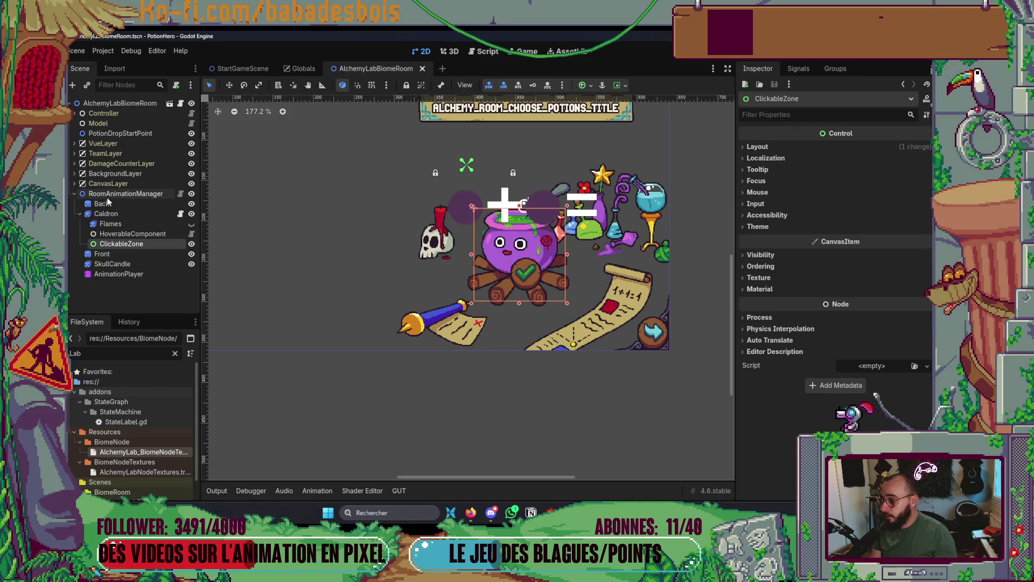
Set the HoverableComponent's Target to ClickableZone.
click(123, 234)
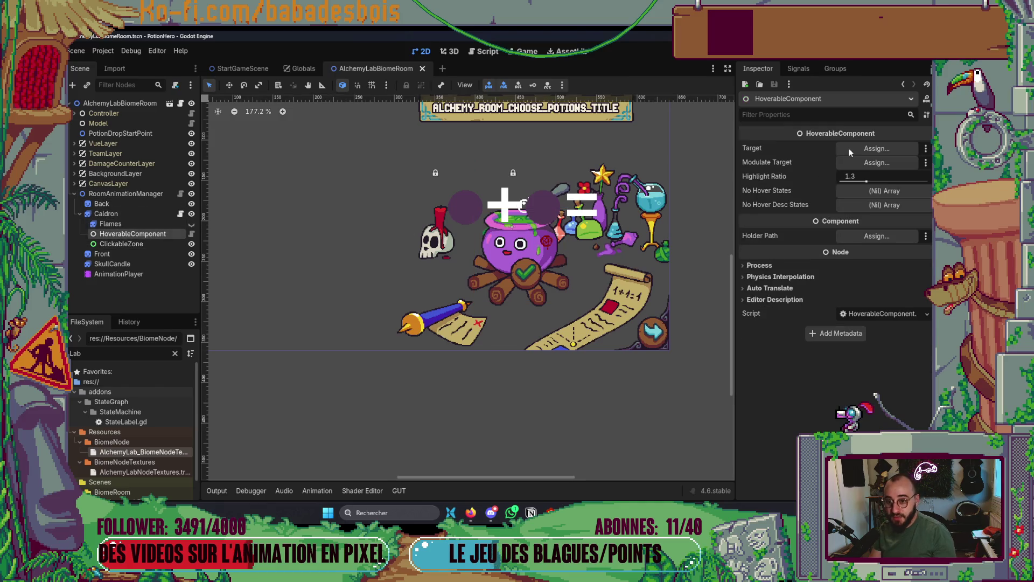
click(871, 151)
scroll(500, 343, down, 10)
text(cl)
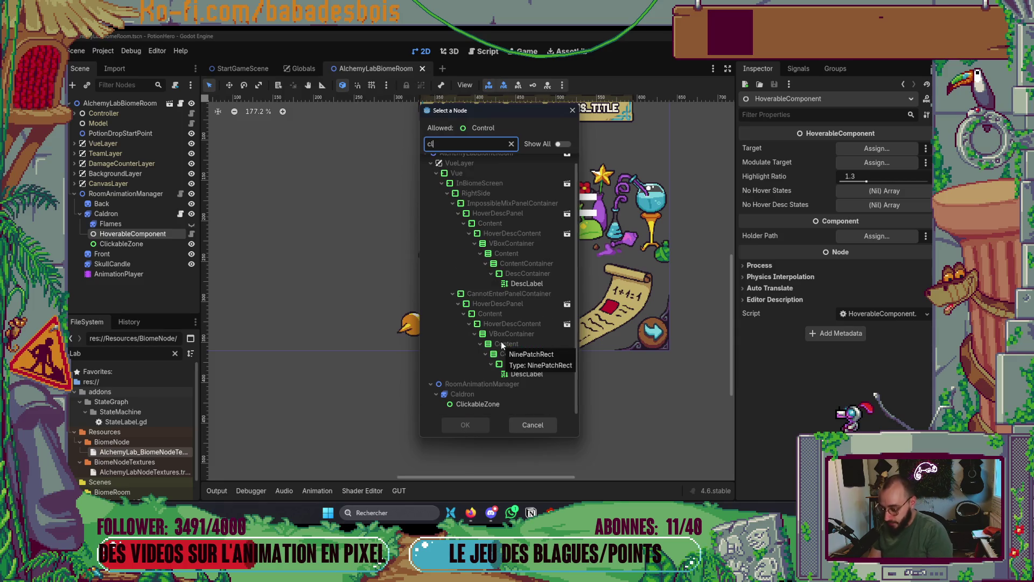
click(486, 405)
double_click(486, 406)
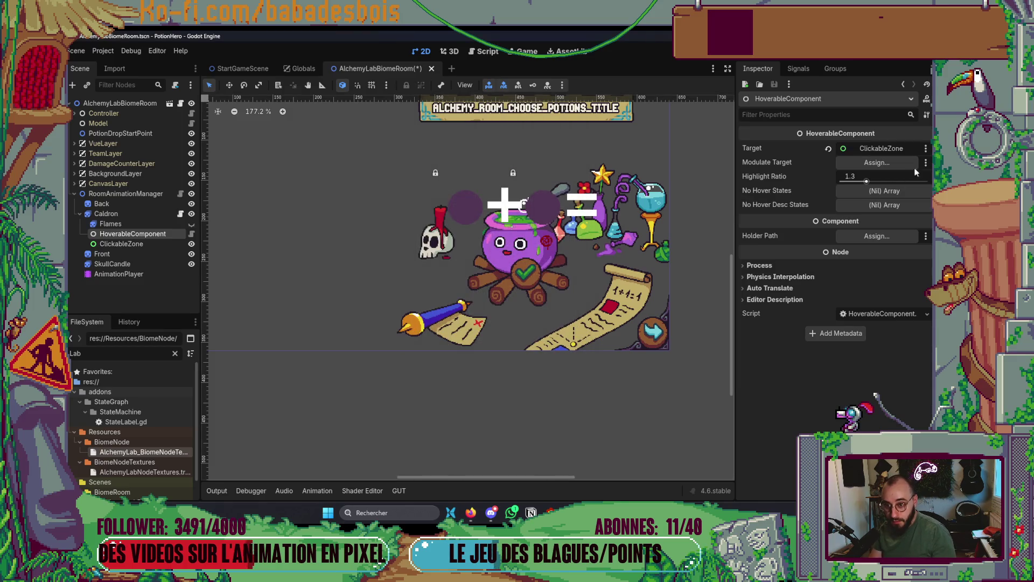
Set the HoverableComponent's Modulate Target to the Caldron node.
click(893, 166)
scroll(530, 328, down, 10)
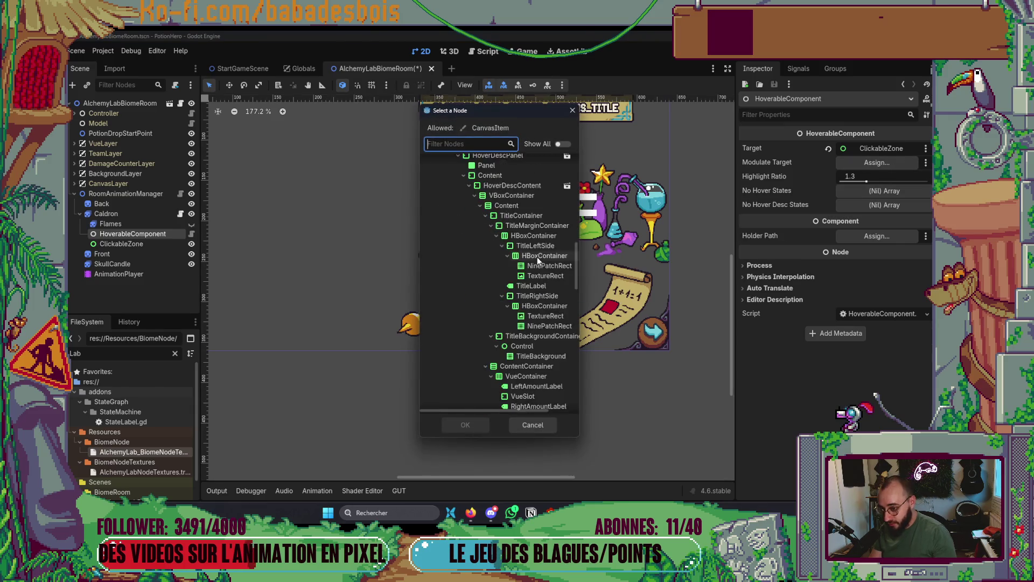
scroll(574, 289, down, 10)
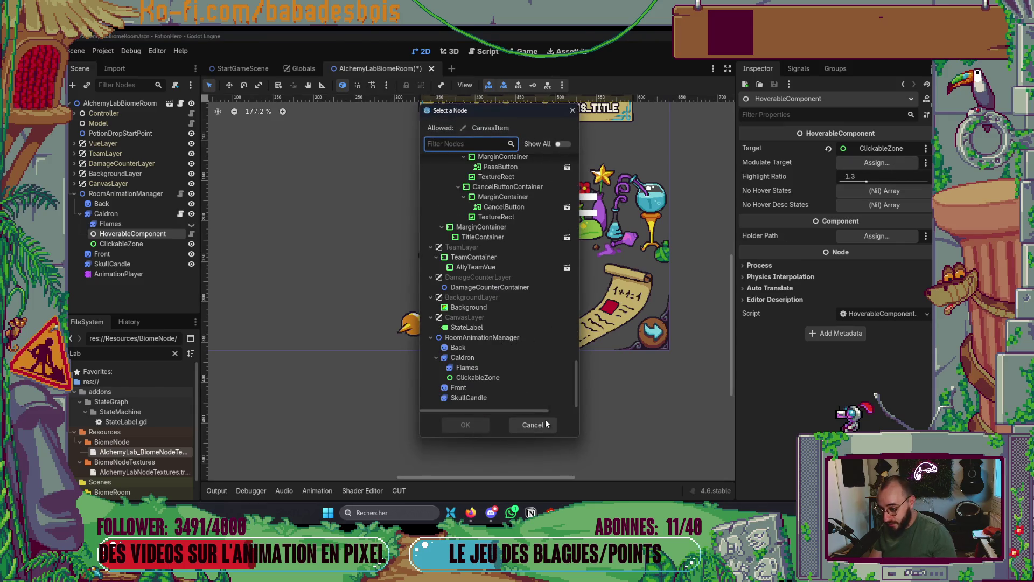
double_click(468, 360)
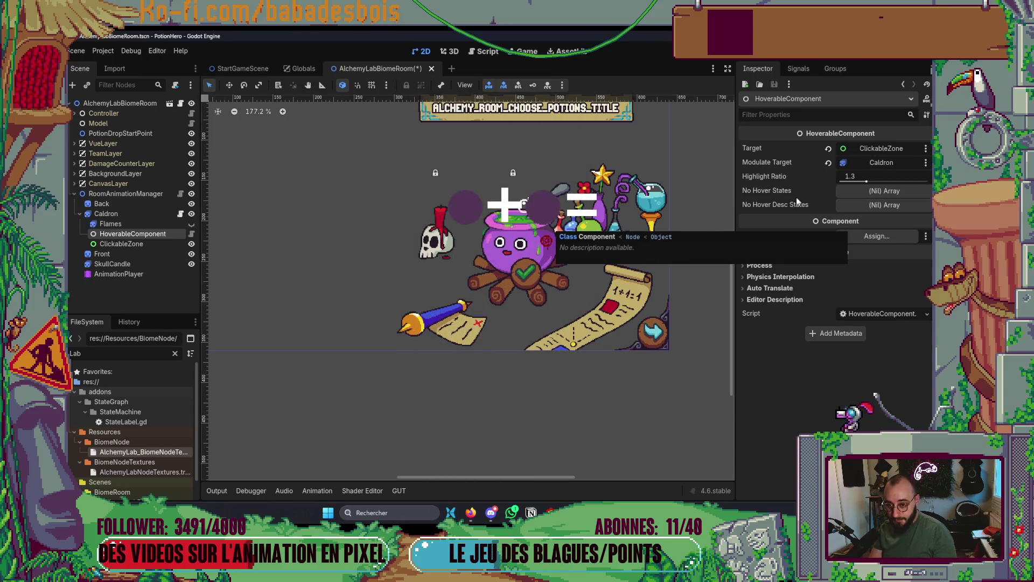
click(879, 176)
text(1.2)
Save and launch the game, then switch to the browser's music tab.
key(F6)
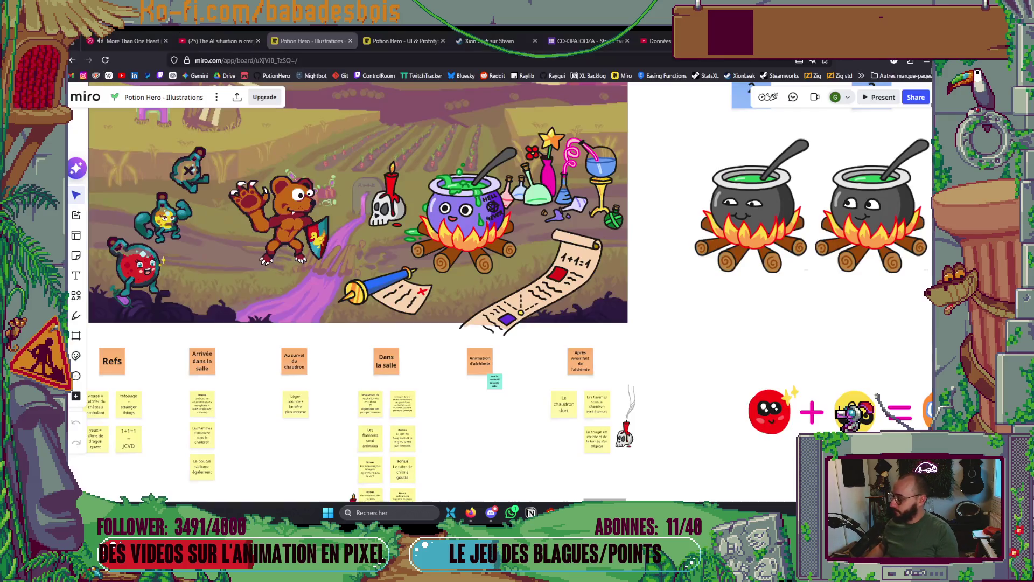
key(alt+Tab)
click(132, 41)
scroll(539, 216, down, 3)
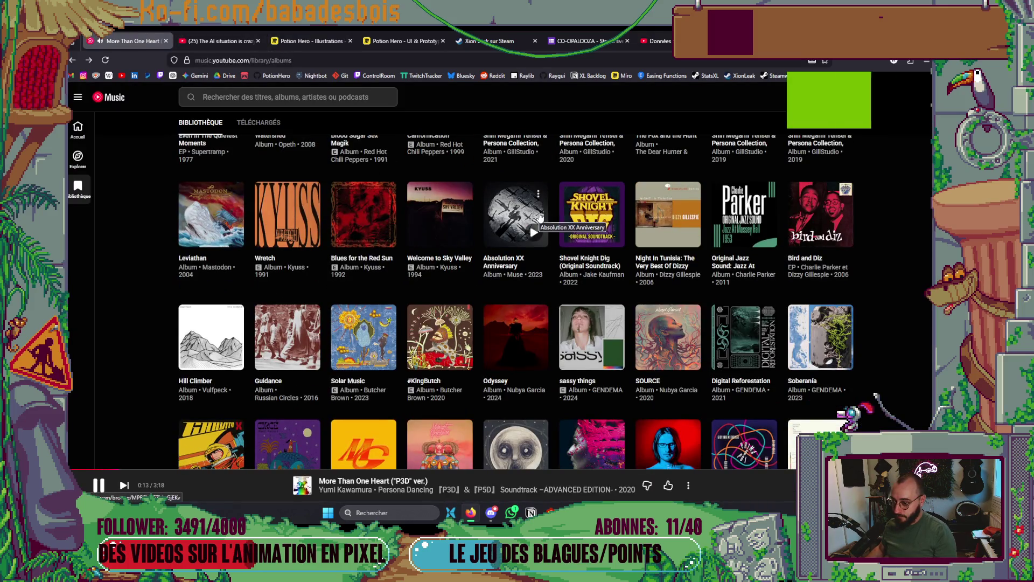
Play Vulfpeck's album The Beautiful Game, then return to the game and open its room map.
scroll(540, 215, down, 3)
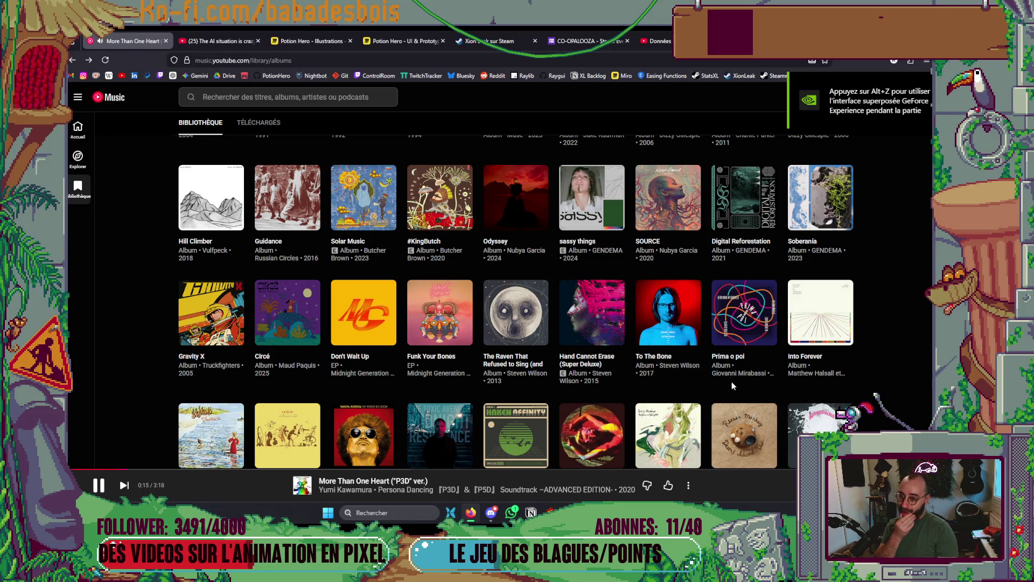
scroll(731, 381, down, 3)
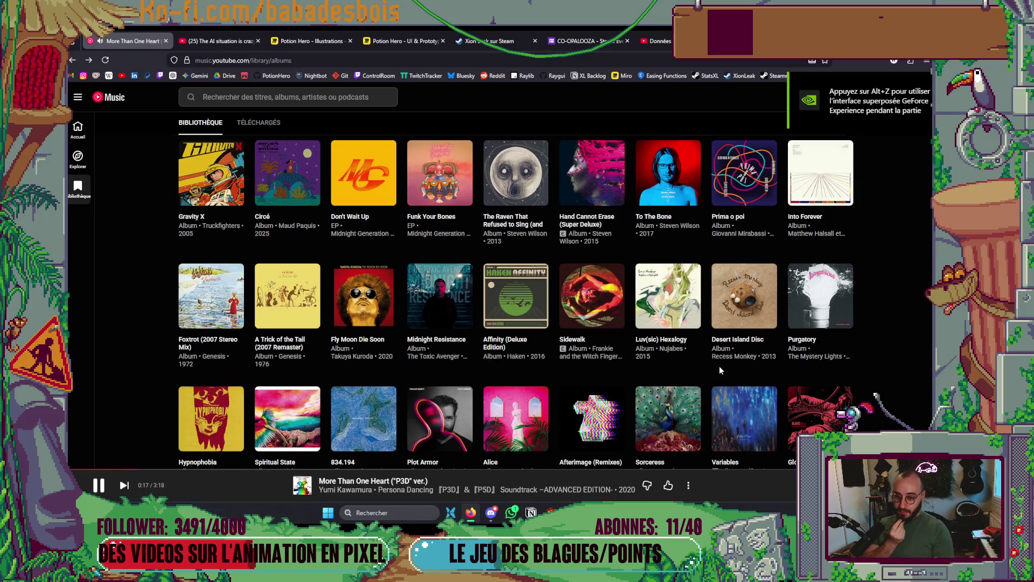
scroll(721, 369, down, 3)
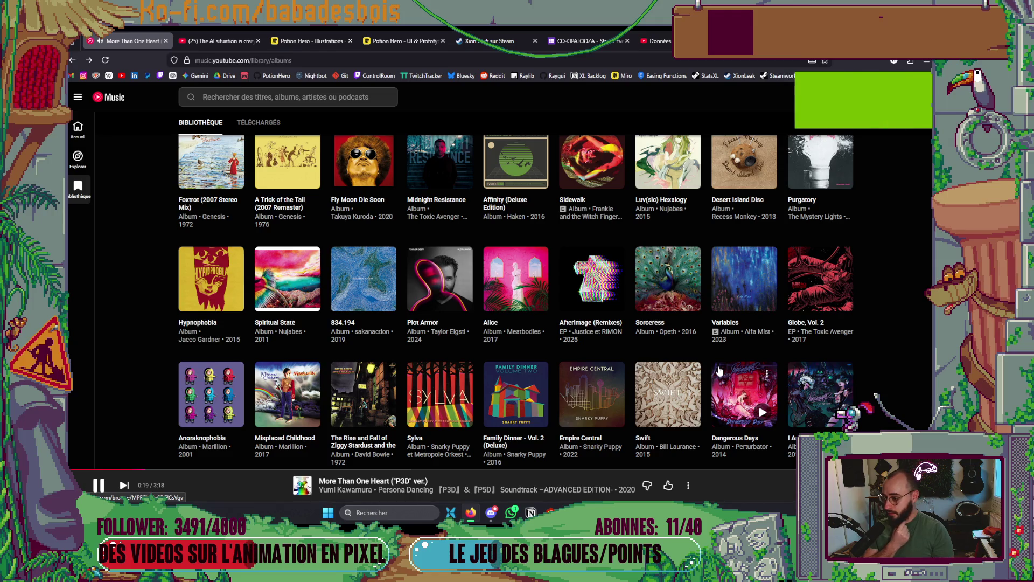
scroll(716, 370, down, 6)
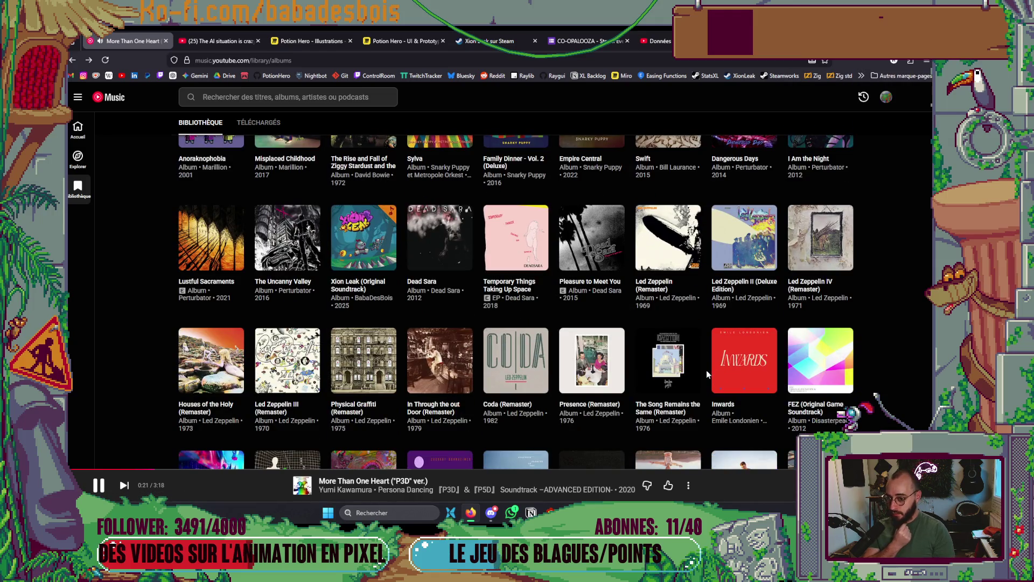
scroll(706, 370, down, 3)
scroll(700, 372, down, 3)
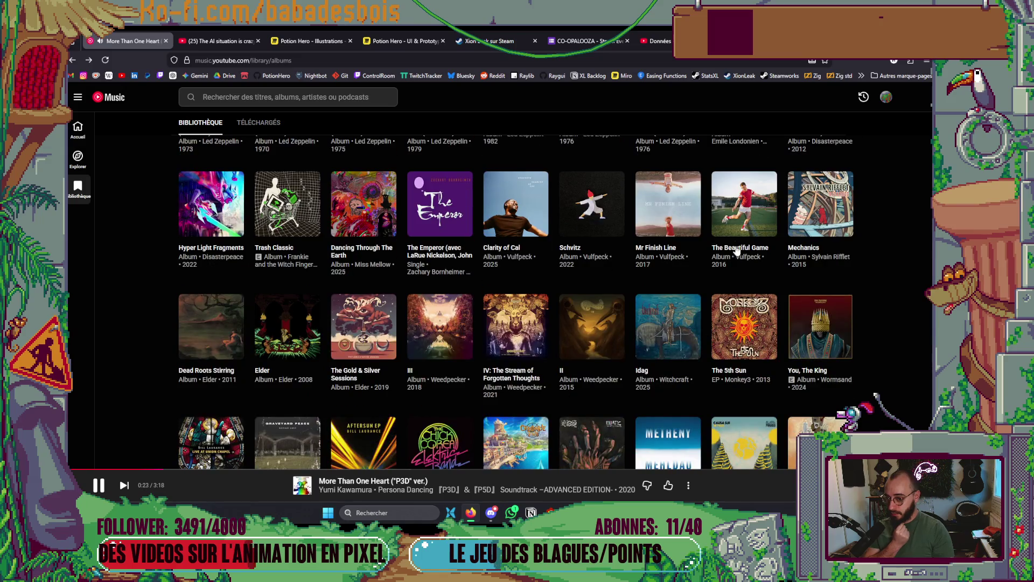
click(763, 222)
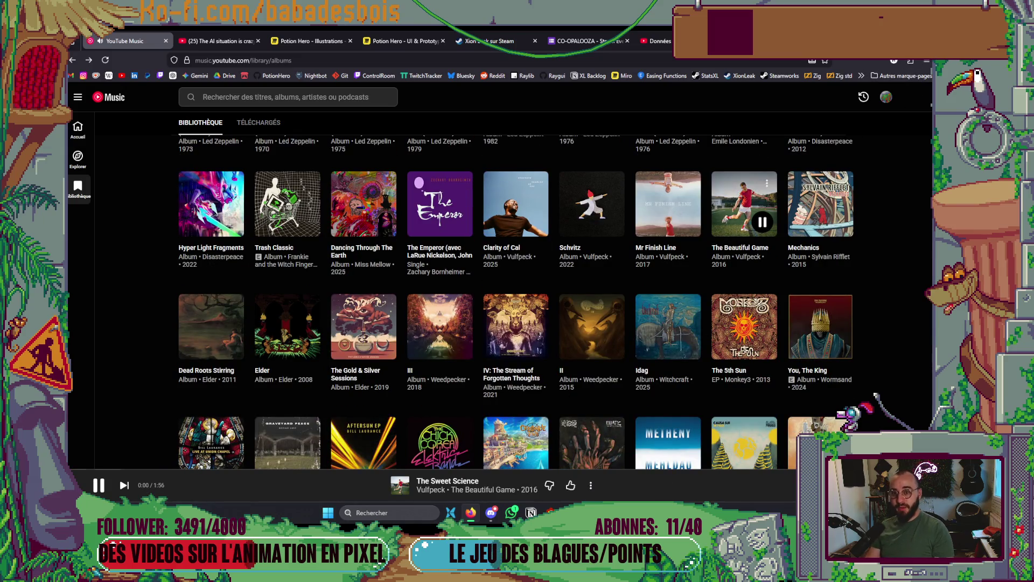
key(alt+Tab)
click(778, 412)
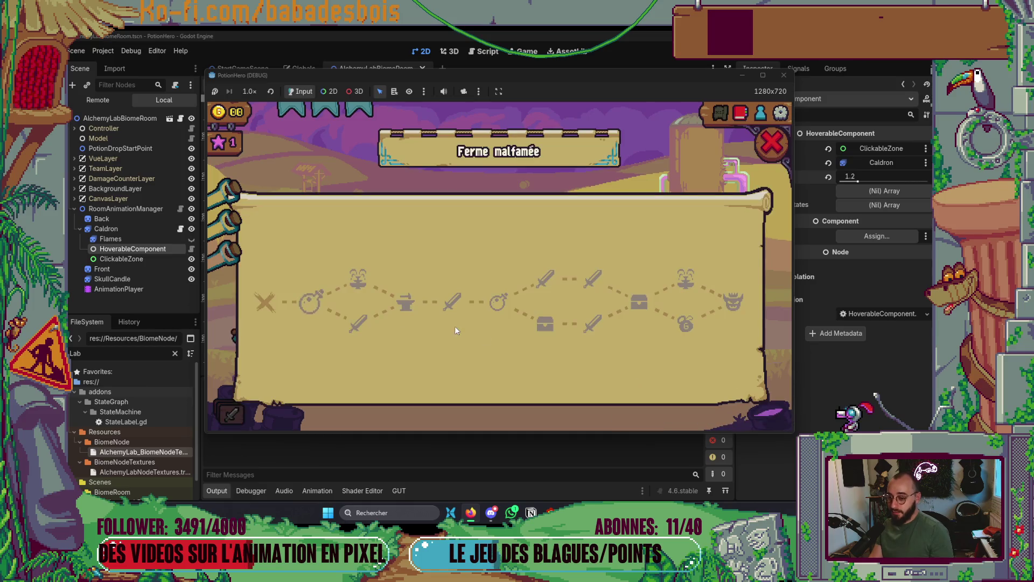
Enter the alchemy room to check the cauldron hover highlight, then stop the game with F8.
click(315, 302)
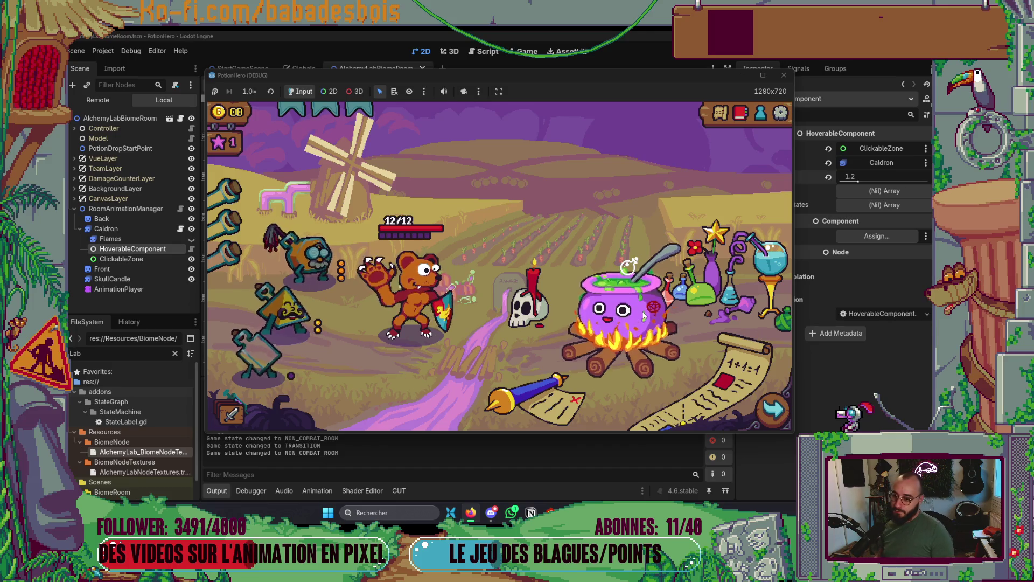
key(F8)
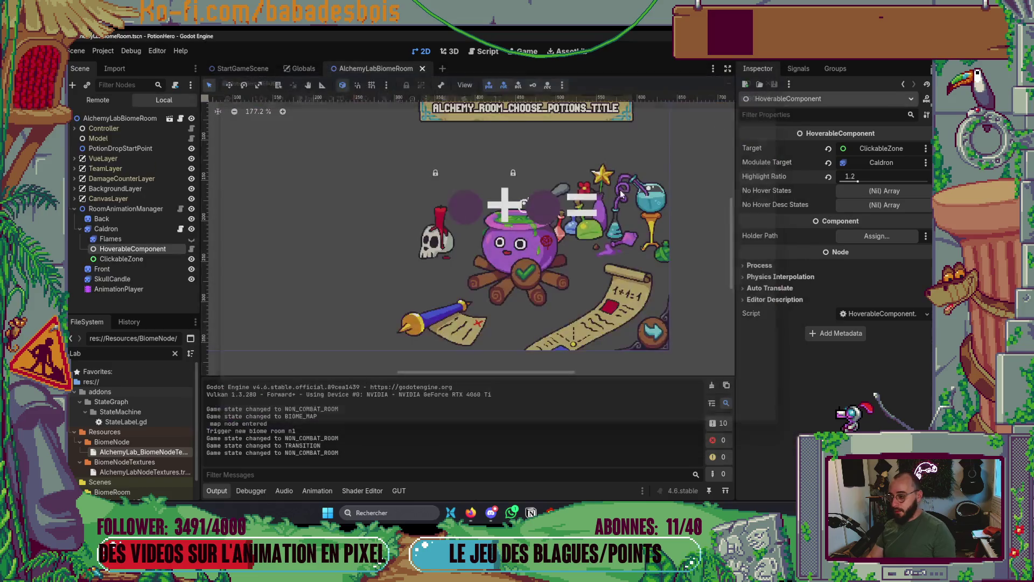
Shift the Appear animation's Flames and SkullCandle keys earlier to about 0.63 s and relaunch the game.
click(182, 276)
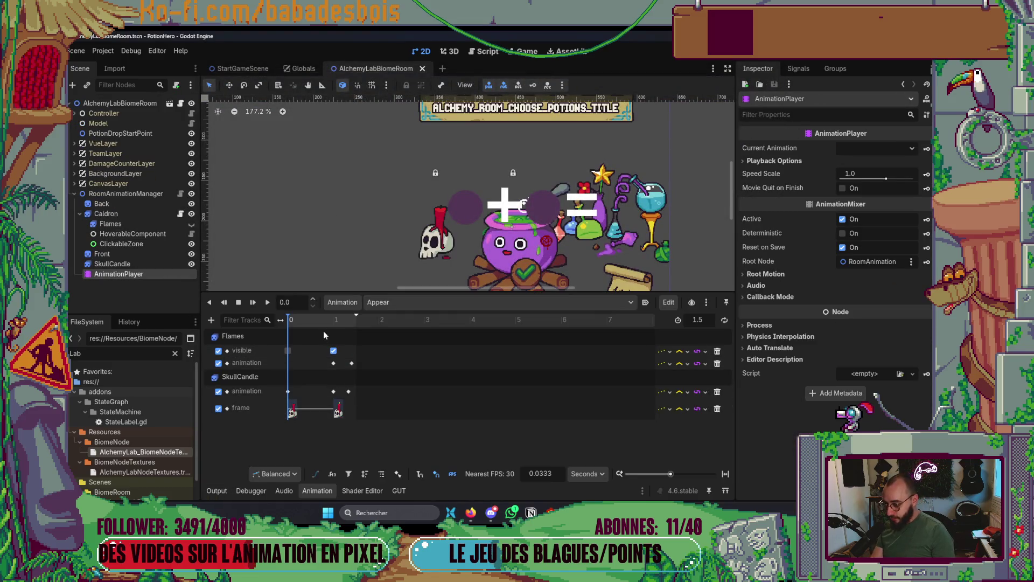
click(336, 411)
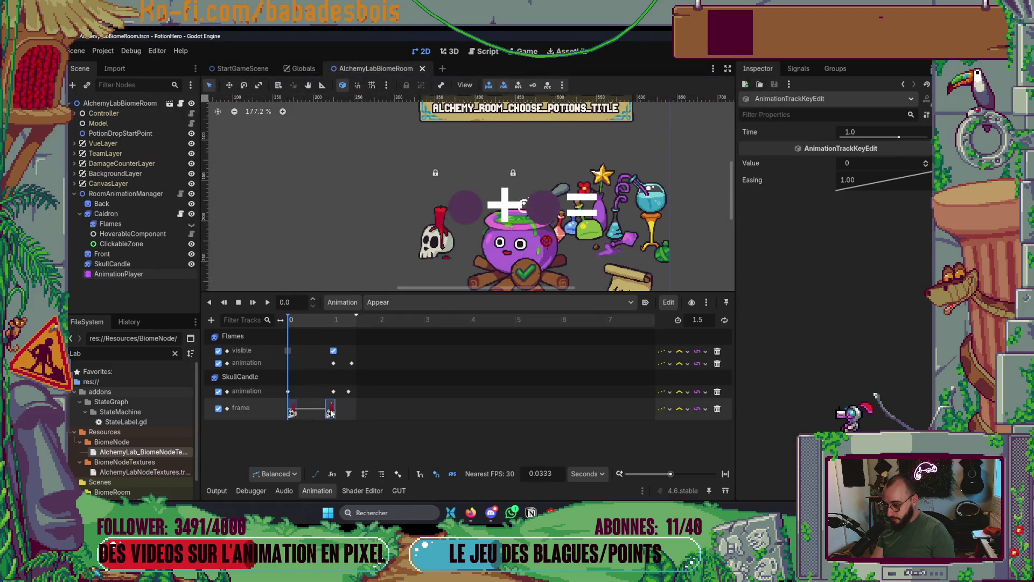
key(ctrl+z)
drag(320, 347, 353, 396)
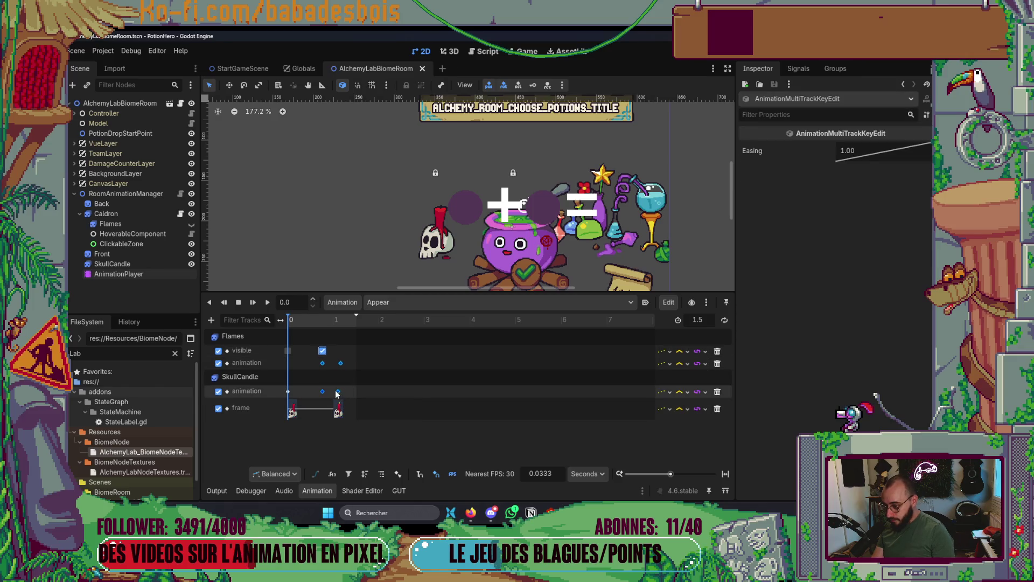
click(338, 413)
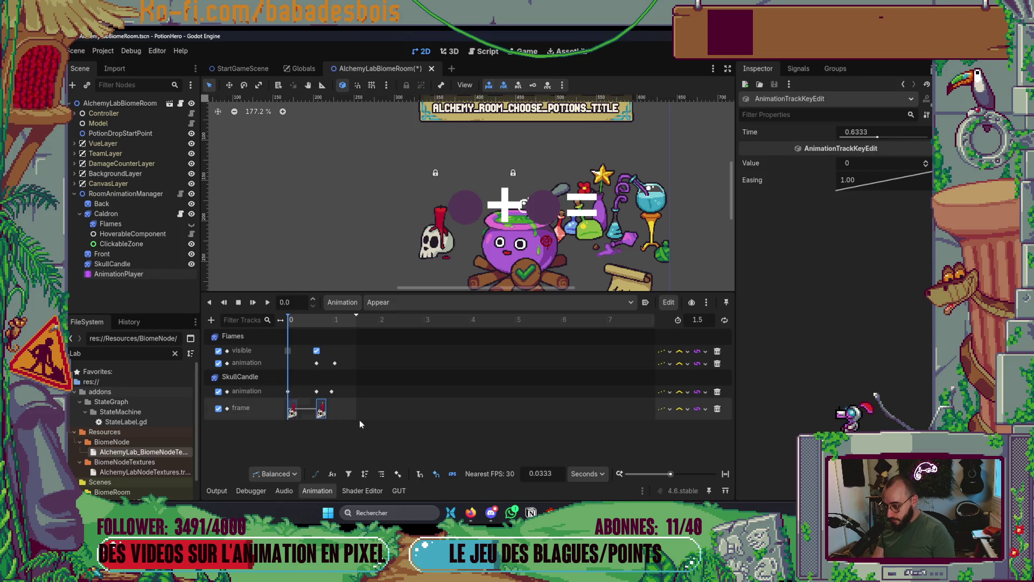
key(F5)
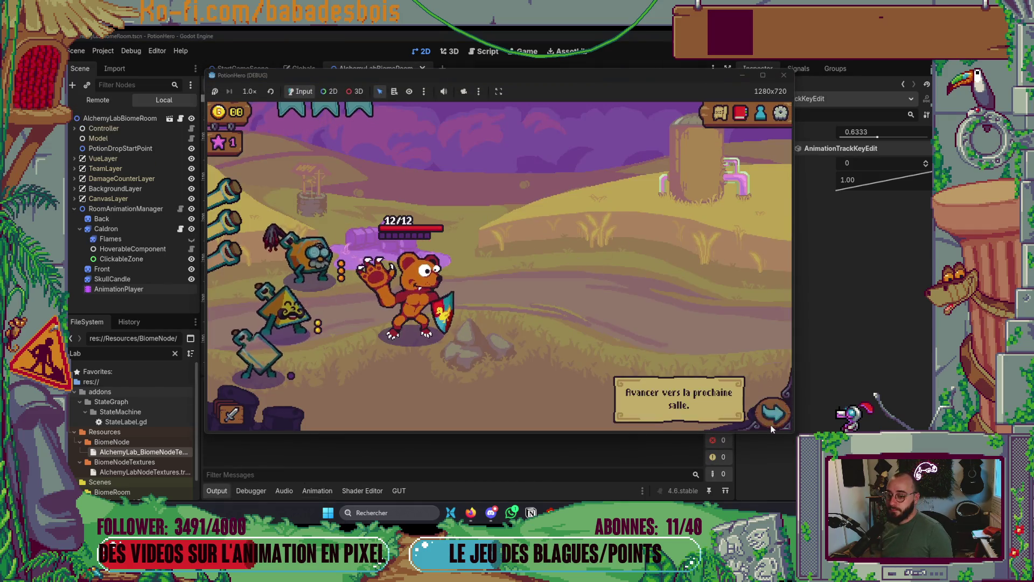
Travel via the map into the alchemy room, watch the shortened Appear animation, then stop the game.
click(771, 414)
click(316, 301)
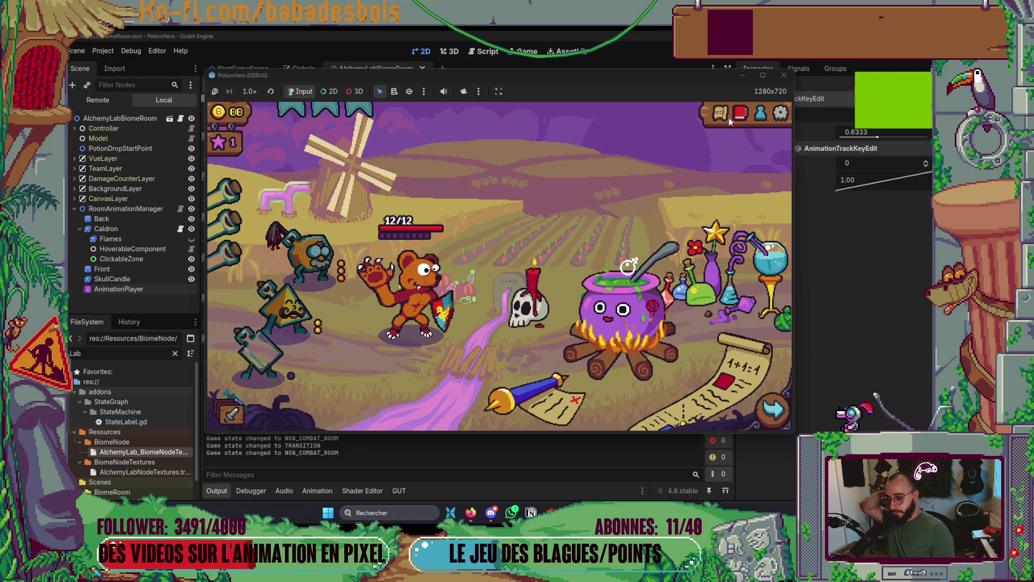
key(F8)
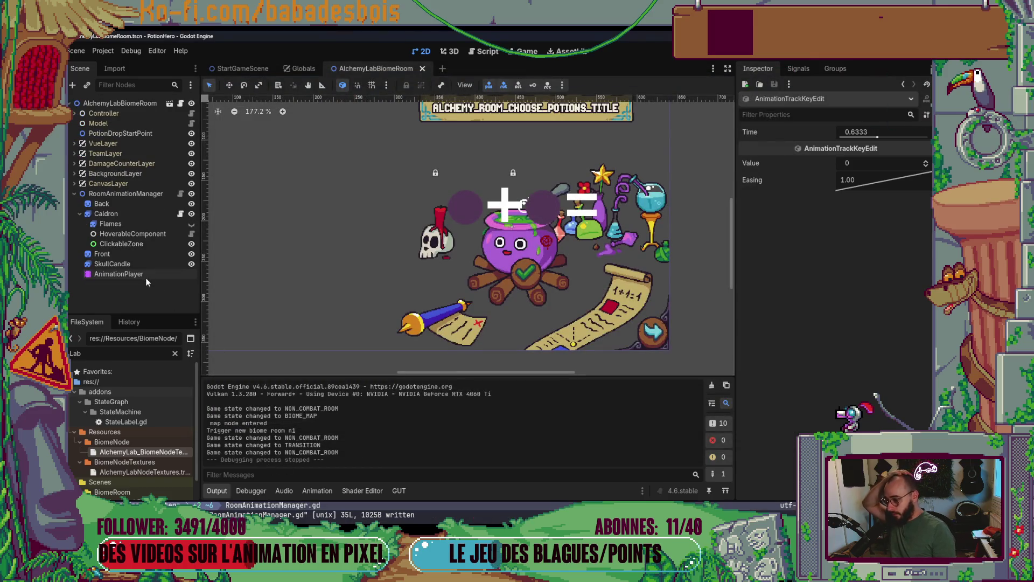
Shift the Flames and SkullCandle Appear keys, including SkullCandle's second frame, nearer the start, then save.
click(146, 277)
mouse_move(306, 338)
mouse_down()
mouse_move(346, 393)
mouse_move(322, 413)
mouse_up()
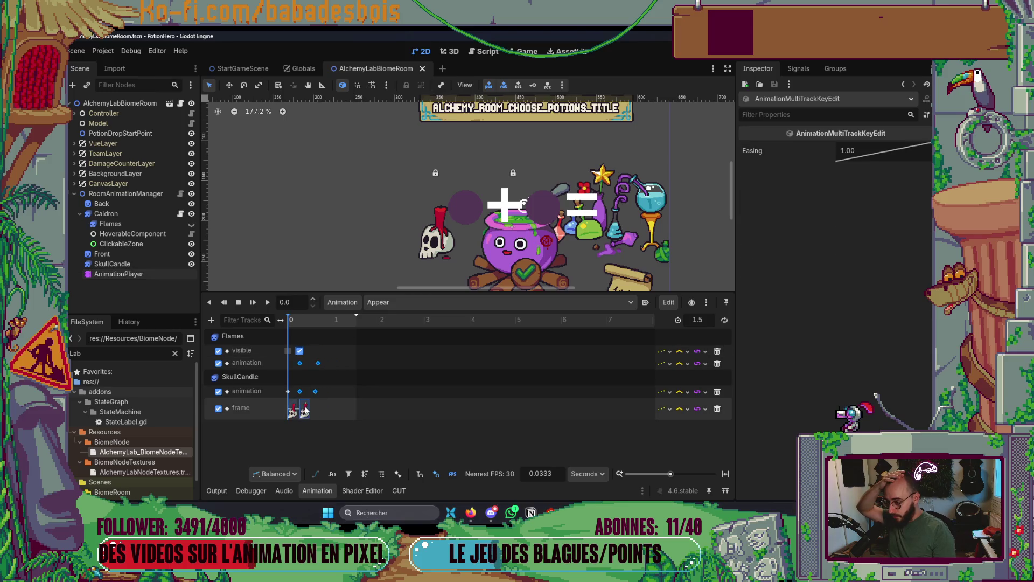
click(334, 223)
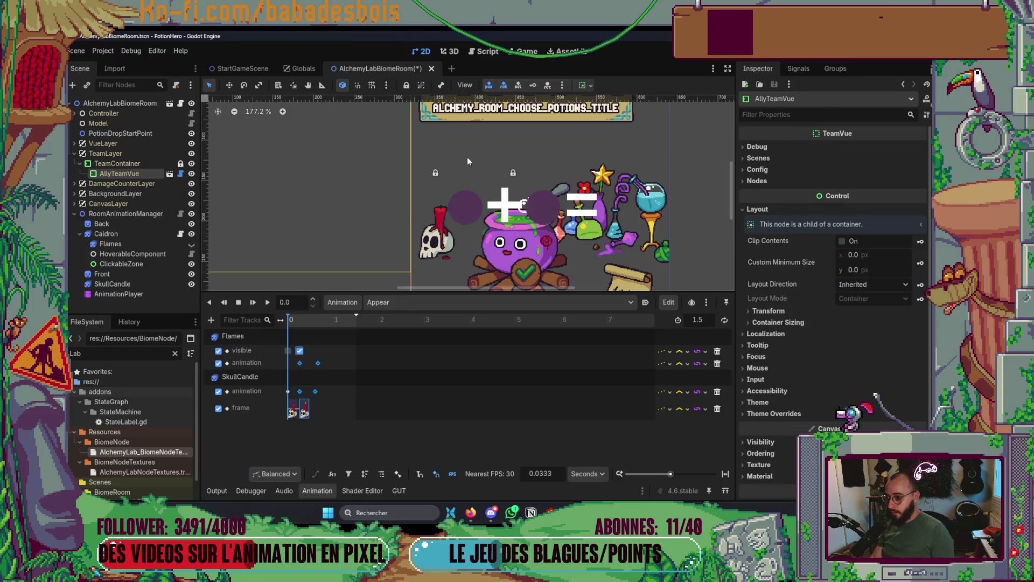
scroll(467, 157, down, 4)
key(ctrl+s)
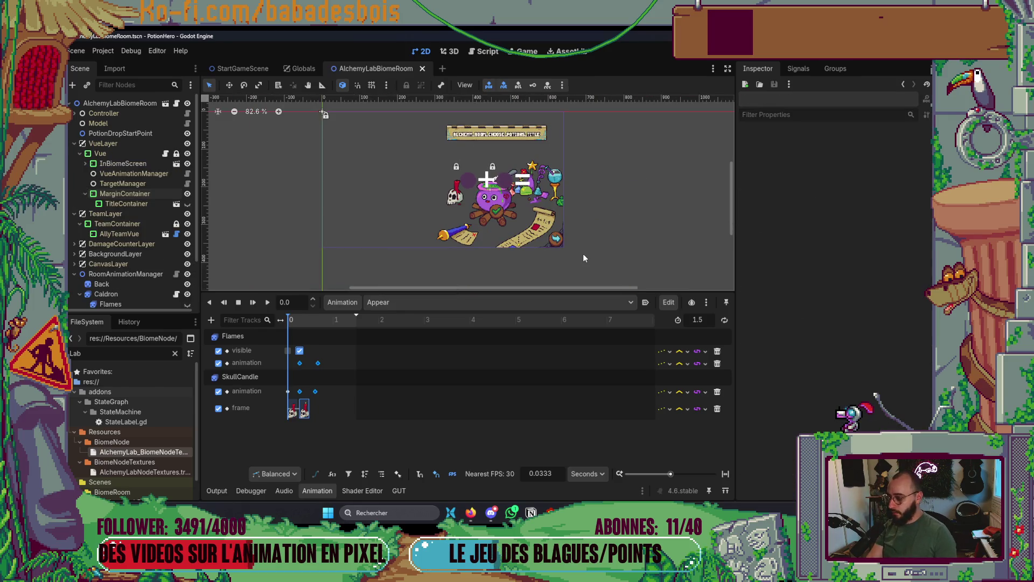
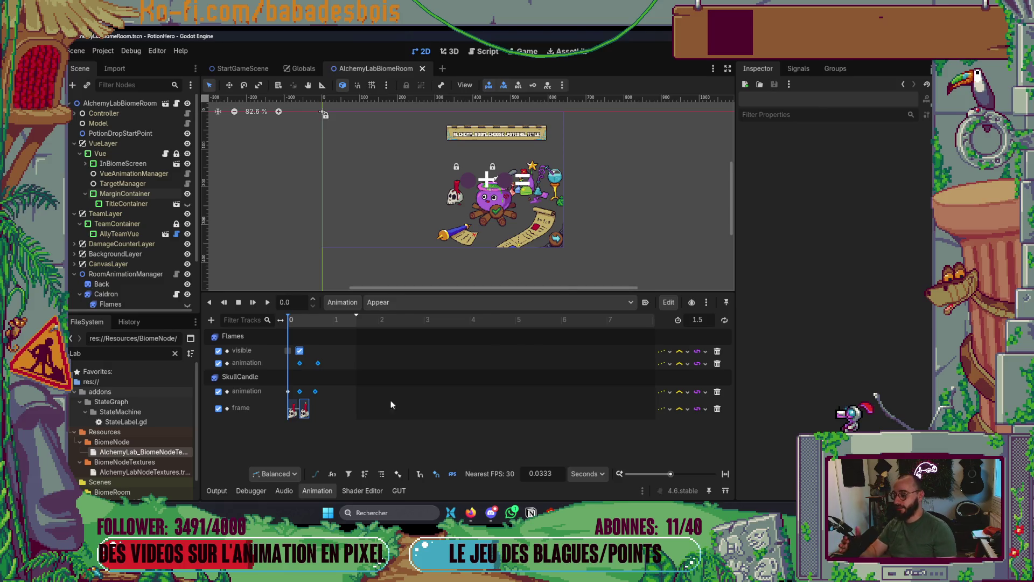
Hide the Animation panel, run the game, and travel to the next room on the route map.
click(317, 490)
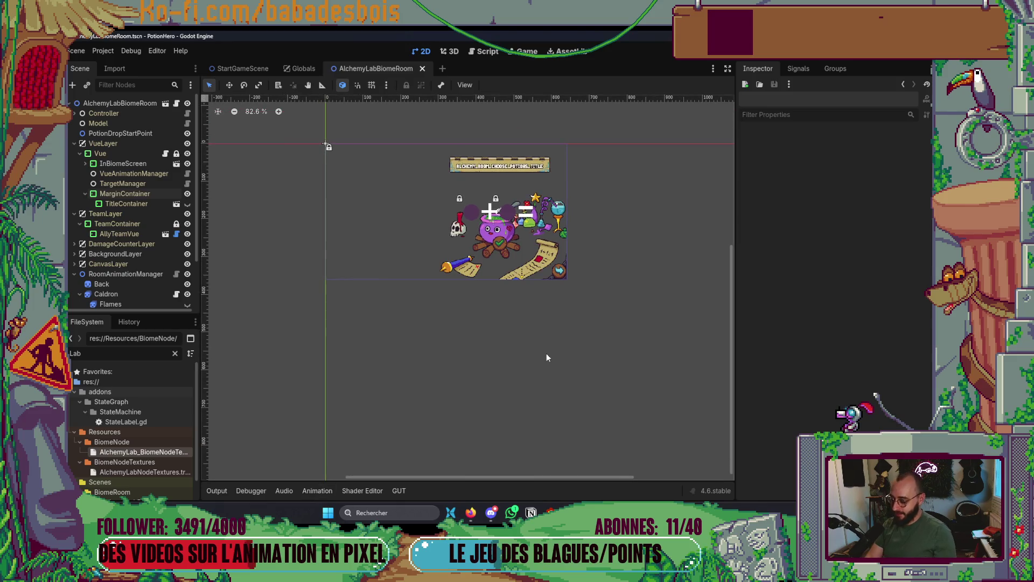
key(F5)
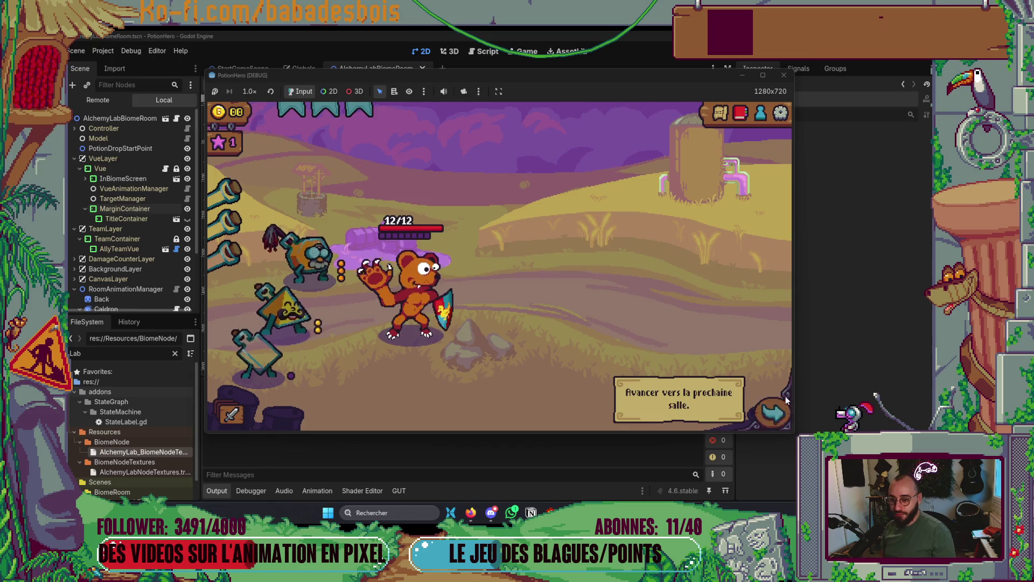
click(785, 396)
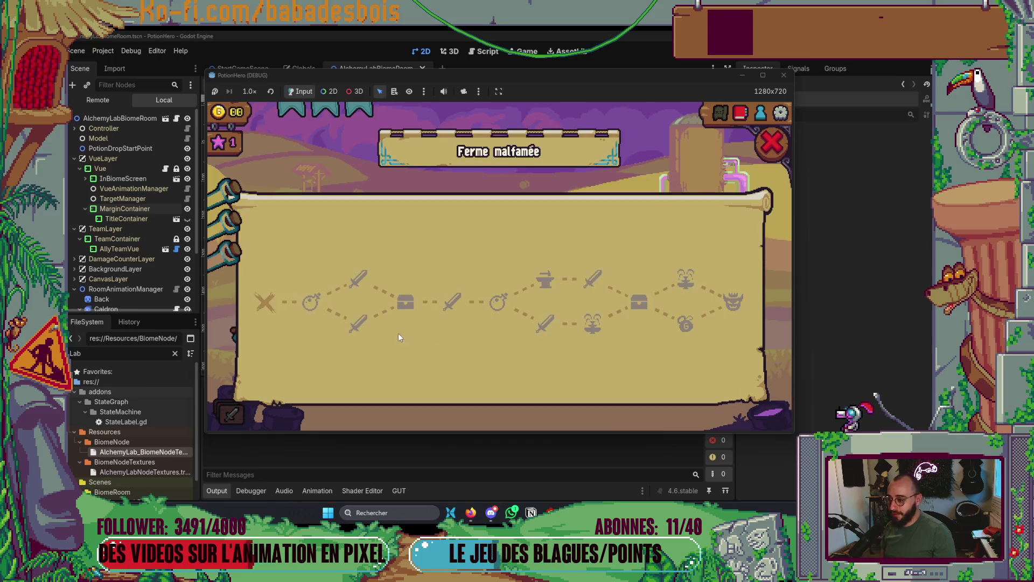
click(311, 295)
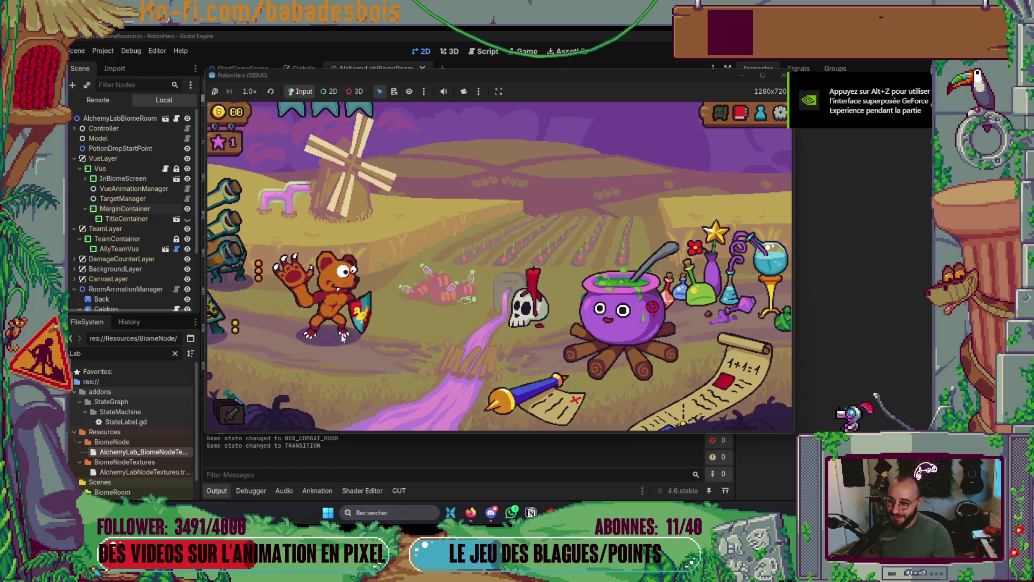
Open and close the cauldron's potion-mix screen four times, then stop the game.
click(625, 326)
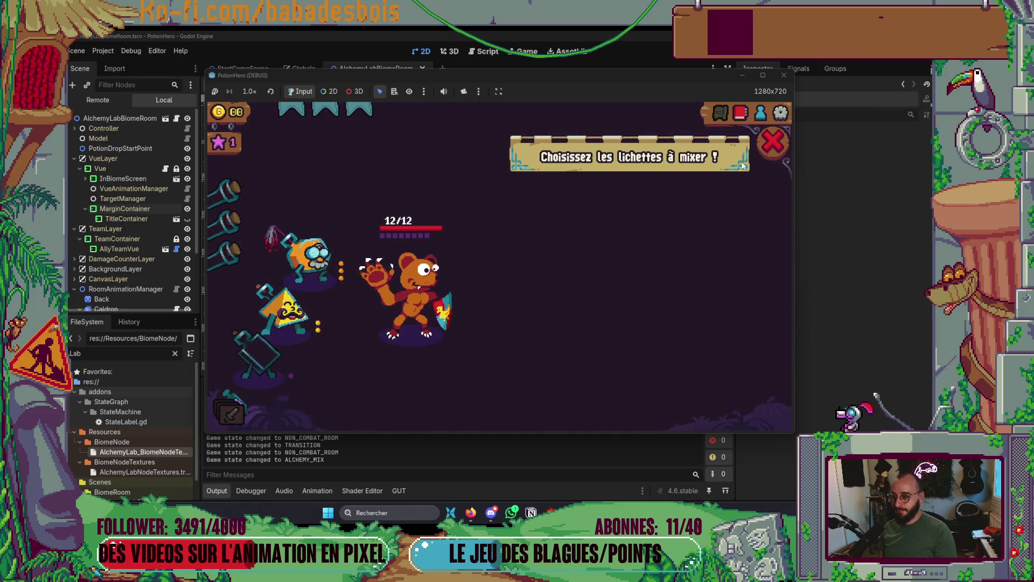
click(774, 143)
click(607, 348)
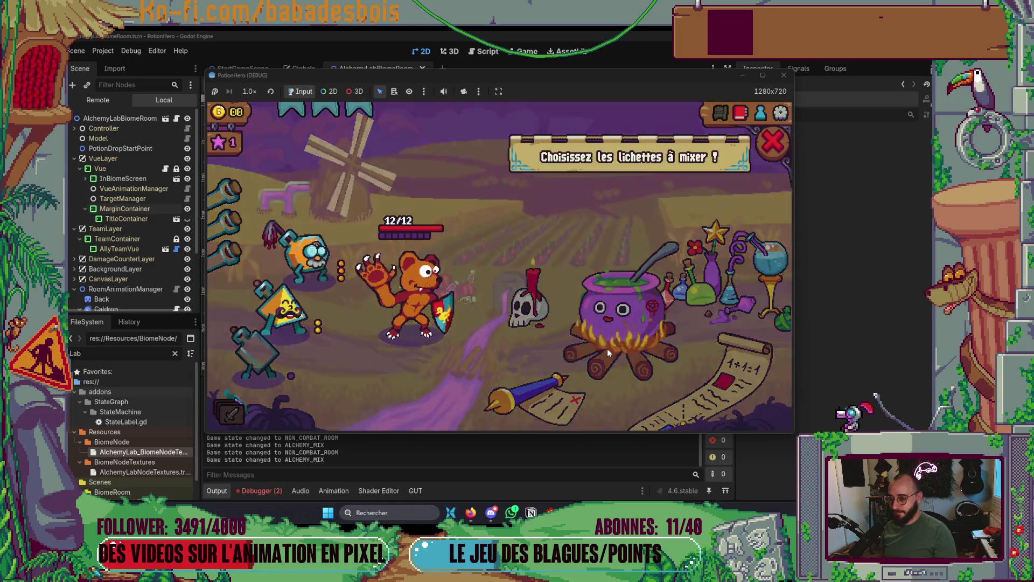
click(773, 143)
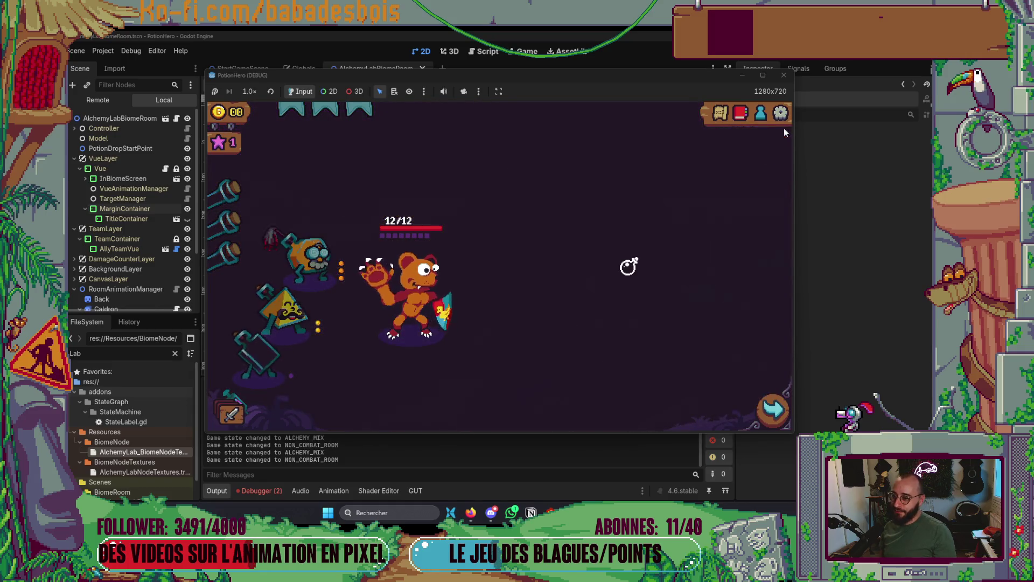
click(646, 334)
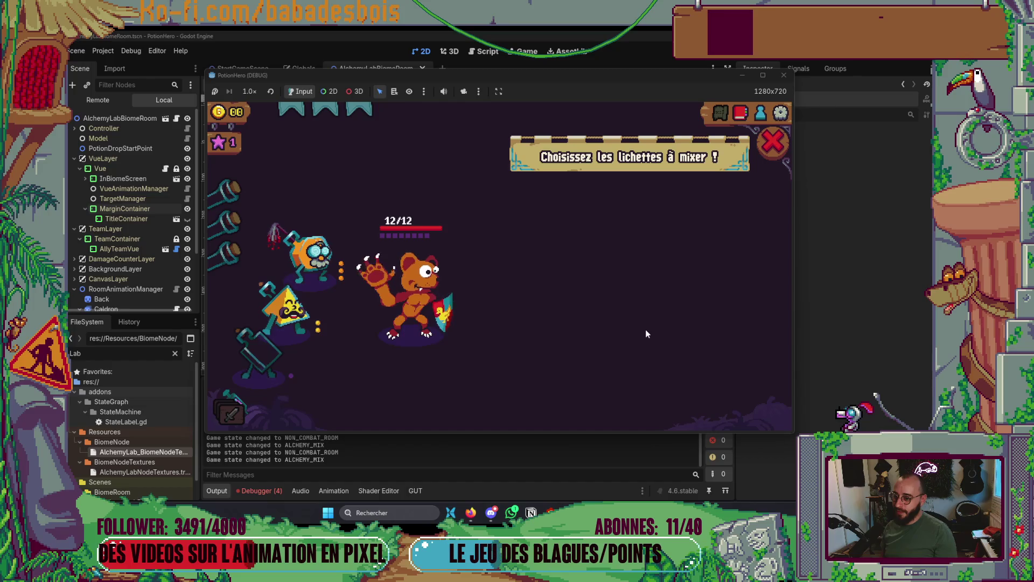
click(773, 142)
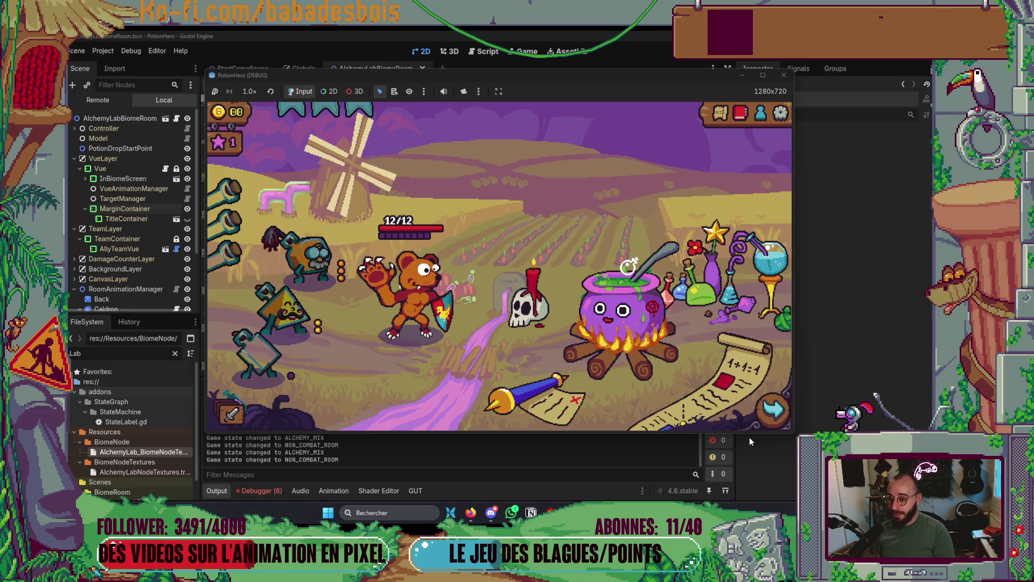
click(640, 332)
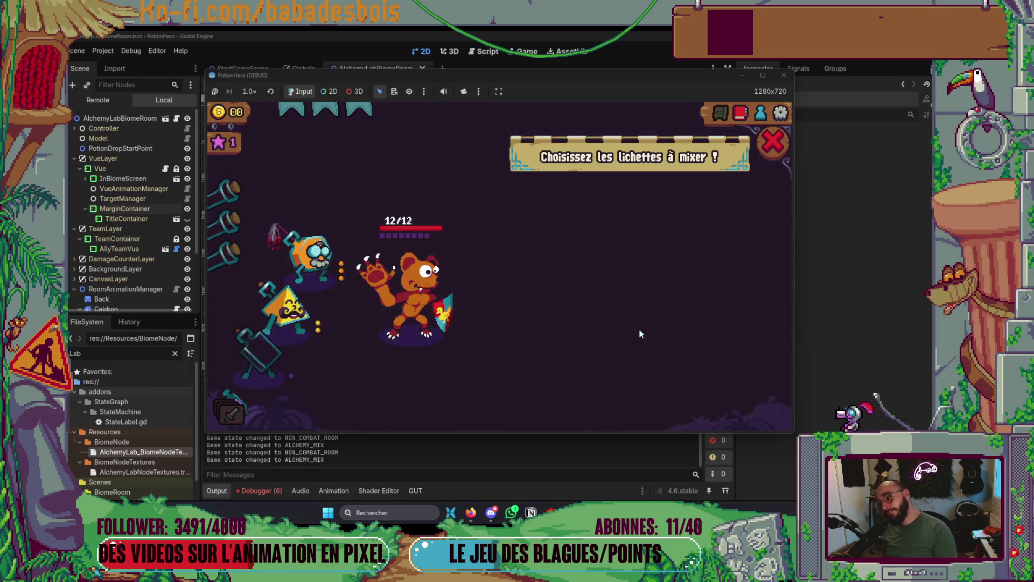
click(770, 151)
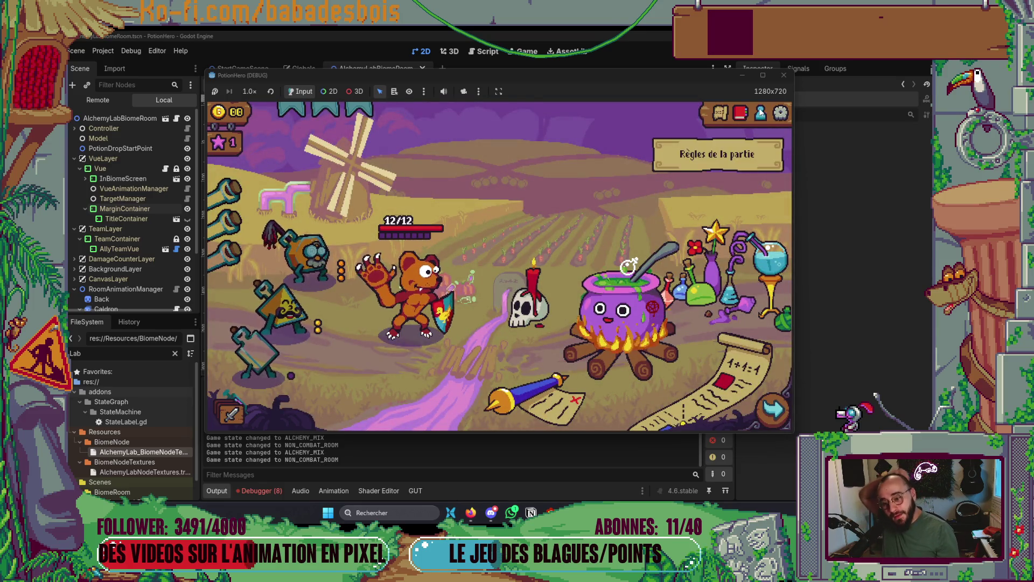
click(784, 75)
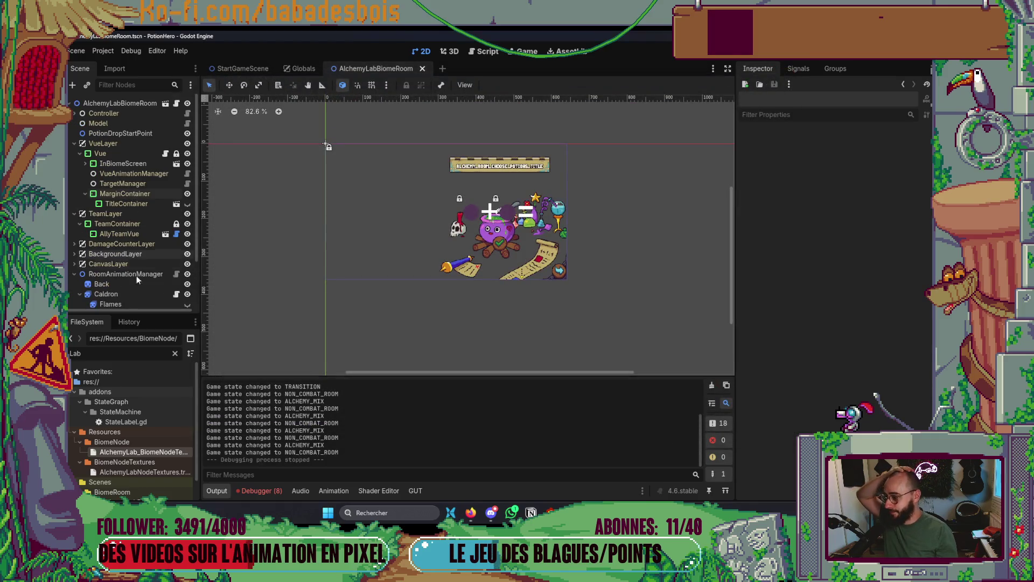
Reparent RoomAnimationManager and its sprites under BackgroundLayer, next to the Background colour rect.
scroll(124, 272, down, 3)
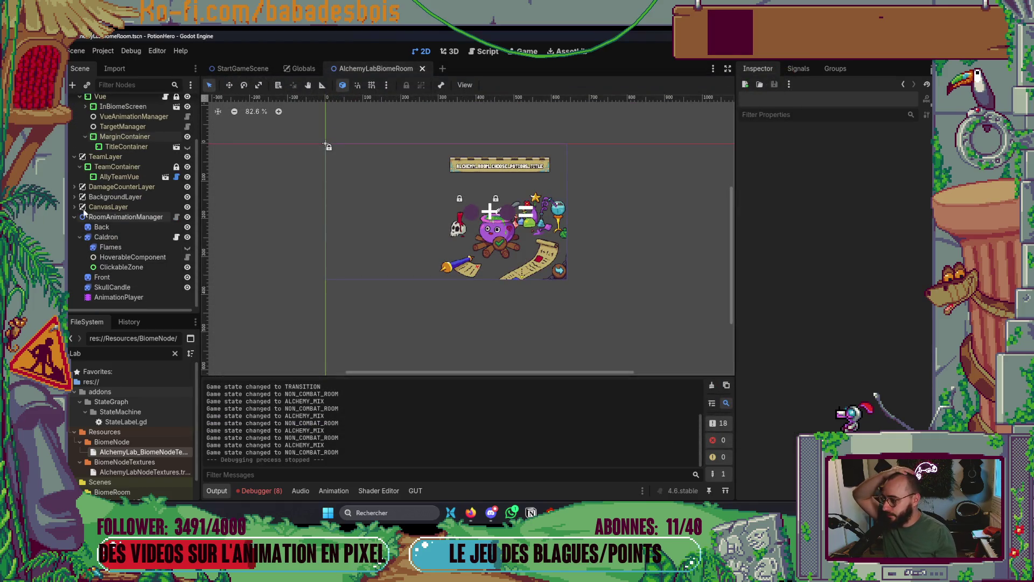
click(74, 197)
click(112, 207)
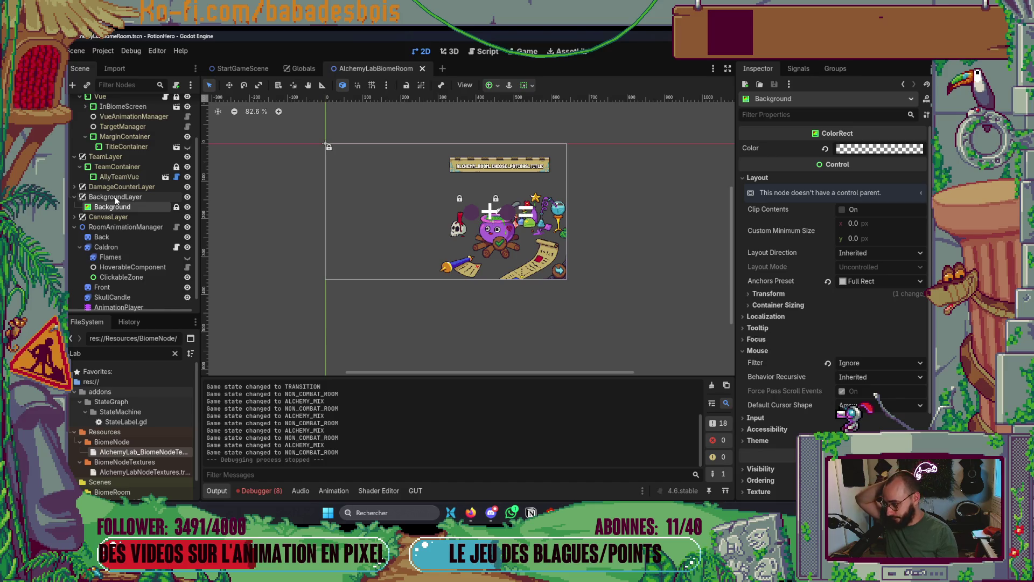
click(74, 227)
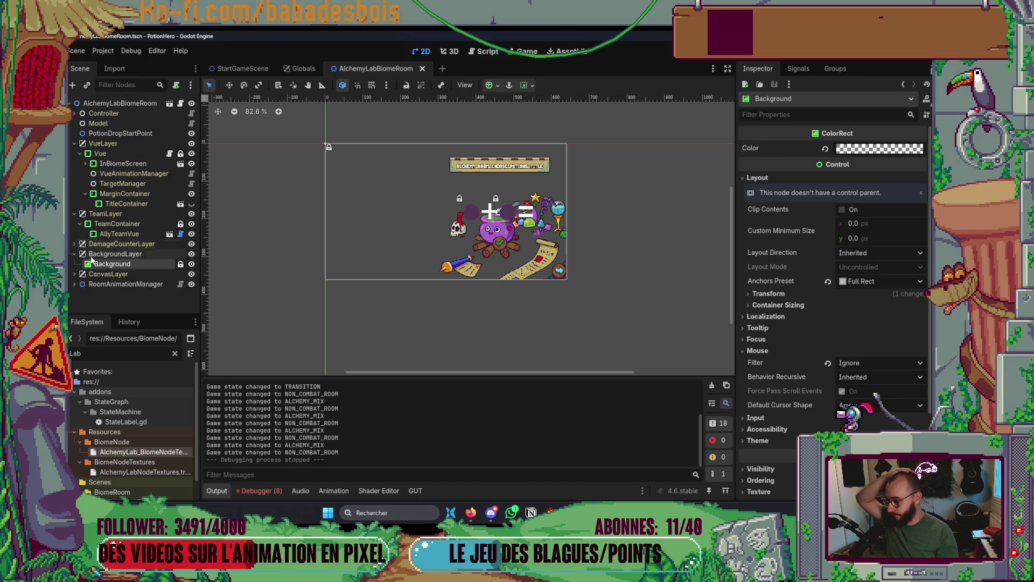
click(129, 285)
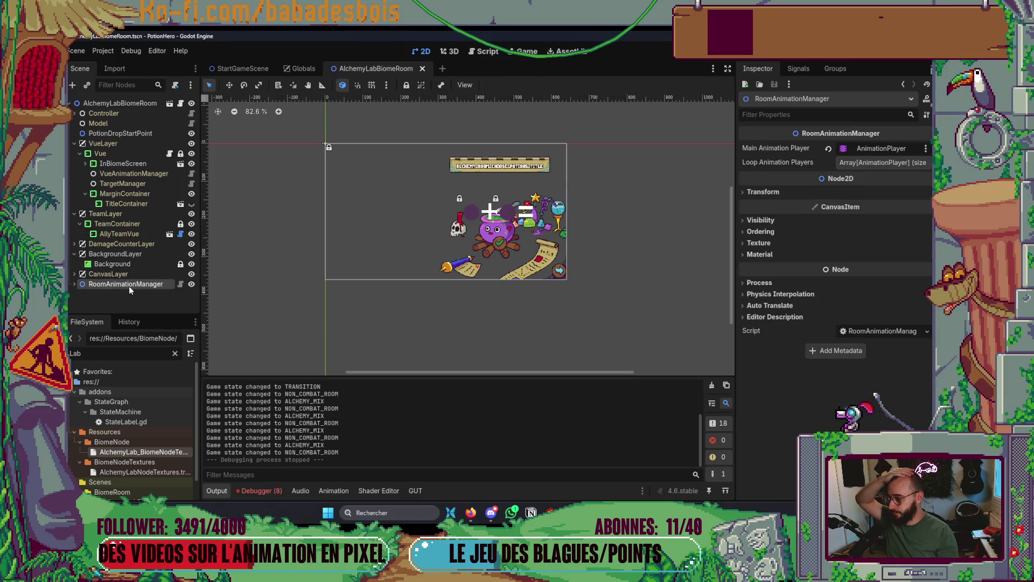
drag(129, 283, 139, 255)
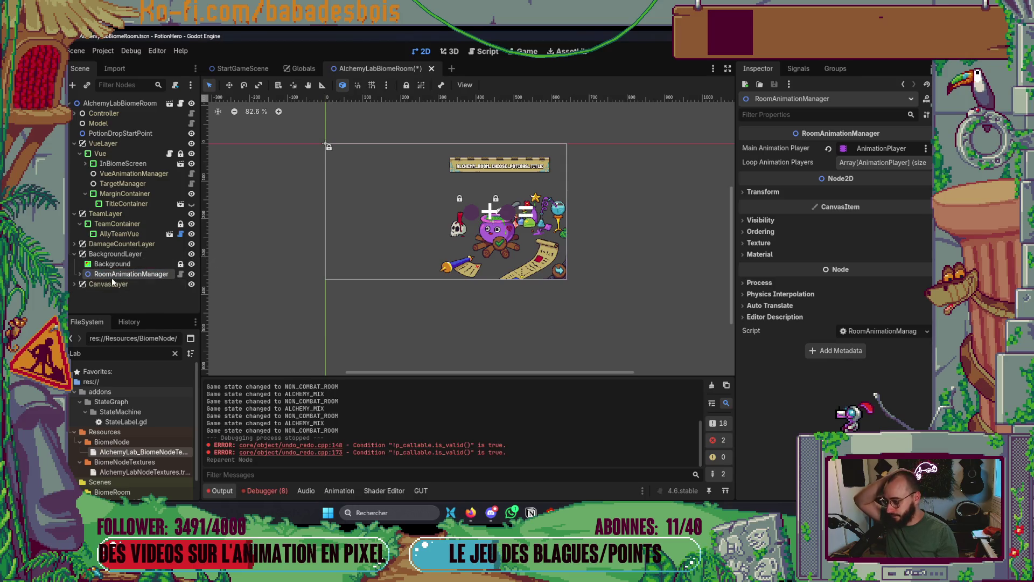
click(79, 273)
scroll(108, 264, down, 3)
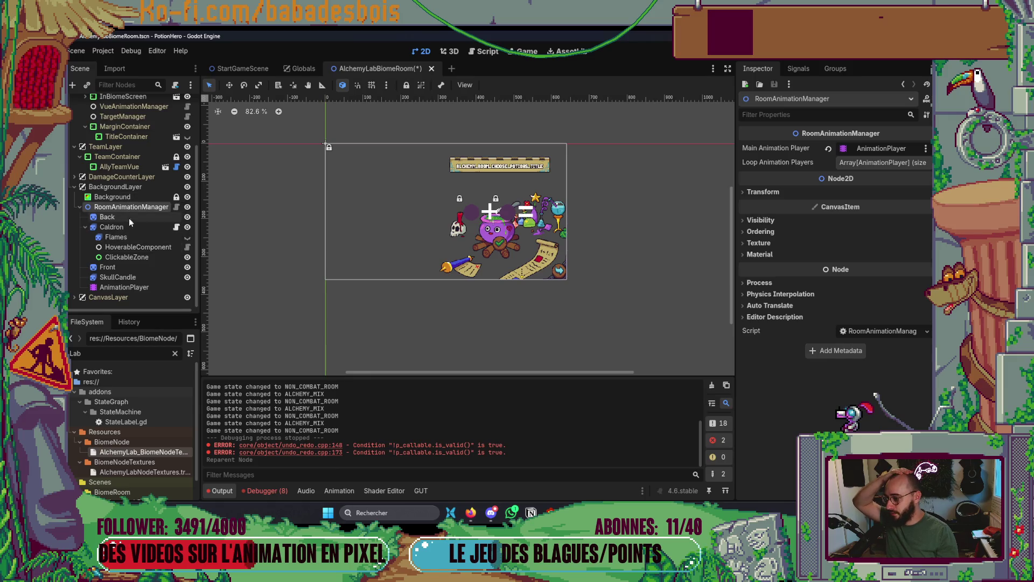
click(164, 199)
Set the Background colour to hex 221826.
click(889, 149)
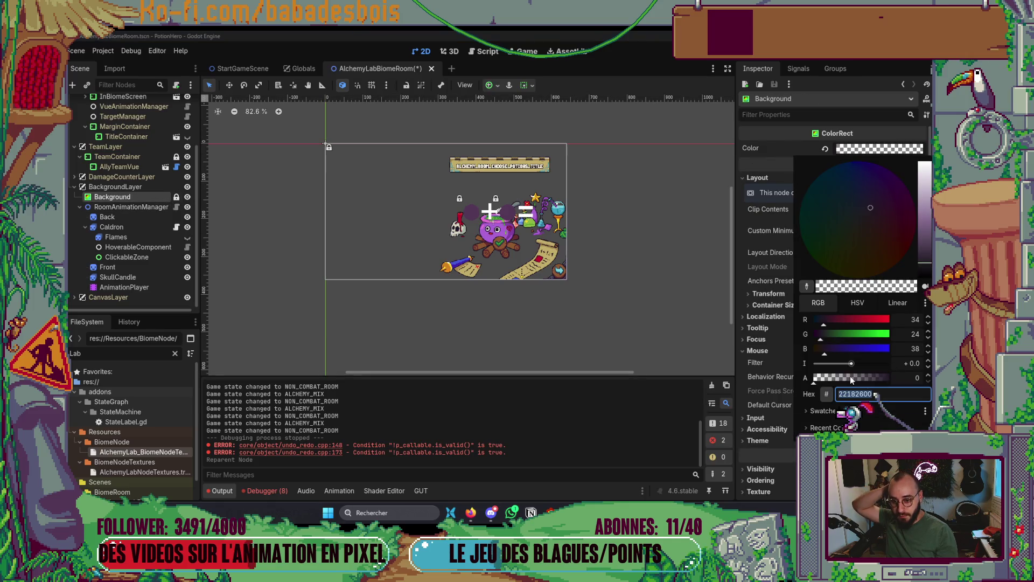
text(221826)
key(Return)
key(Escape)
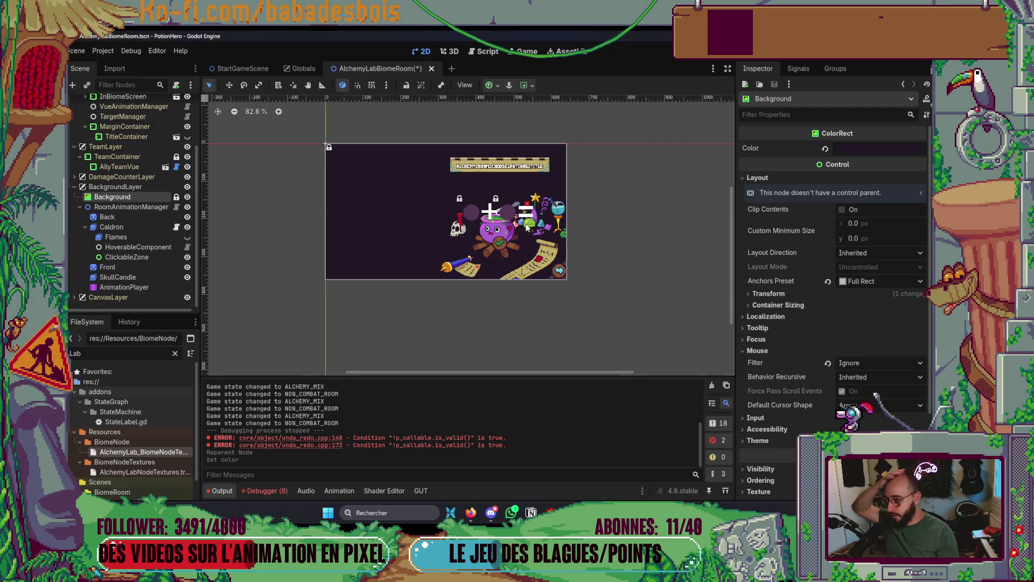
Change the Back sprite's draw order (Z Index) in the Inspector.
click(131, 217)
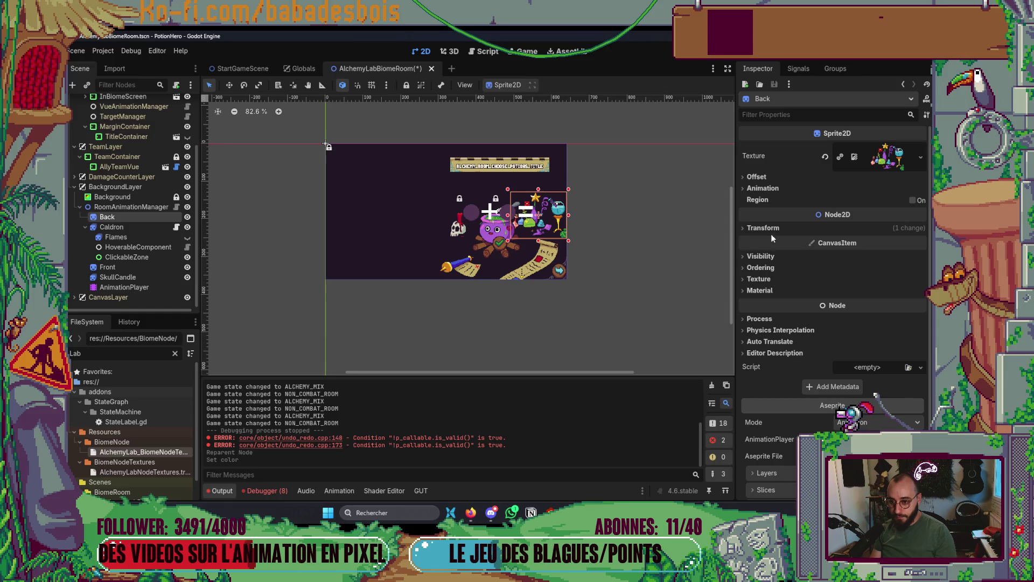
click(765, 256)
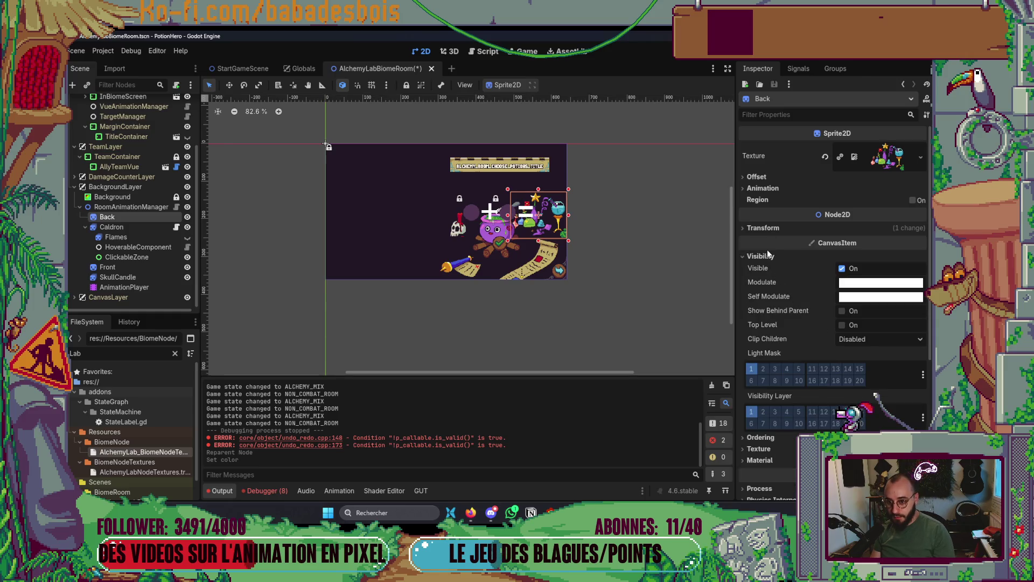
click(771, 439)
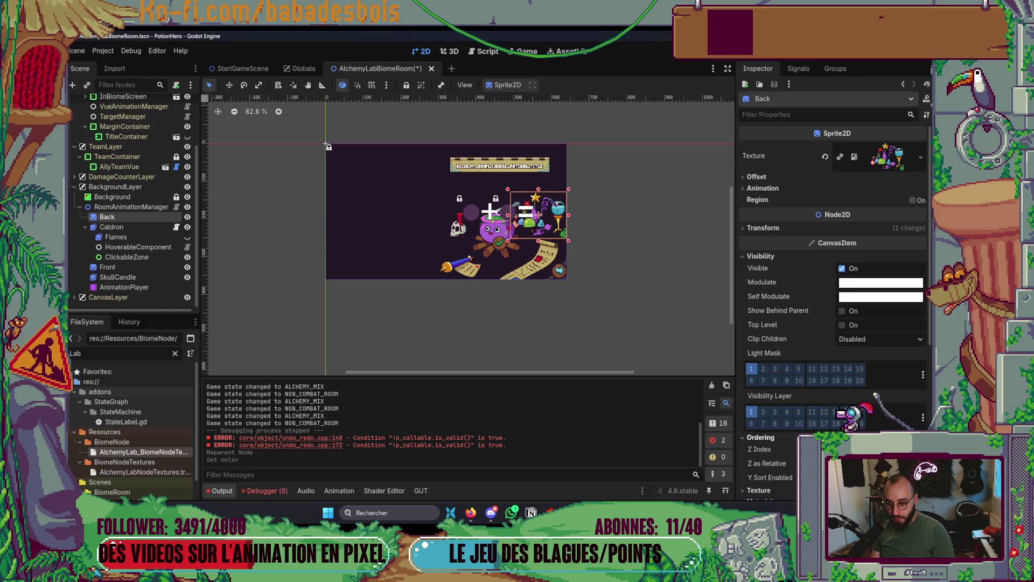
key(Return)
scroll(313, 243, up, 3)
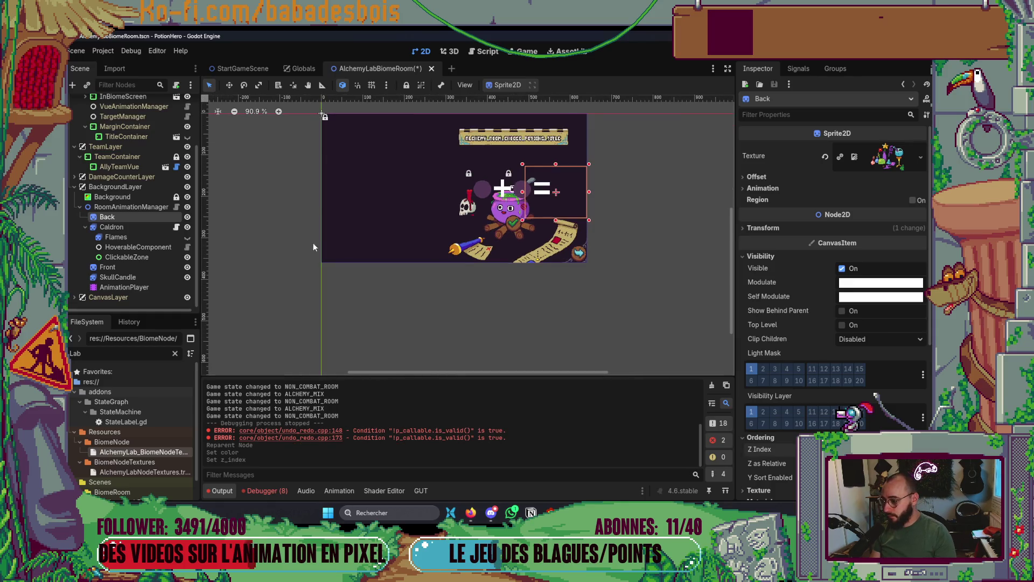
drag(423, 250, 402, 245)
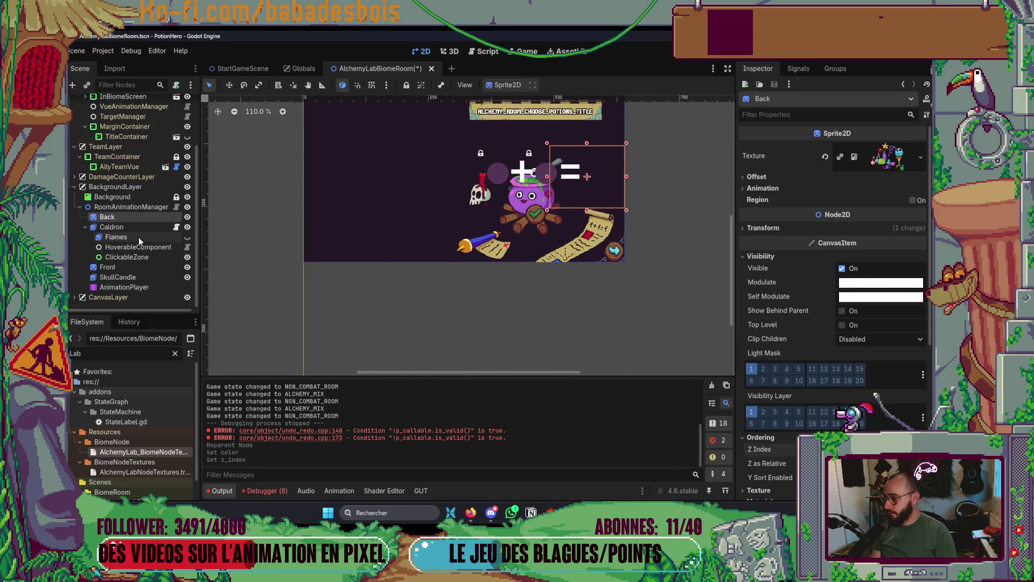
Push Front and SkullCandle one Z layer further back together, then save the scene.
click(84, 226)
click(108, 267)
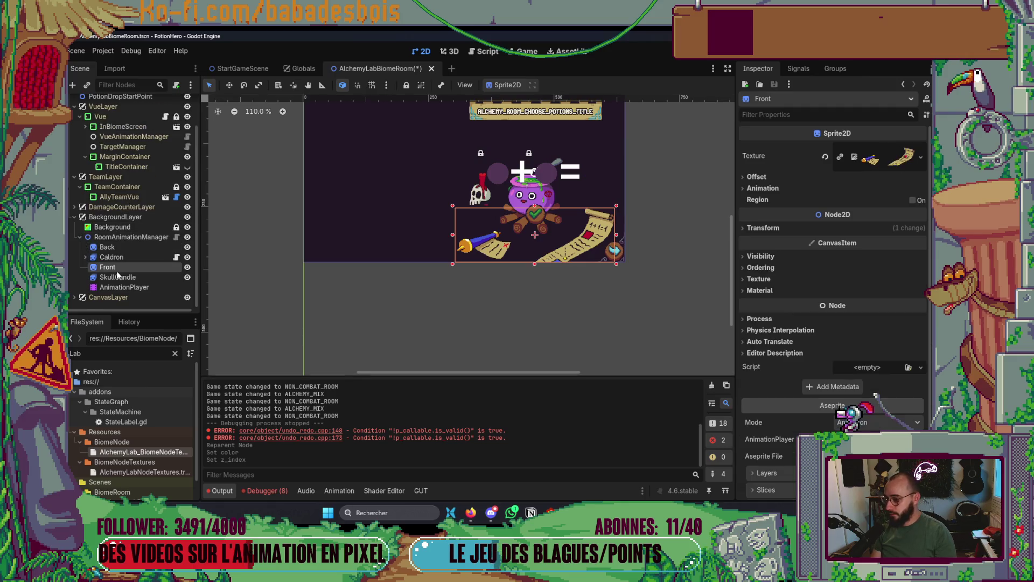
ctrl+click(121, 278)
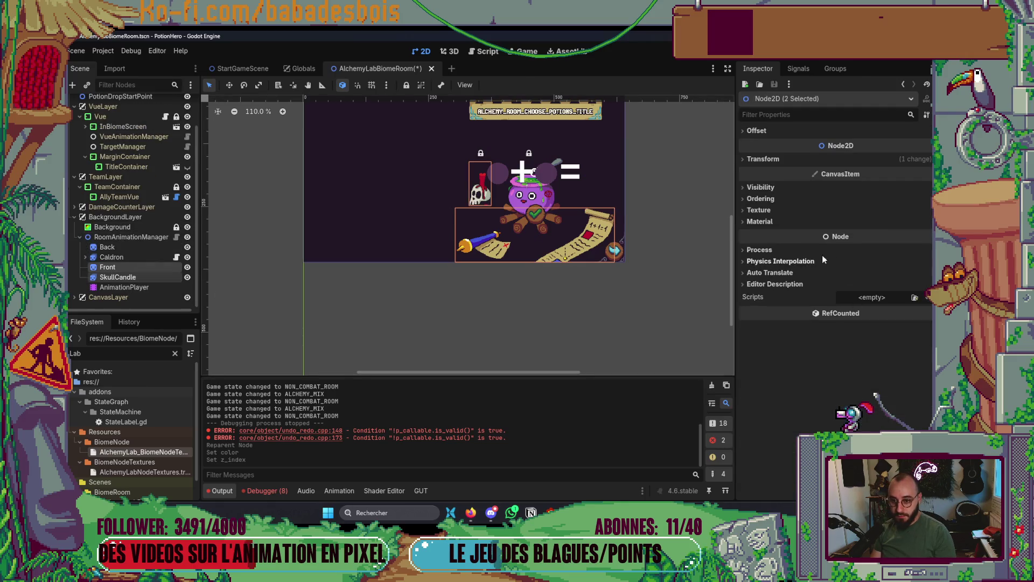
click(764, 221)
click(764, 221)
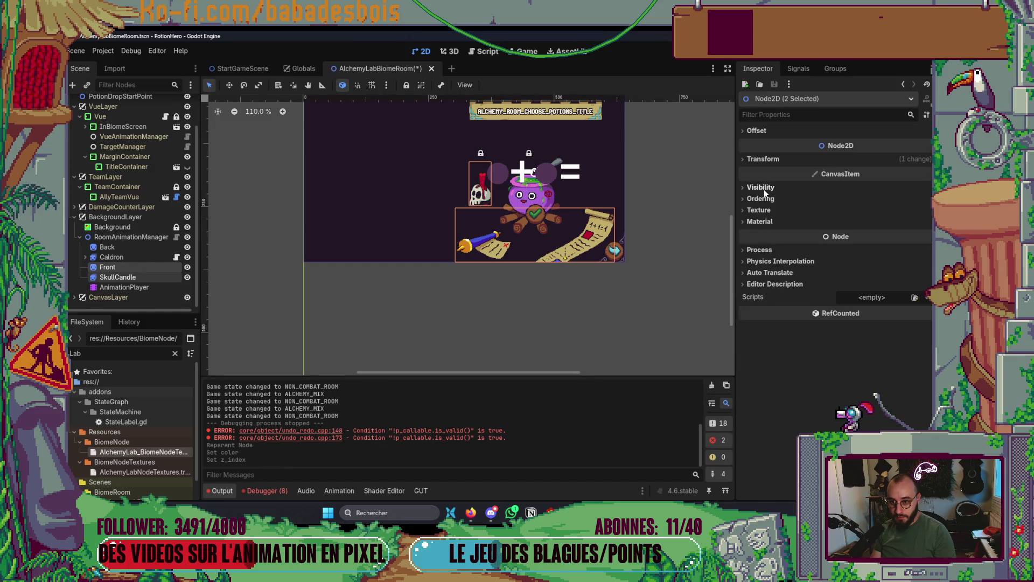
click(764, 189)
click(764, 189)
click(762, 198)
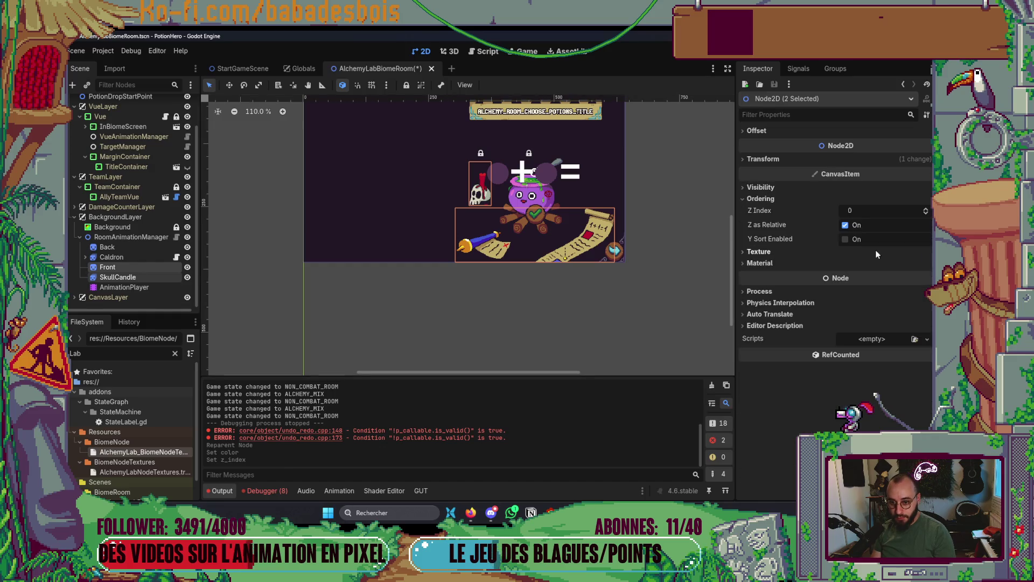
click(927, 214)
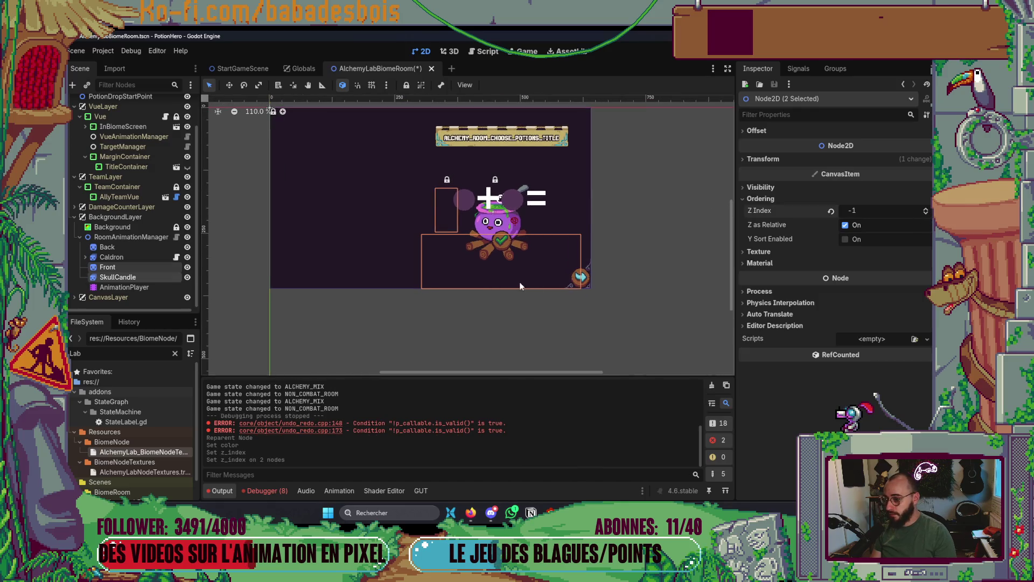
key(ctrl+s)
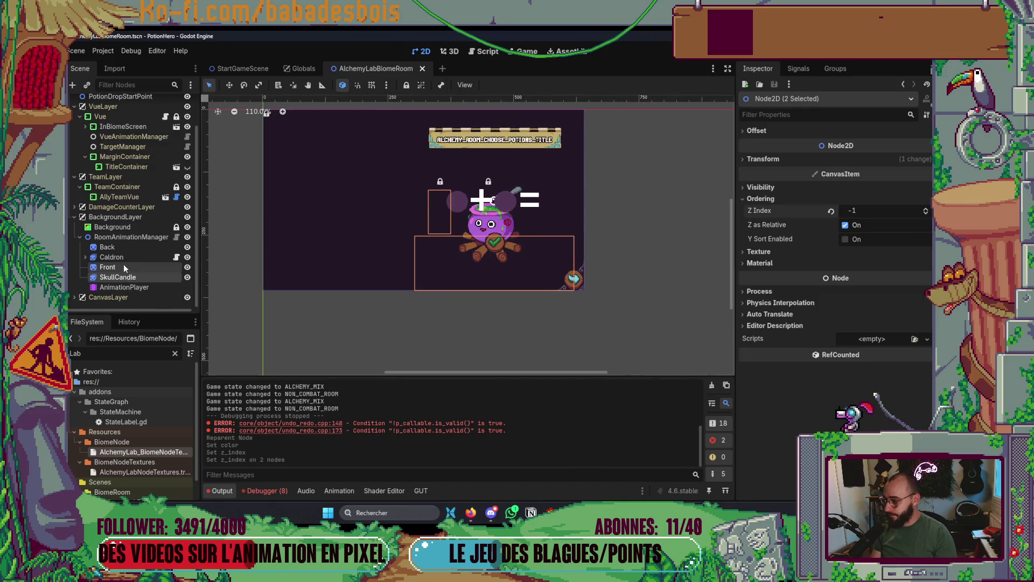
Drag the Background colour's alpha to 0 and run the game with F5.
click(148, 226)
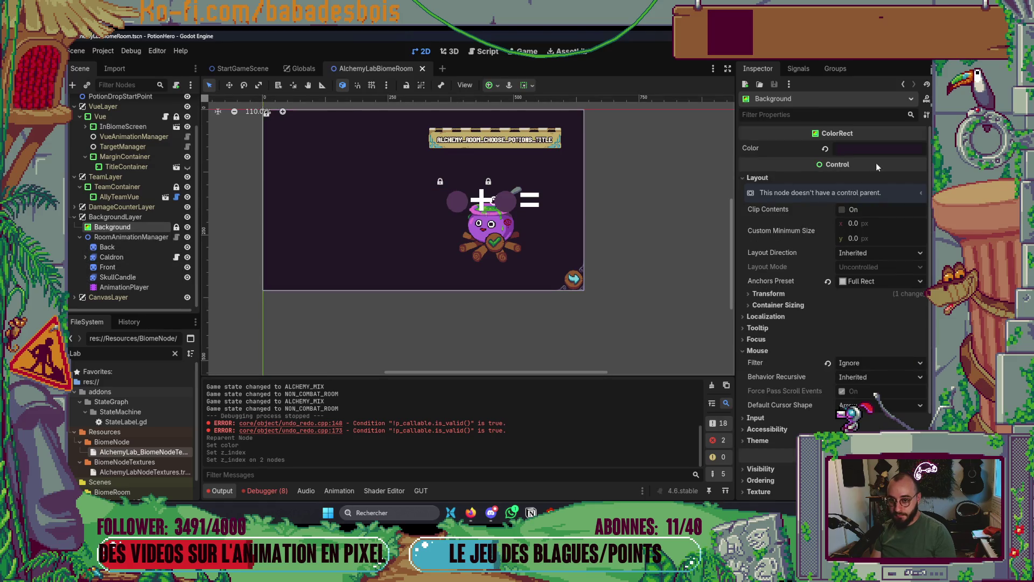
click(876, 150)
mouse_move(887, 379)
mouse_down()
mouse_move(774, 379)
mouse_move(887, 373)
mouse_move(620, 306)
mouse_up()
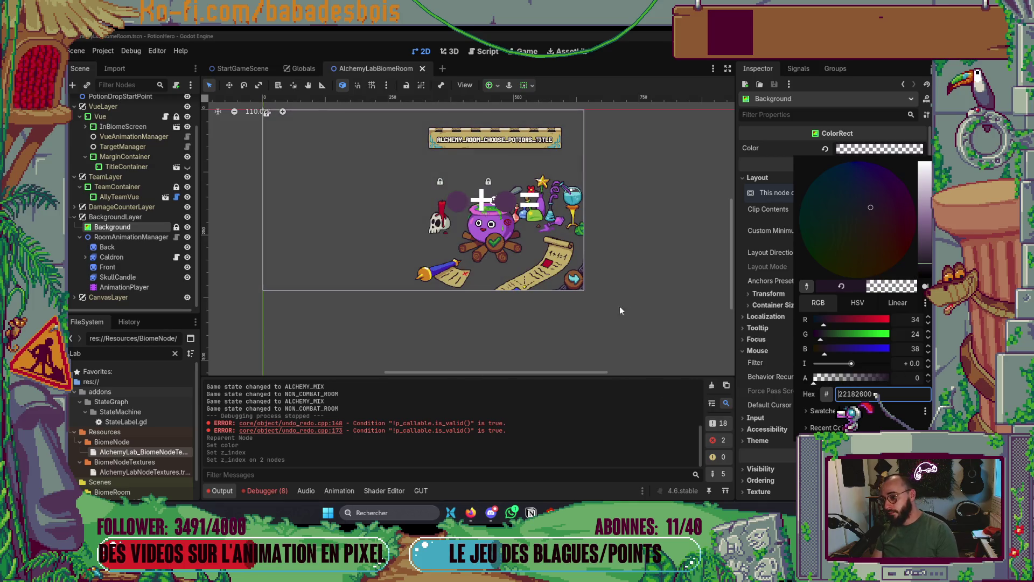
click(649, 266)
scroll(678, 278, down, 1)
scroll(679, 278, down, 5)
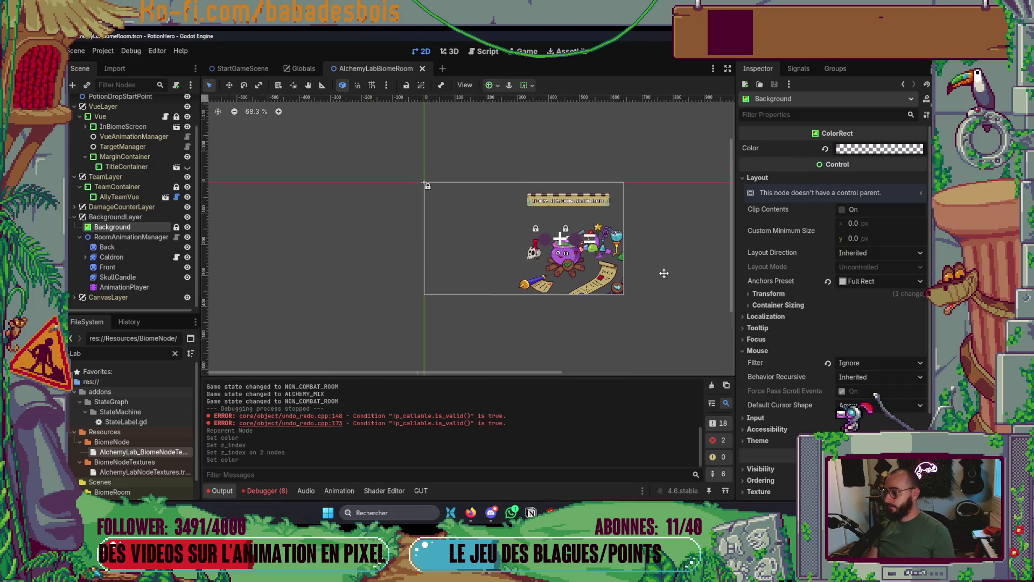
key(F5)
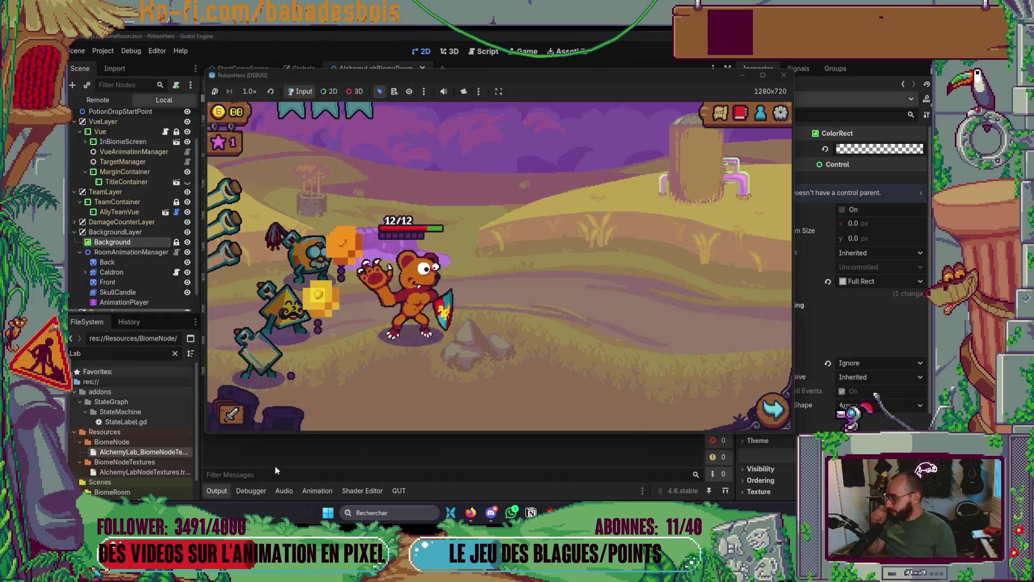
Reach the alchemy lab through the next-room arrow and map node, then stop with F8.
click(782, 411)
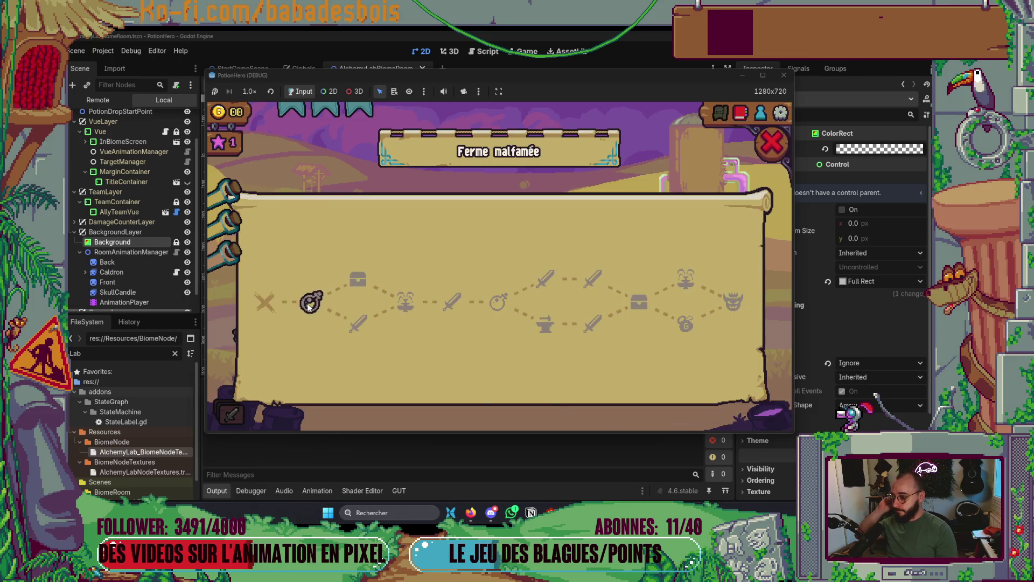
click(309, 301)
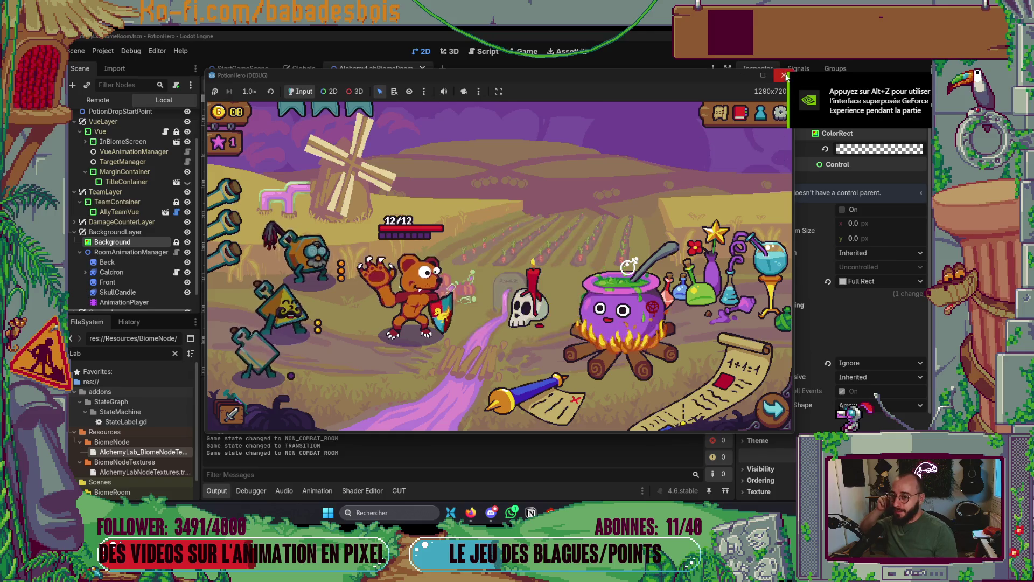
key(F8)
click(124, 287)
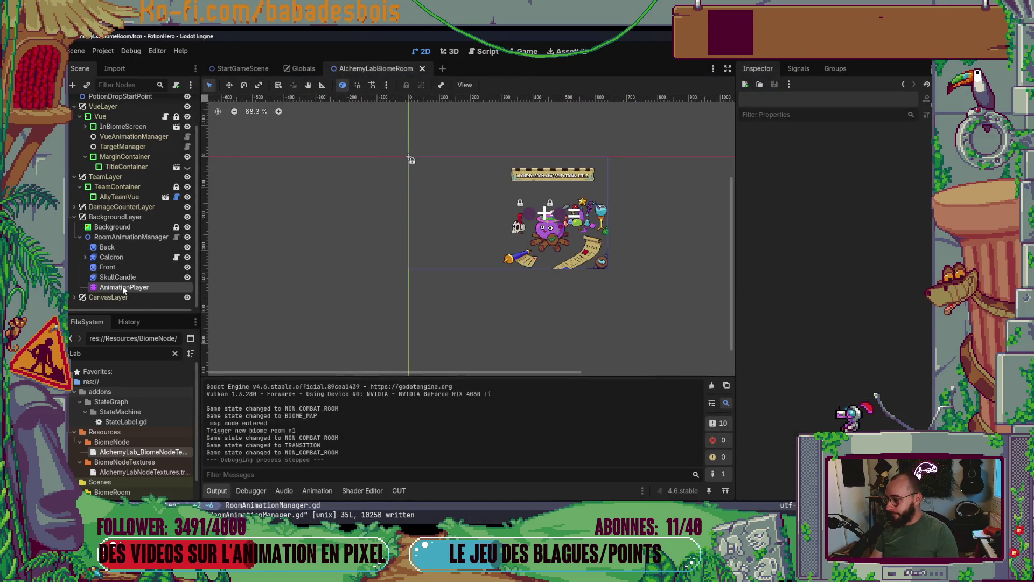
Select Background through AnimationPlayer and drag the seven nodes out of BackgroundLayer to the root.
click(108, 247)
click(326, 492)
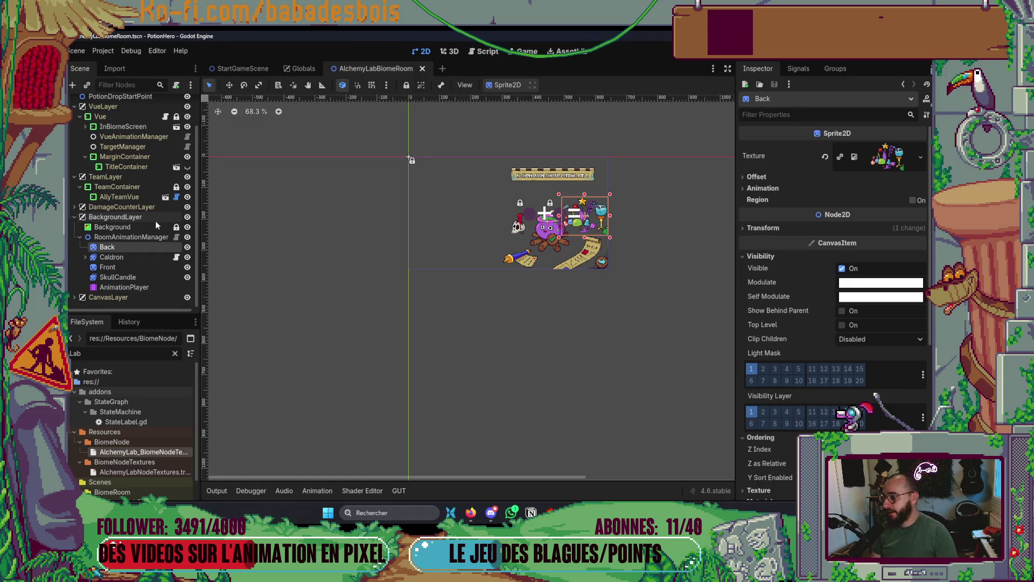
click(129, 221)
click(132, 226)
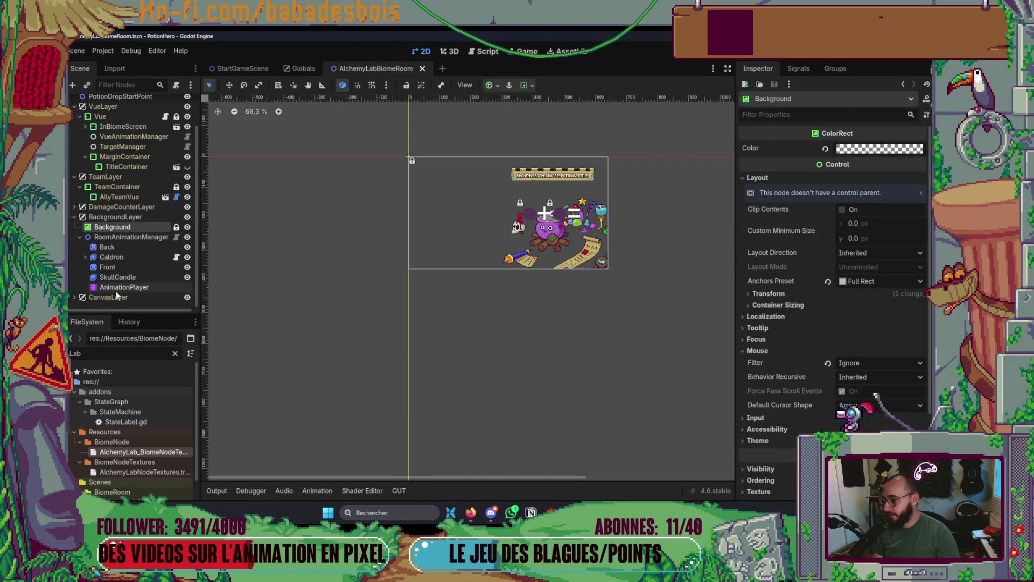
shift+click(132, 287)
mouse_move(115, 230)
mouse_down()
mouse_move(126, 202)
mouse_move(125, 102)
mouse_up()
Delete the BackgroundLayer node and launch the scene with F6.
scroll(137, 226, down, 2)
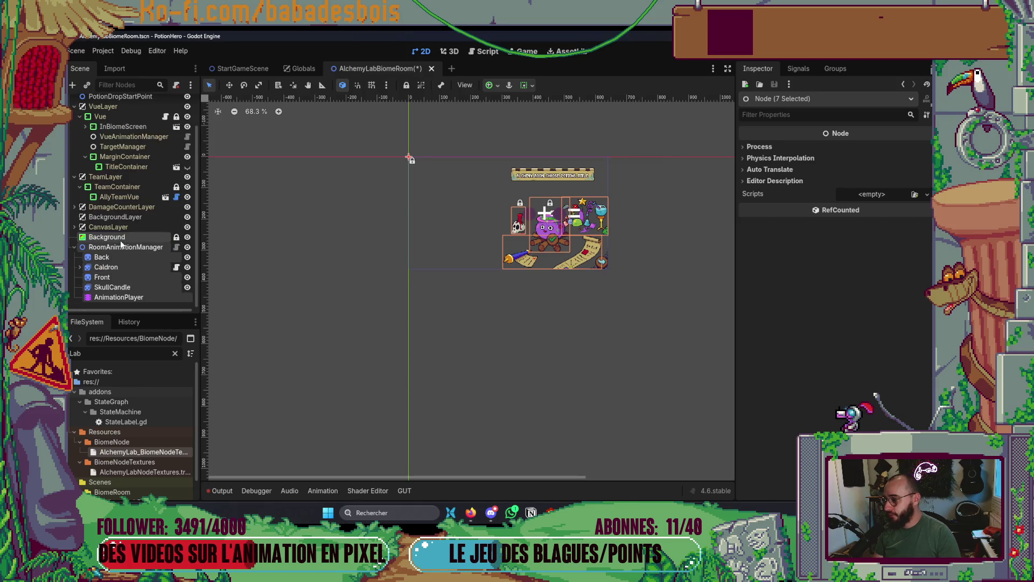
right_click(122, 217)
click(161, 446)
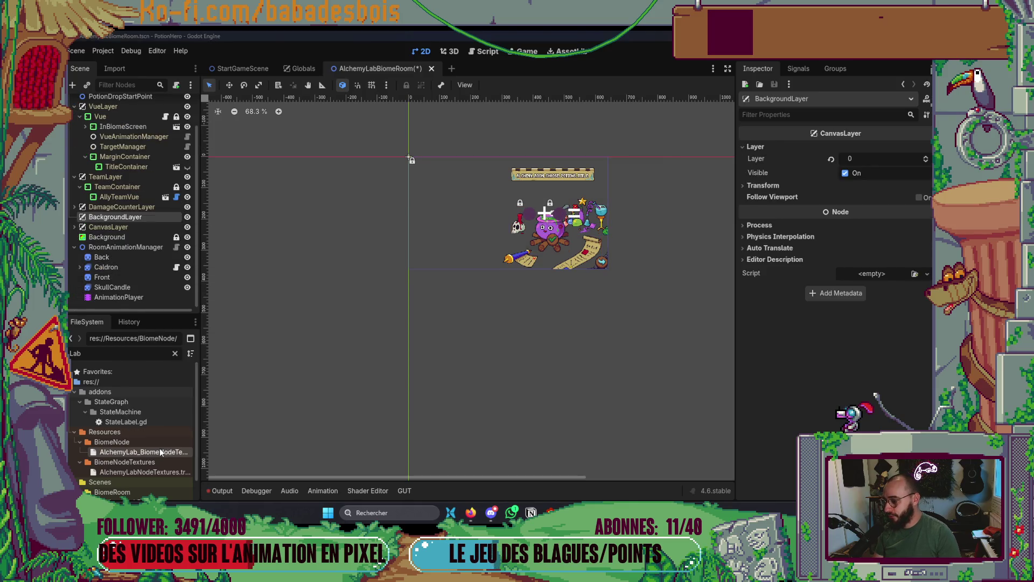
click(472, 286)
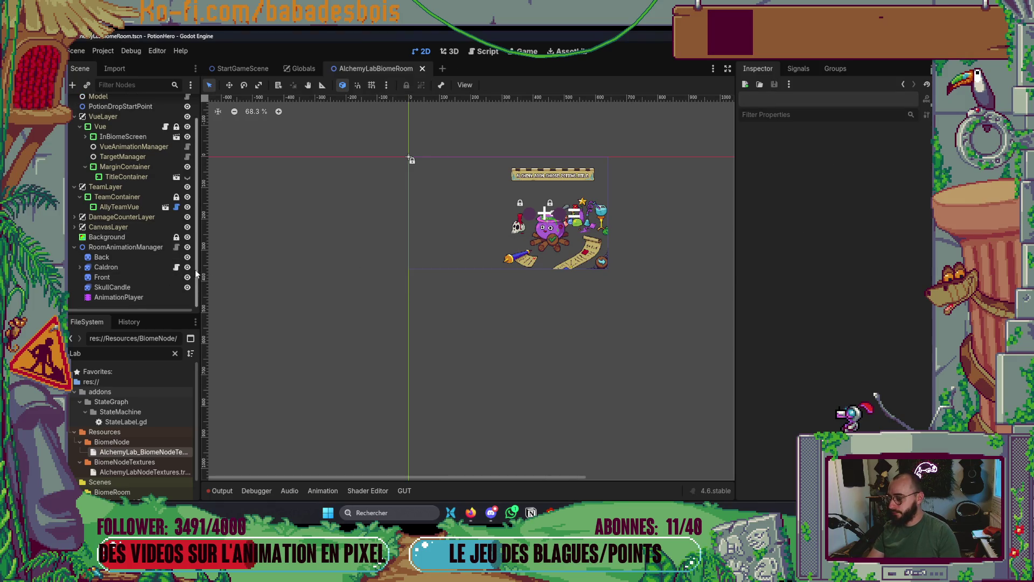
key(F6)
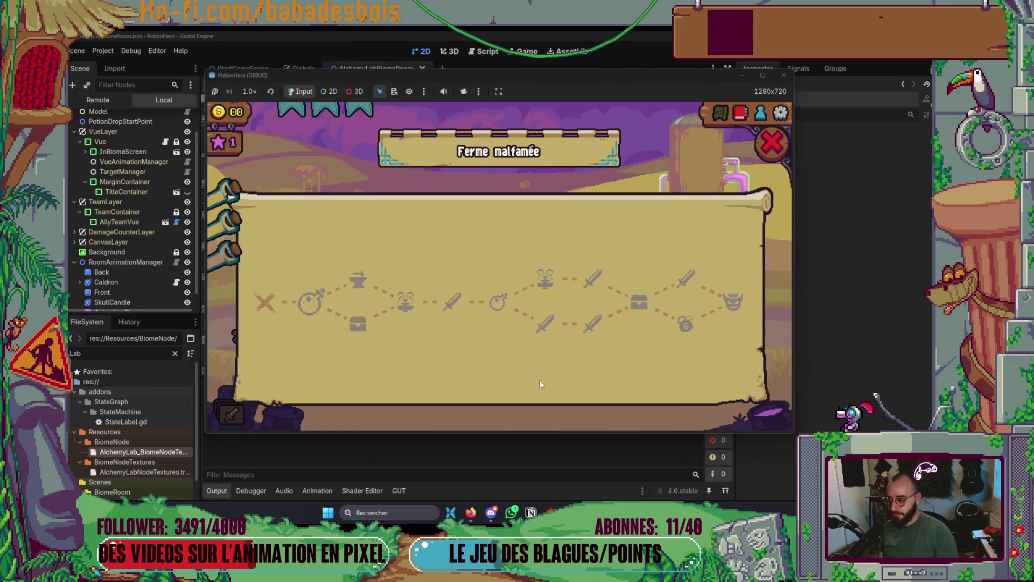
Travel to the alchemy room, open the cauldron's mix prompt, dismiss it, and close the game.
click(312, 303)
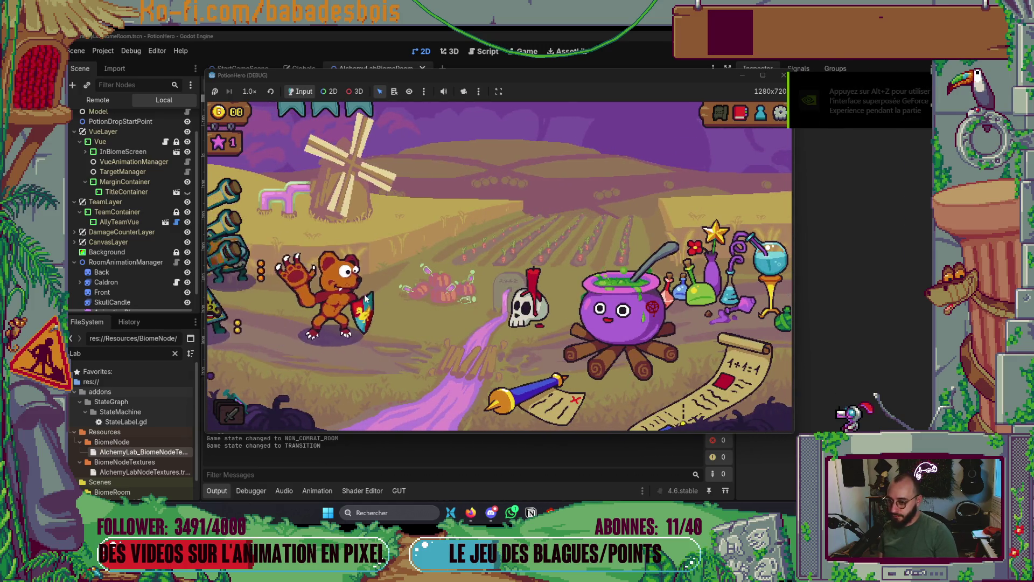
click(641, 314)
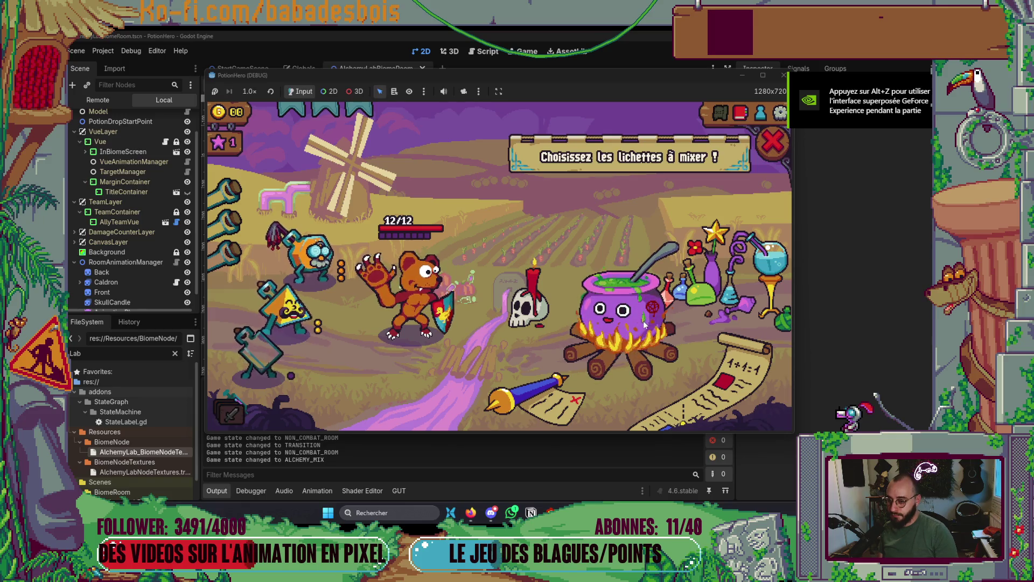
click(774, 141)
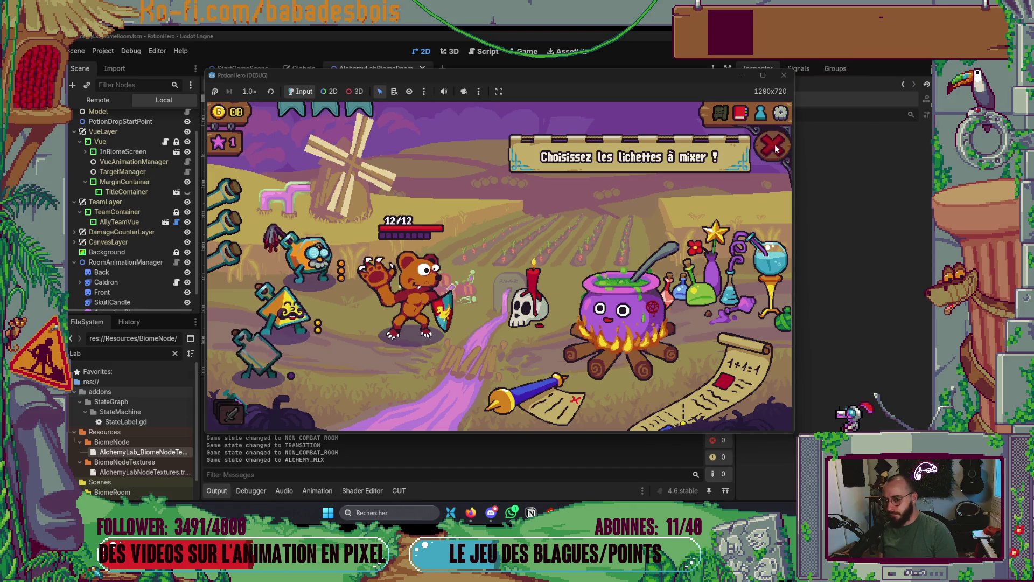
click(784, 75)
click(182, 249)
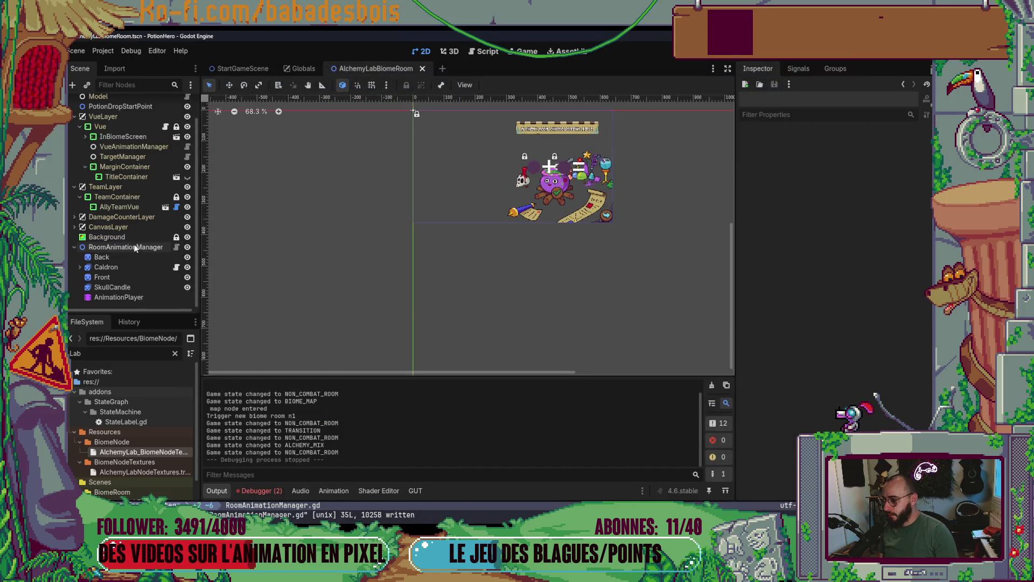
Make the Background colour fully opaque with the alpha slider.
scroll(816, 331, down, 3)
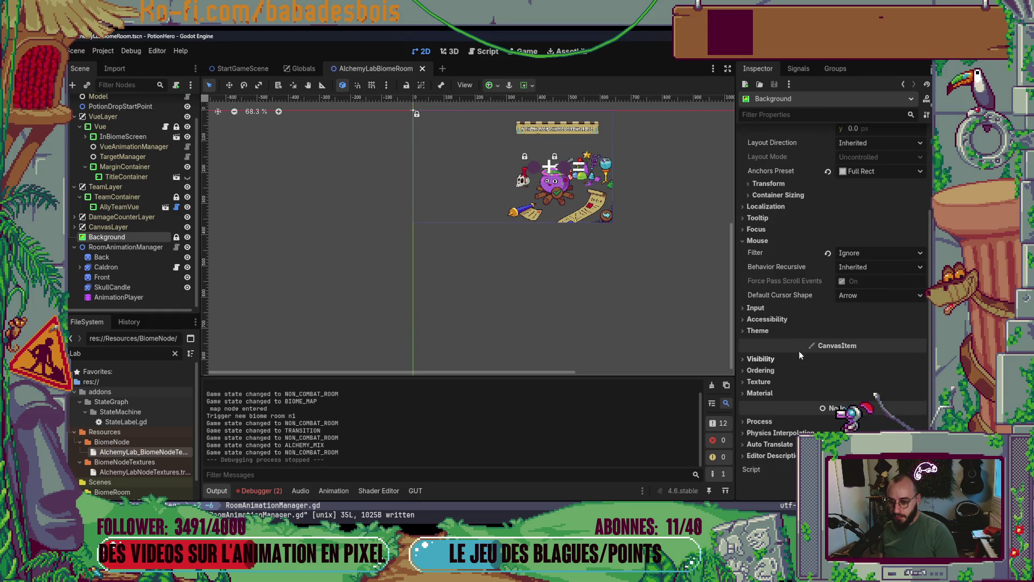
click(774, 370)
scroll(845, 350, up, 3)
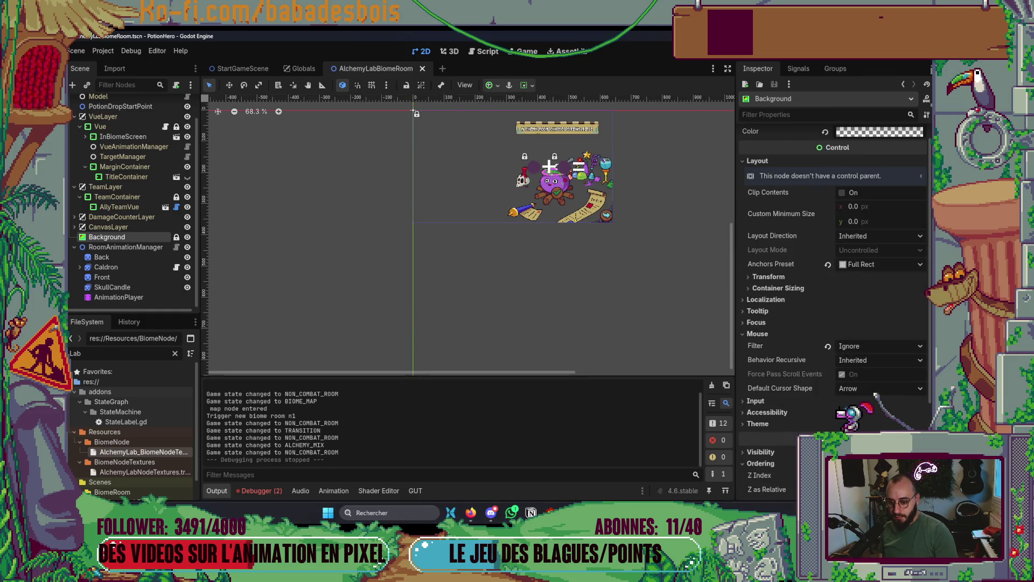
drag(705, 348, 667, 377)
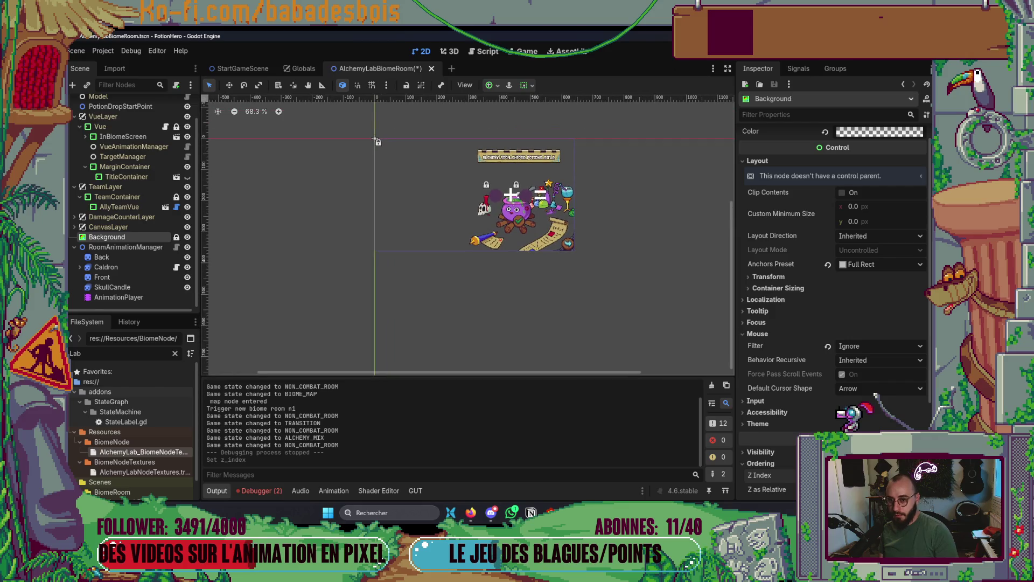
click(898, 133)
drag(853, 361, 920, 356)
click(141, 238)
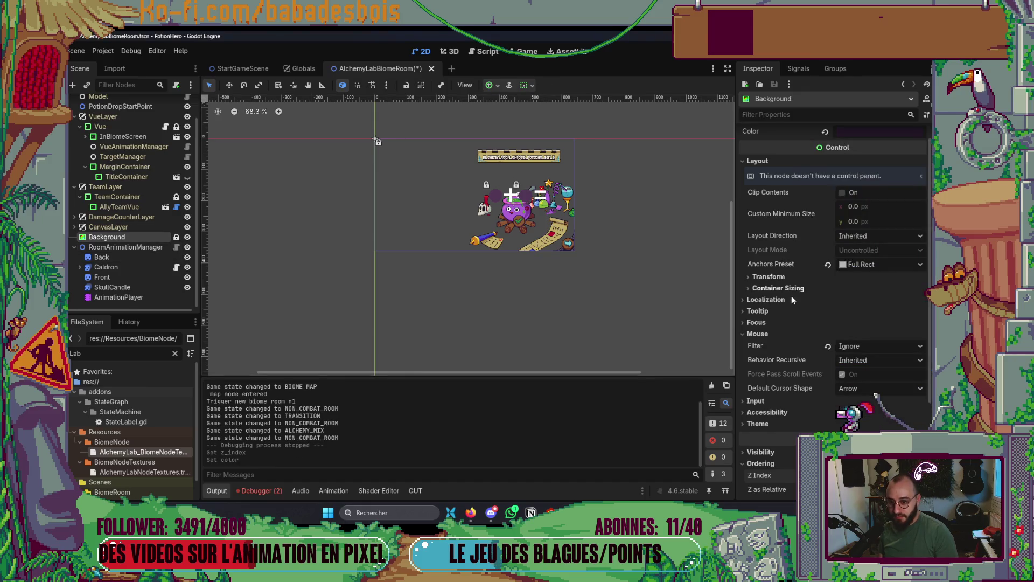
Set Background size to 640 × 360 and Z Index to 0, saving the scene.
click(786, 277)
text(640)
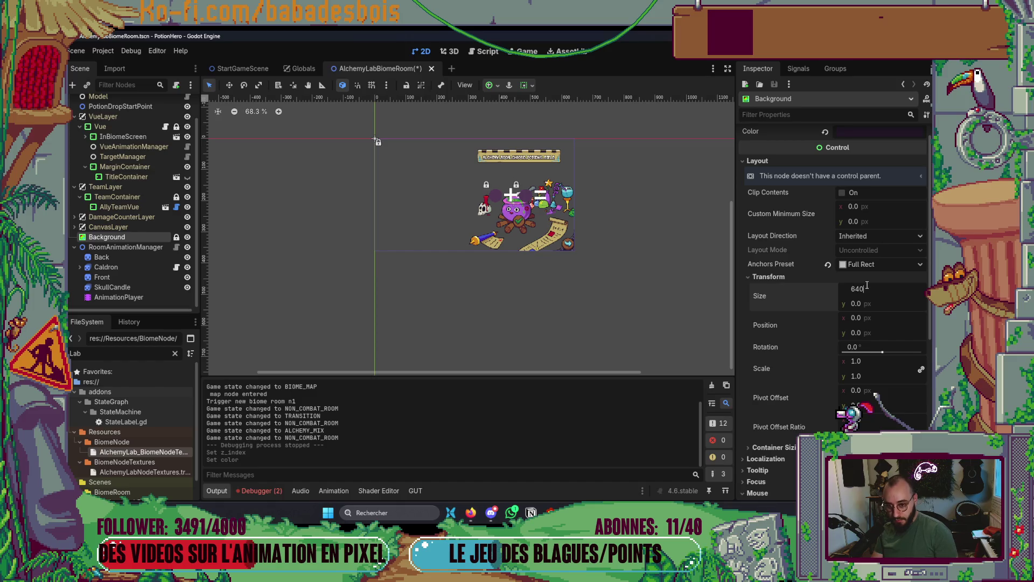
key(Tab)
text(3)
key(Return)
key(ctrl+s)
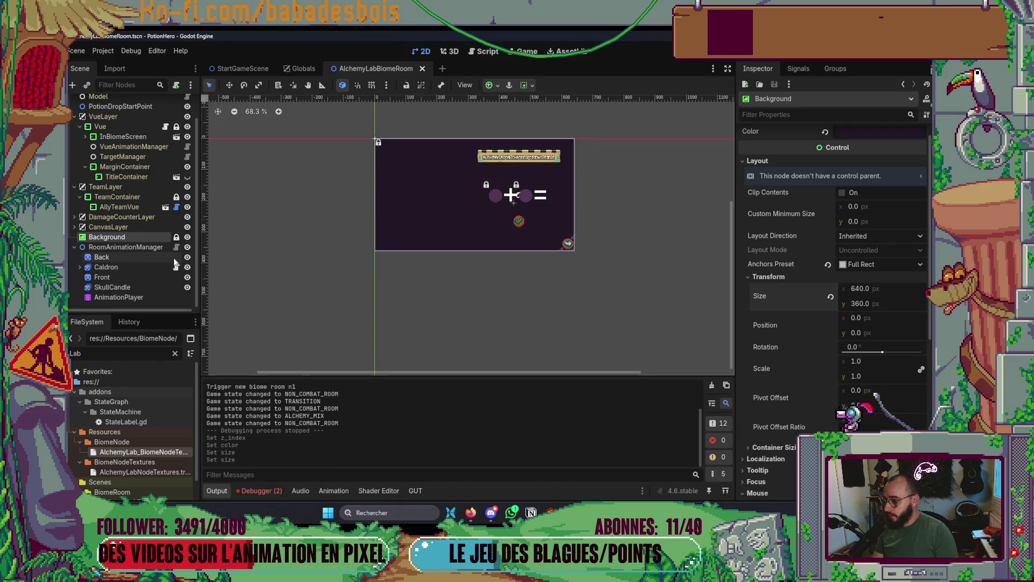
scroll(800, 329, down, 5)
scroll(800, 342, down, 5)
drag(840, 356, 833, 358)
key(ctrl+s)
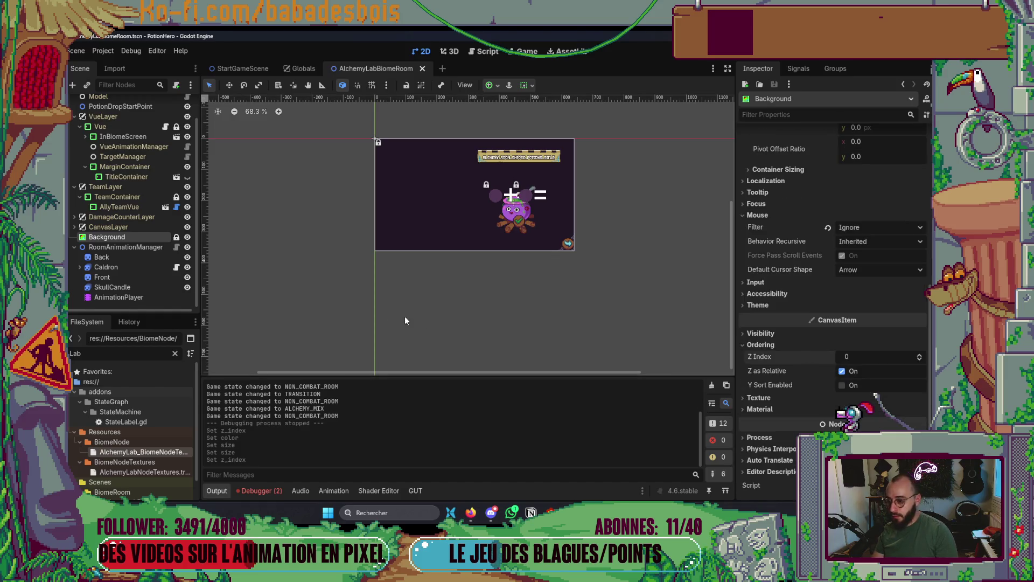
scroll(890, 202, up, 3)
scroll(890, 202, up, 5)
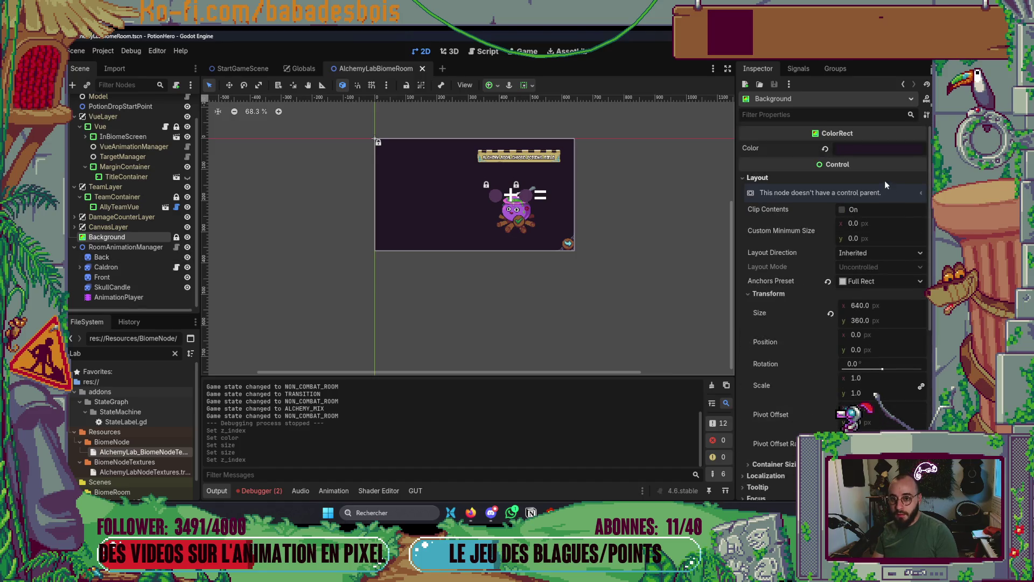
Try different opacity values and palette purples for the Background colour.
click(872, 149)
click(857, 380)
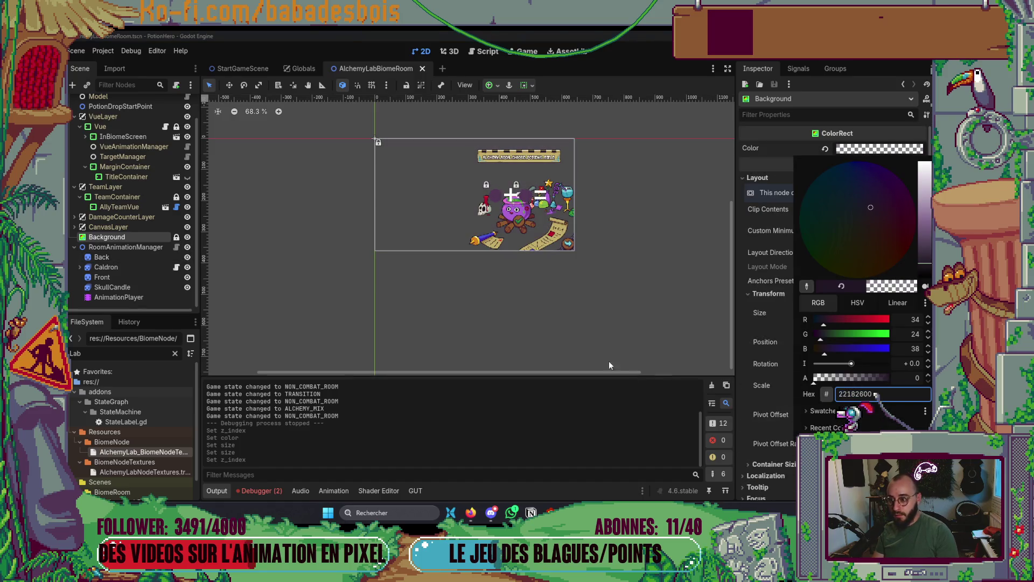
click(873, 380)
click(889, 379)
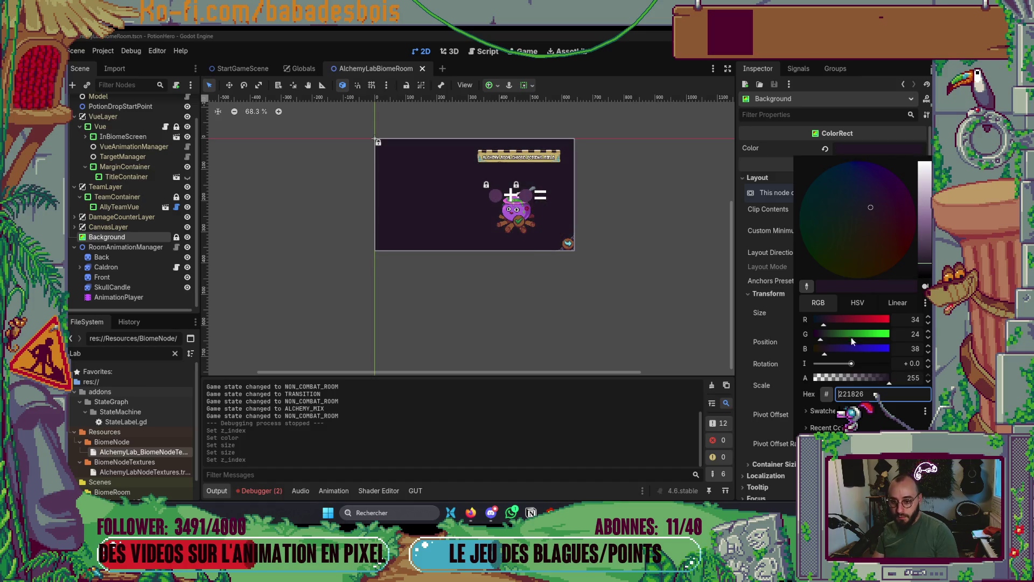
click(806, 411)
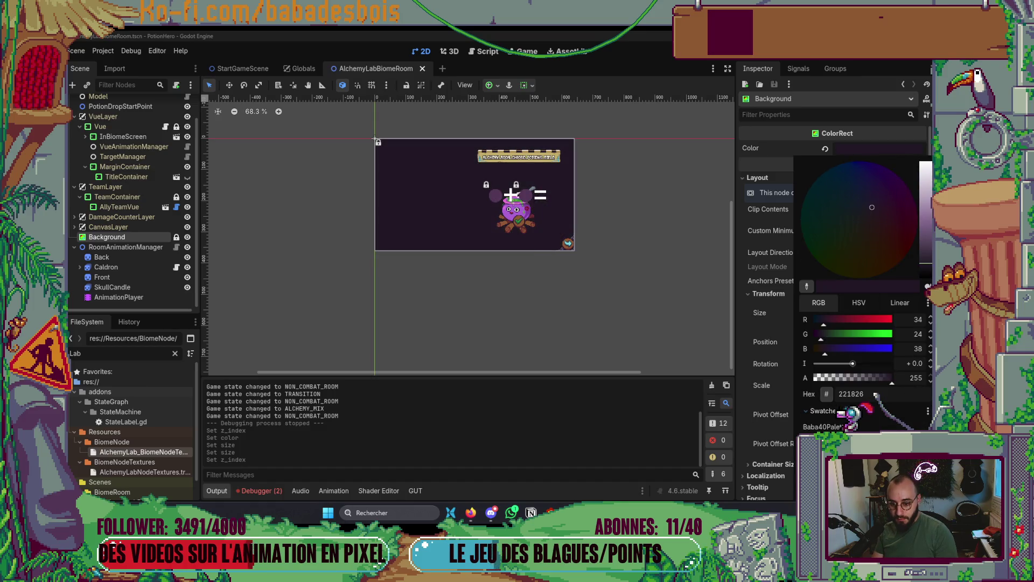
click(814, 439)
click(824, 439)
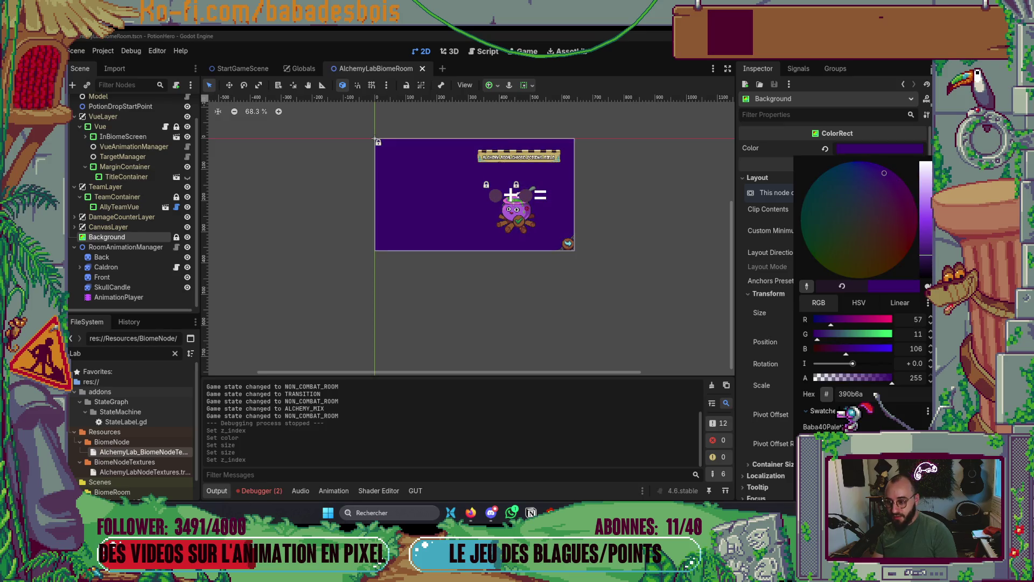
click(835, 439)
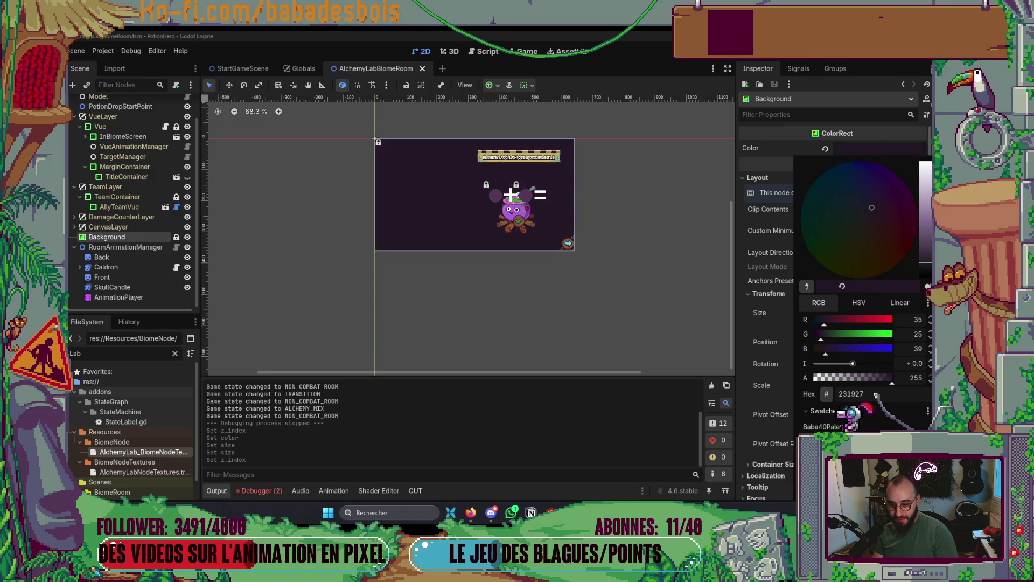
Fine-tune the Background colour's saturation and brightness in HSV mode.
click(859, 302)
click(856, 336)
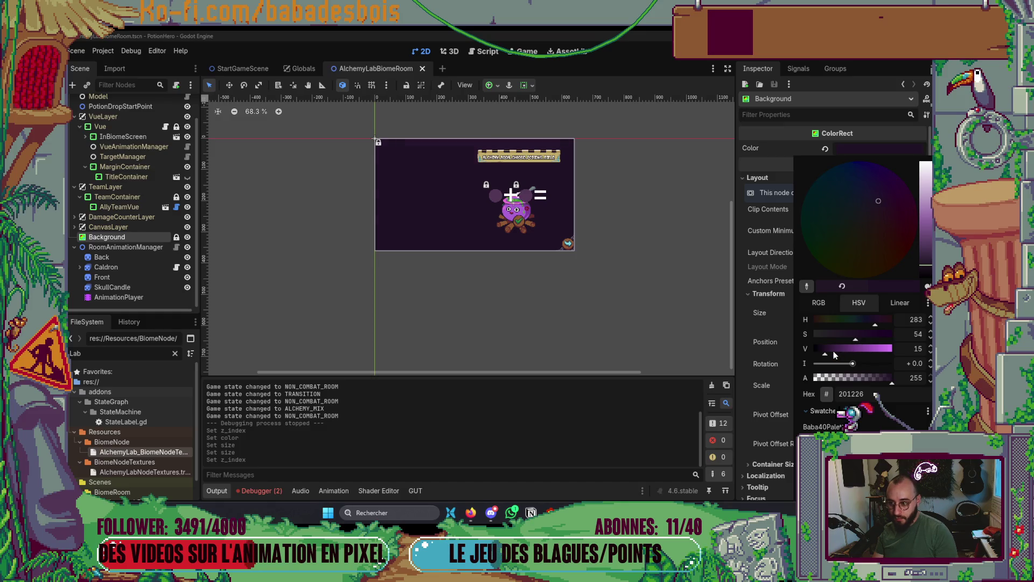
click(833, 349)
drag(832, 351, 828, 355)
click(850, 334)
click(826, 351)
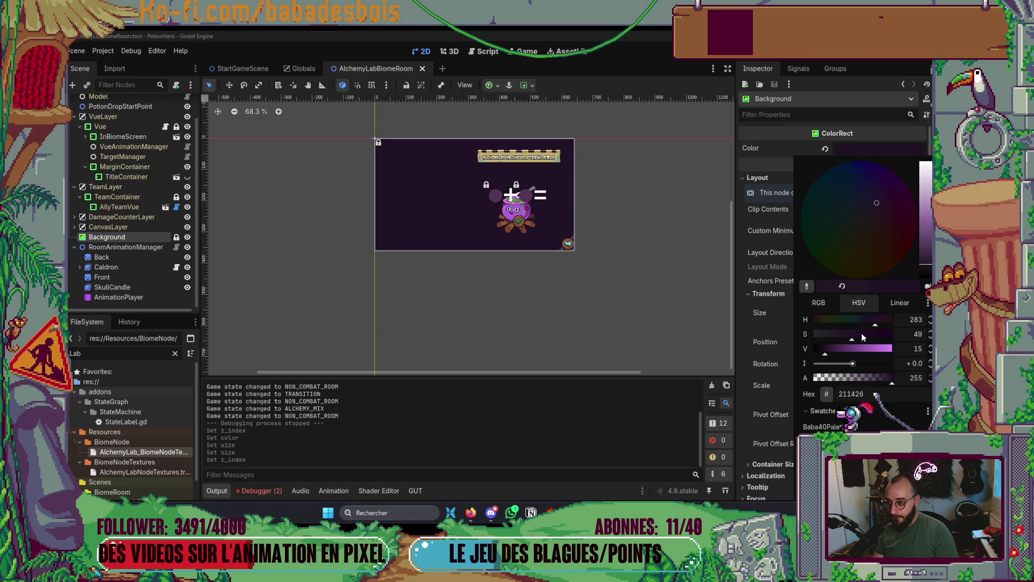
click(845, 336)
drag(840, 338, 838, 341)
click(593, 228)
Lower the Background colour's saturation to 8 and save the room scene.
scroll(552, 189, up, 5)
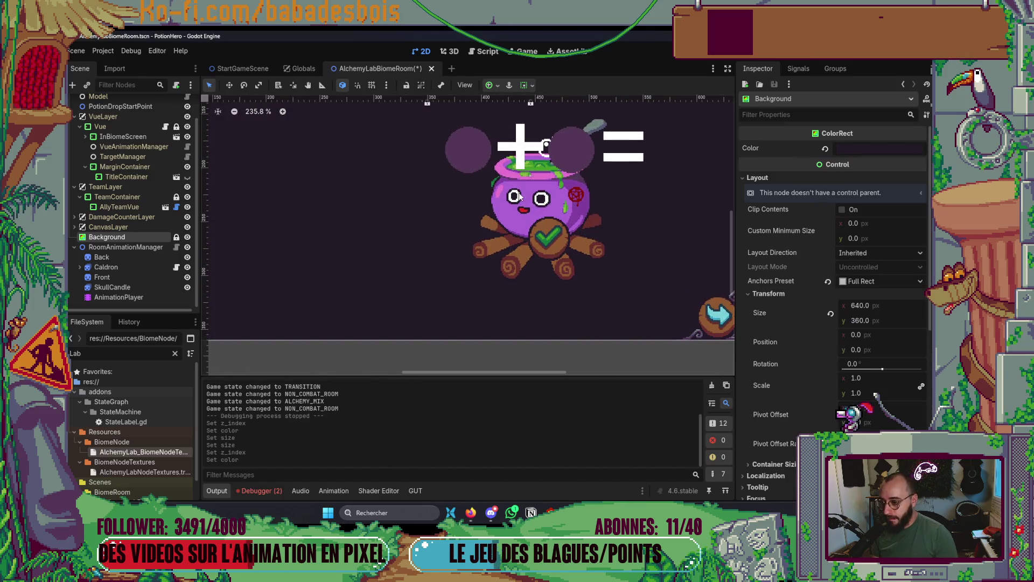
scroll(350, 249, up, 1)
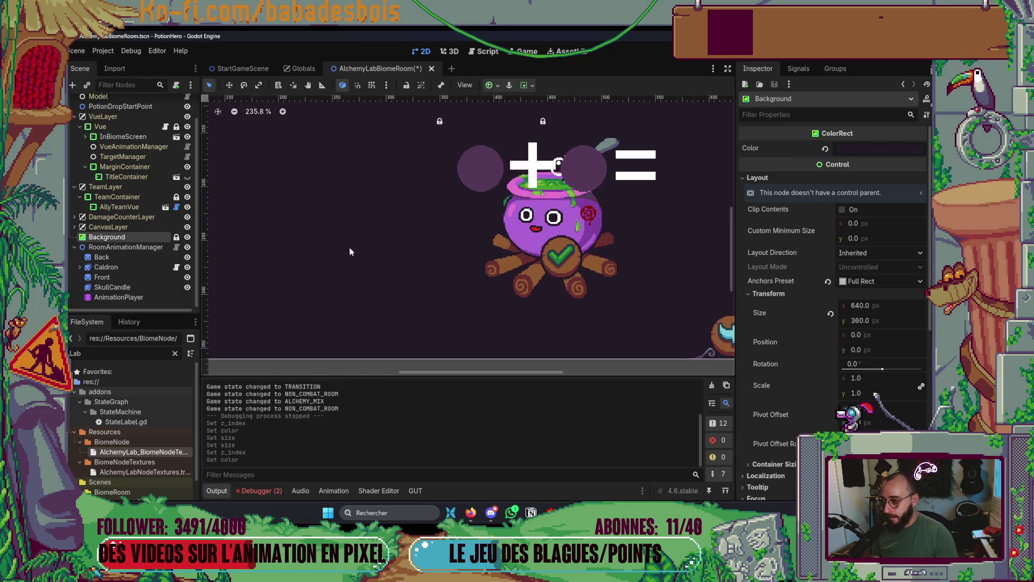
click(878, 148)
drag(833, 246, 815, 246)
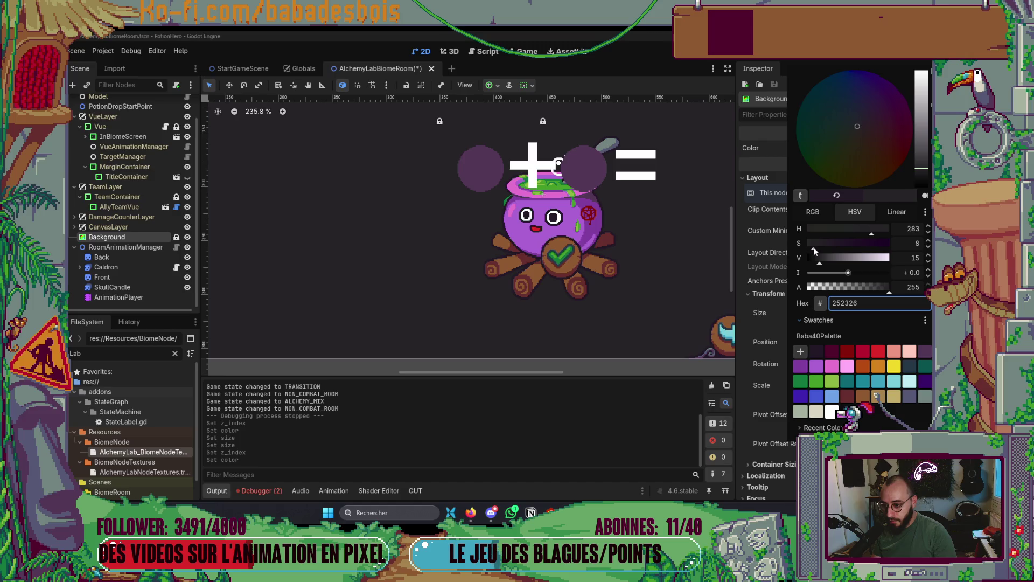
click(648, 284)
scroll(648, 283, down, 7)
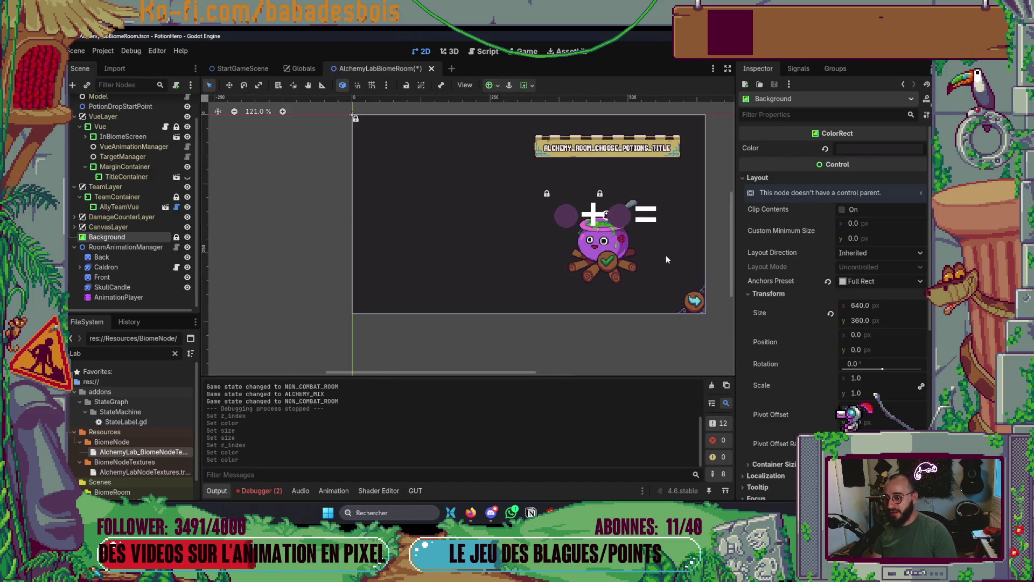
key(ctrl+s)
Drop the Background colour's alpha to 0 and run the game with F5.
click(156, 229)
click(146, 236)
click(862, 148)
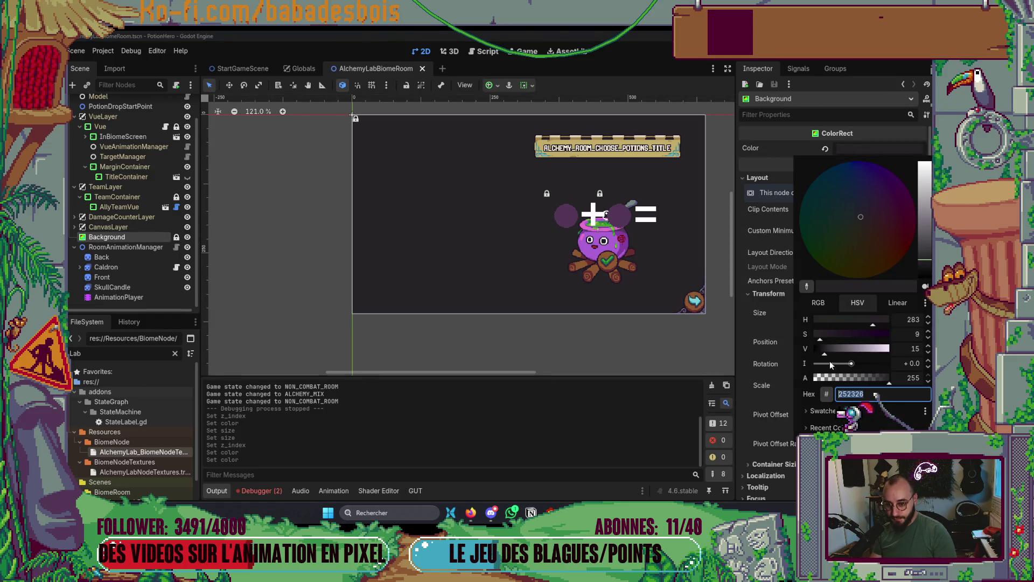
drag(882, 377, 643, 371)
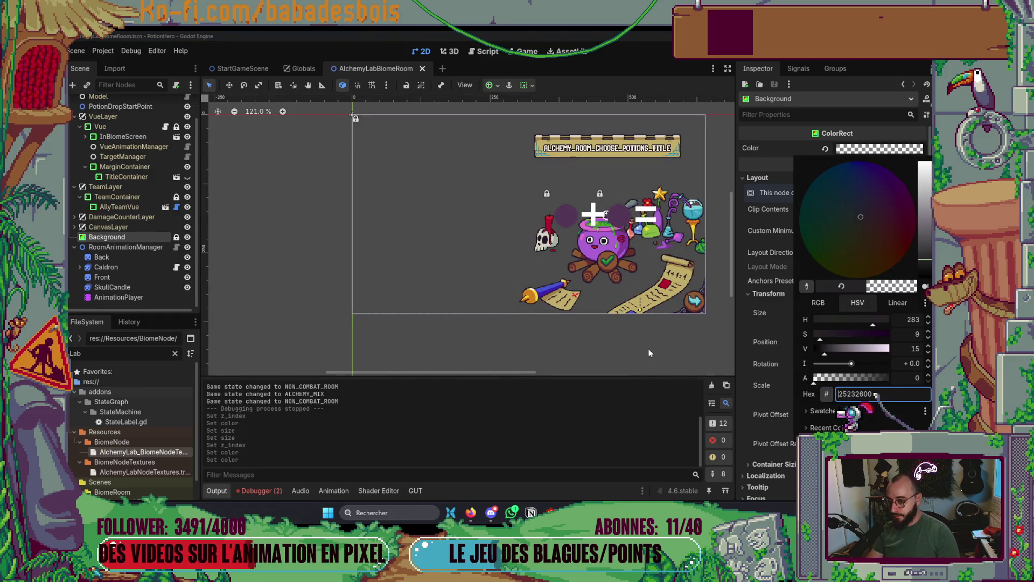
click(648, 348)
drag(660, 312, 630, 312)
key(F5)
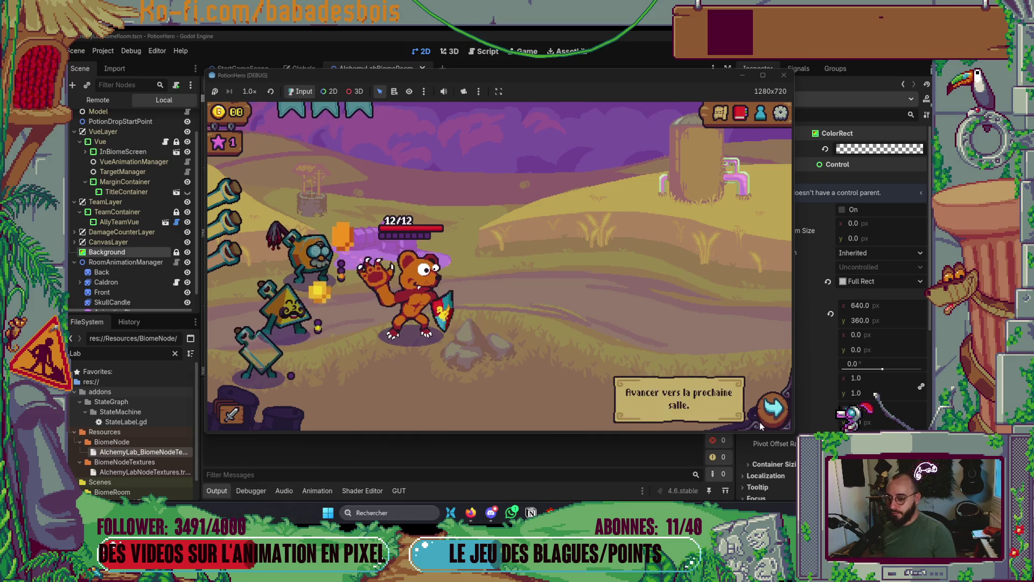
Travel to the alchemy room, toggle the cauldron mix mode on and off twice, then stop with F8.
click(765, 415)
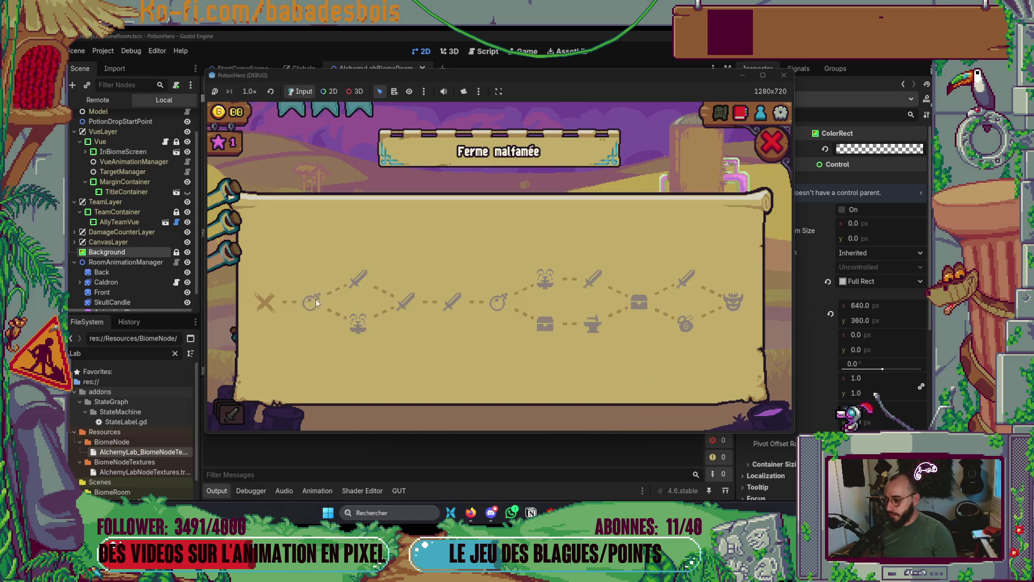
click(316, 299)
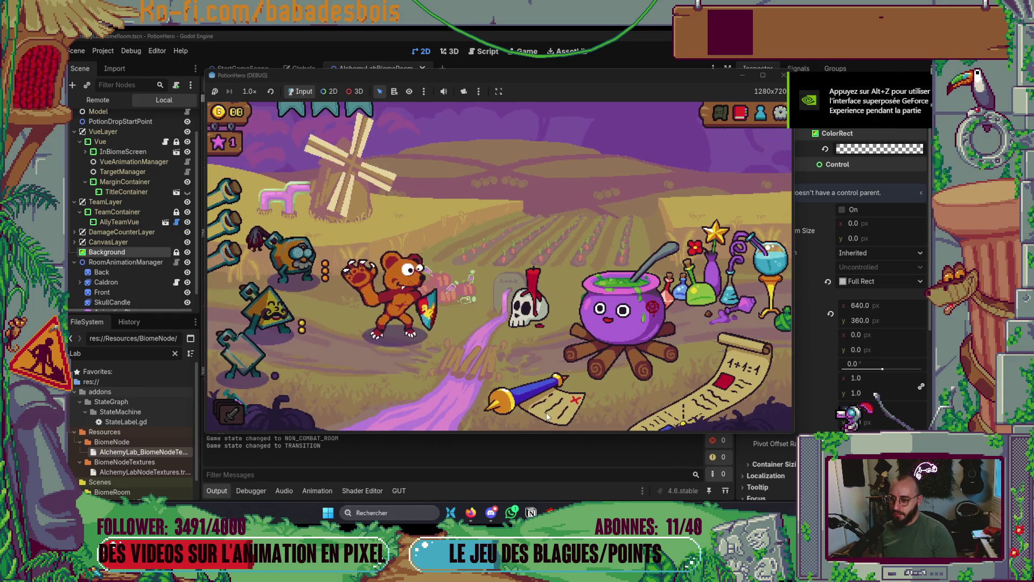
click(634, 379)
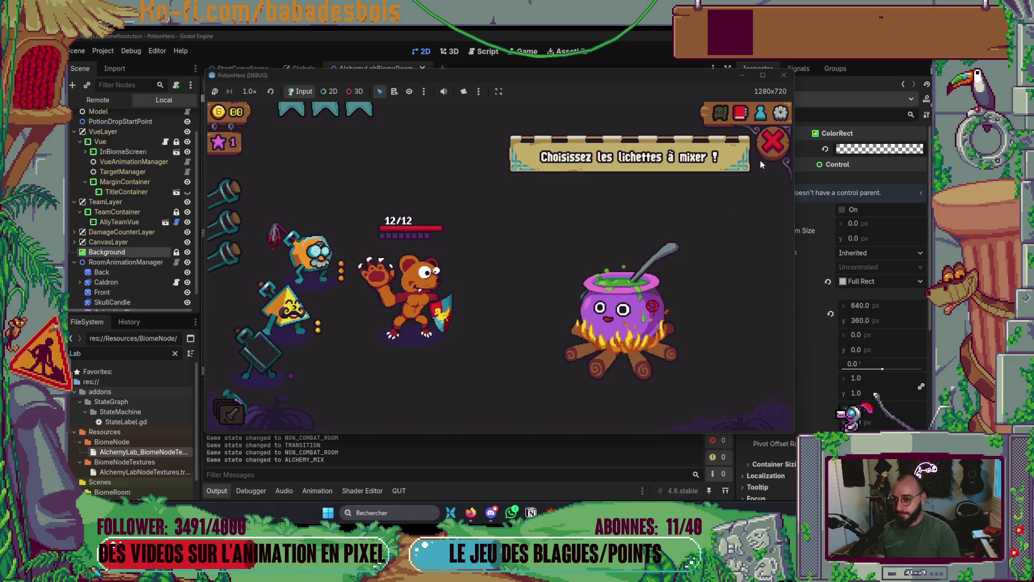
click(769, 145)
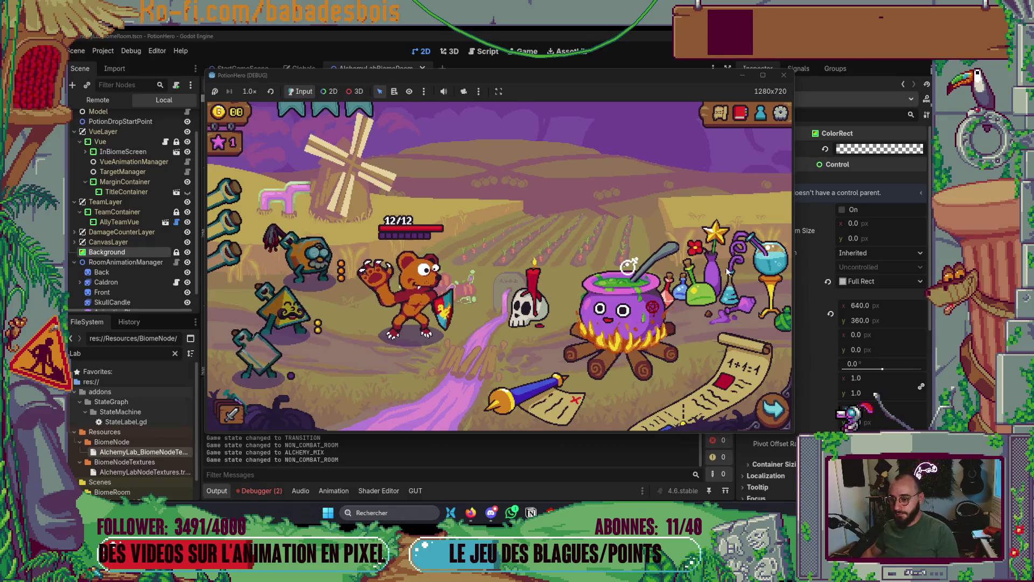
click(635, 338)
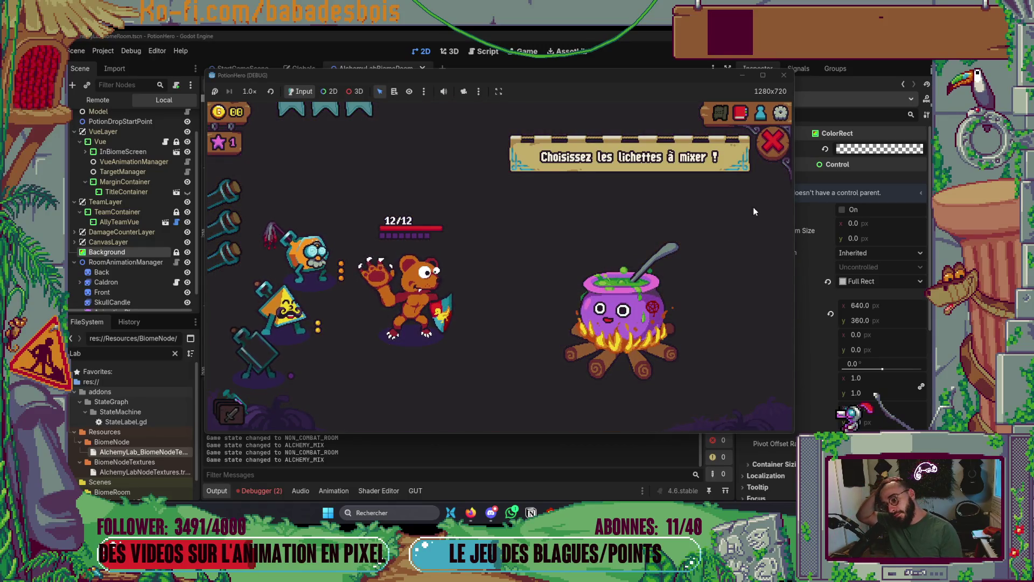
click(617, 348)
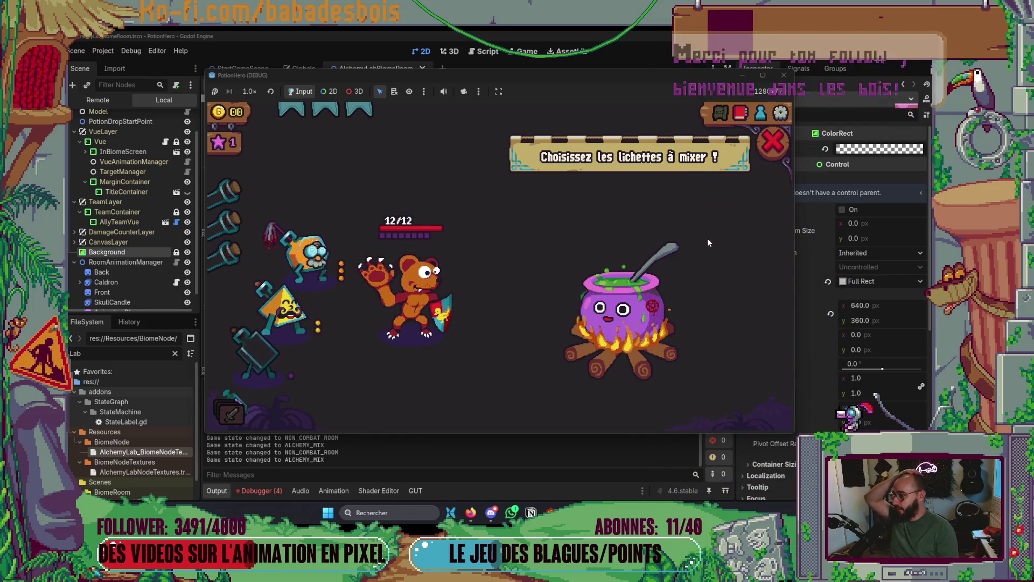
click(769, 140)
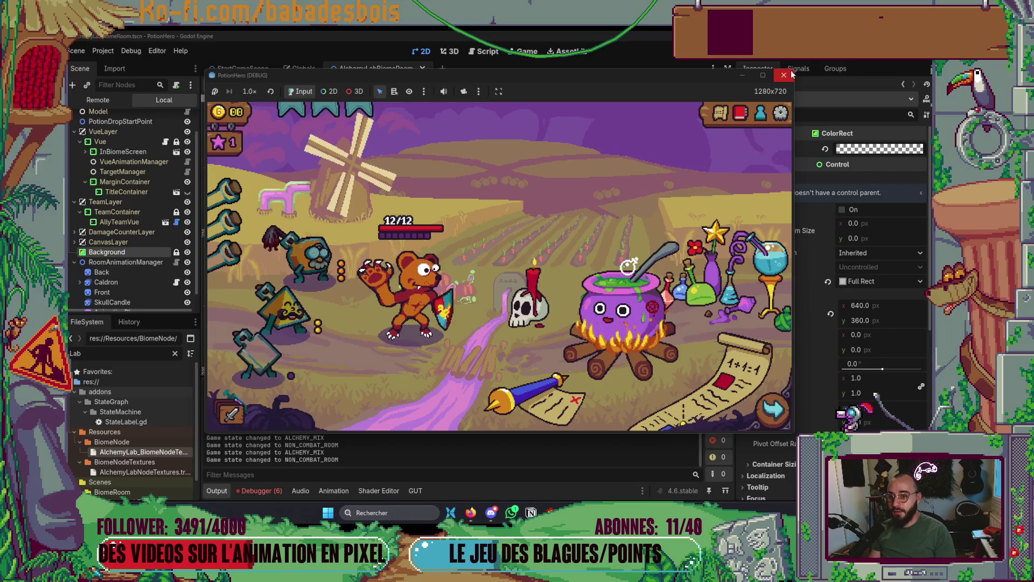
key(F8)
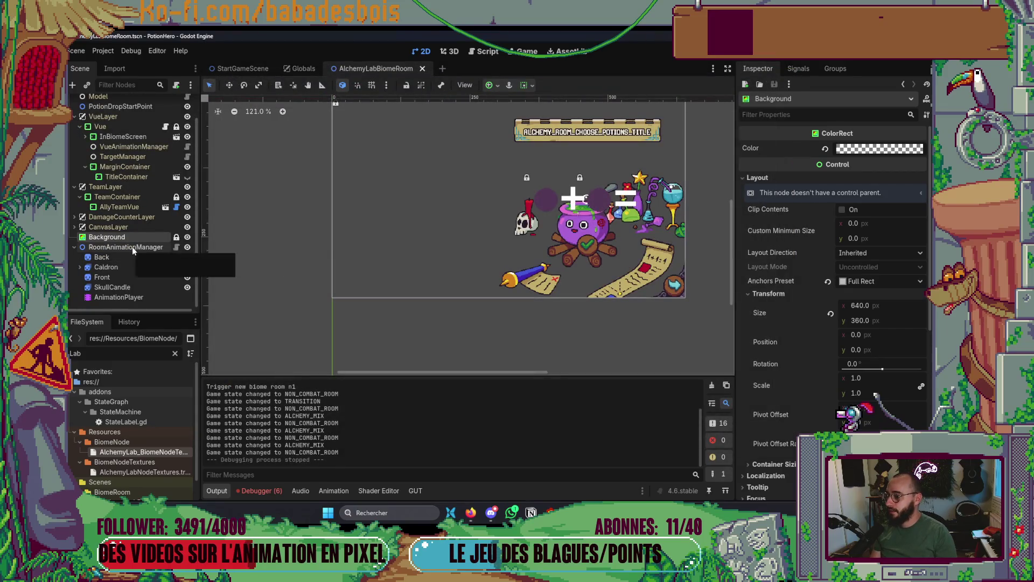
Select StartAlchemyButton under InBiomeScreen, run the game, and pick a room on the route map.
scroll(132, 248, up, 2)
scroll(538, 203, up, 5)
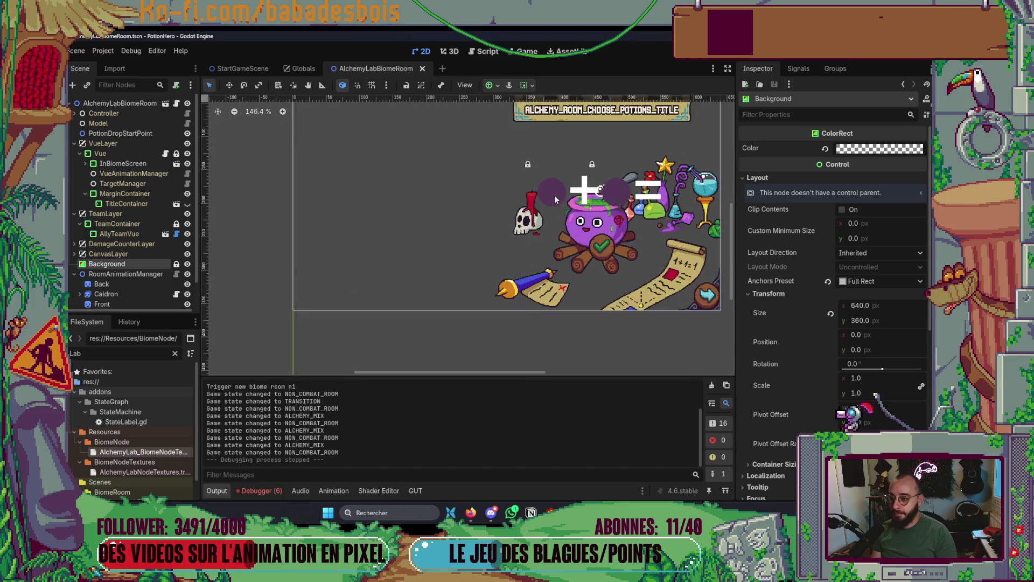
click(86, 164)
click(131, 194)
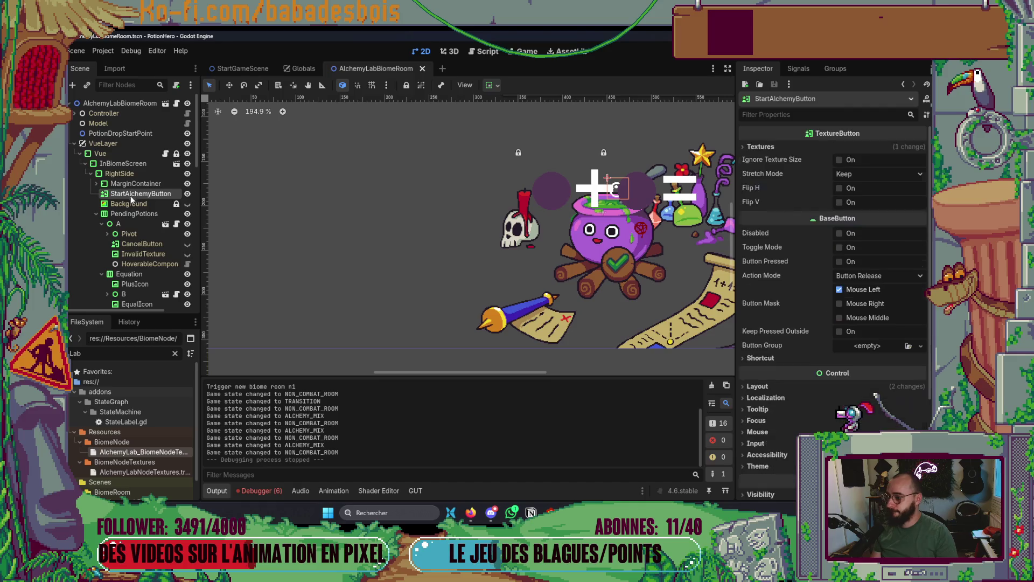
key(F5)
click(458, 284)
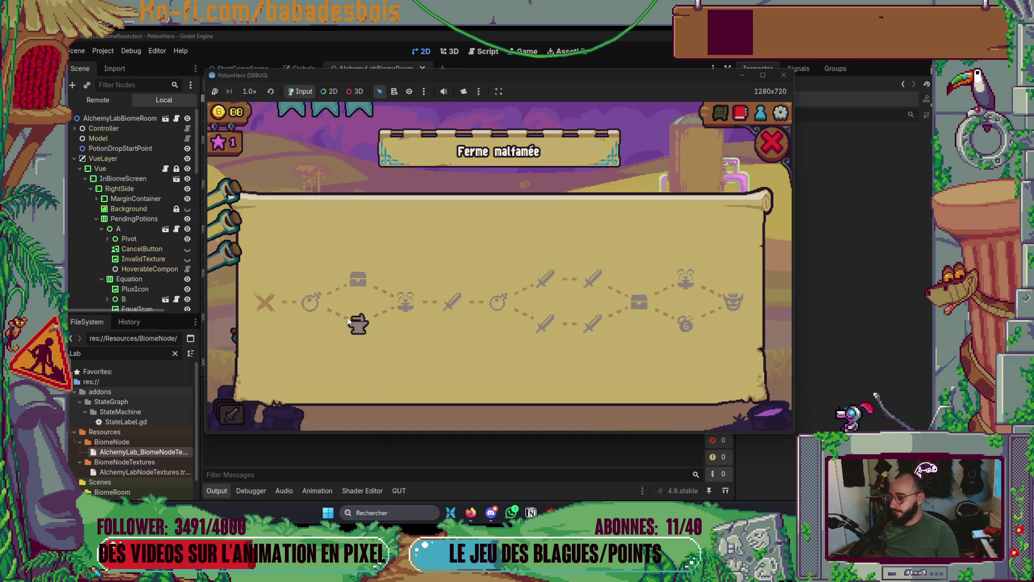
click(318, 310)
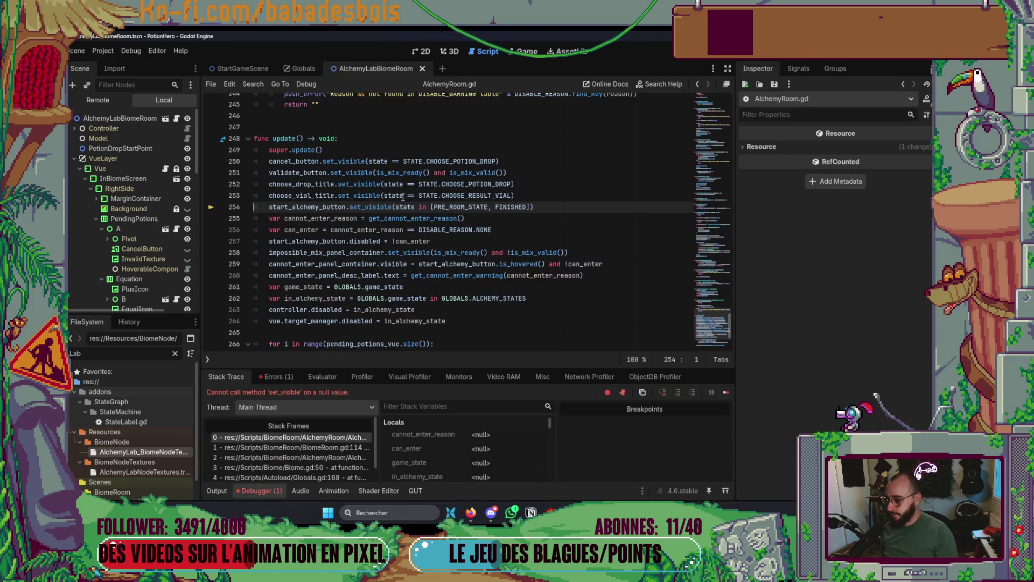
Delete the start_alchemy_button visibility and disabled lines from update(), relaunching the game after each.
drag(557, 209, 252, 207)
key(BackSpace)
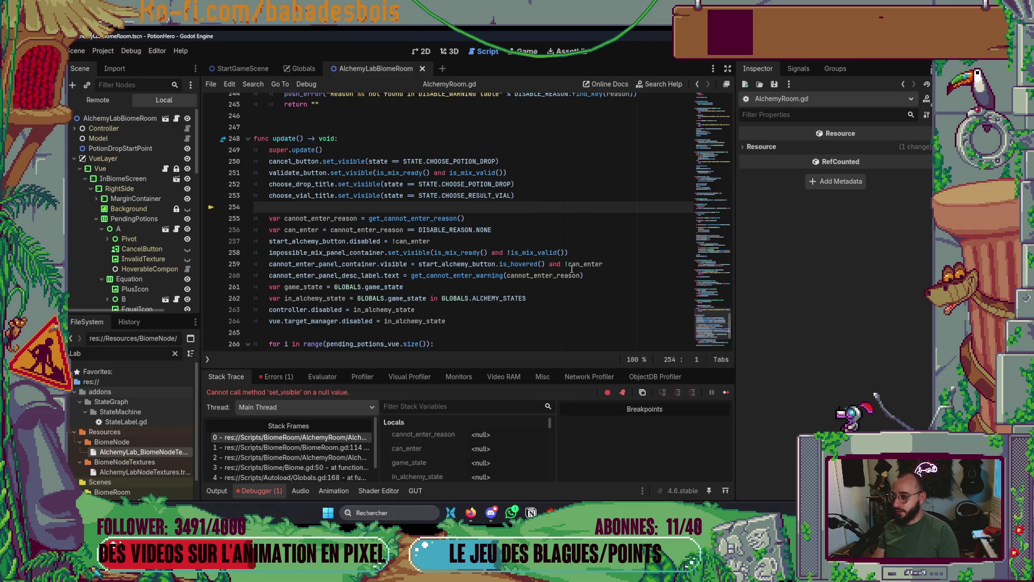
click(572, 265)
key(F5)
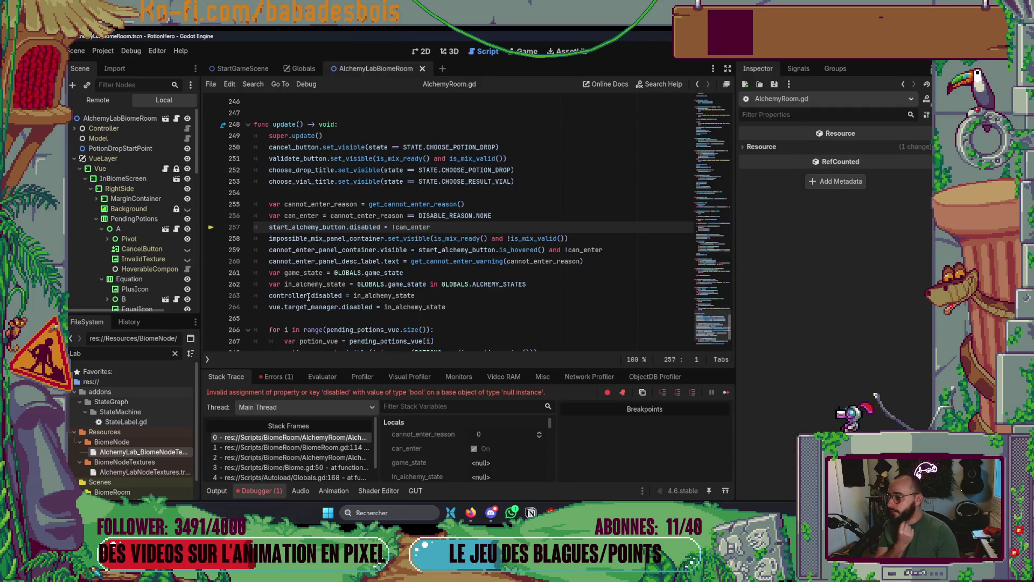
triple_click(467, 229)
key(BackSpace)
click(524, 284)
key(F5)
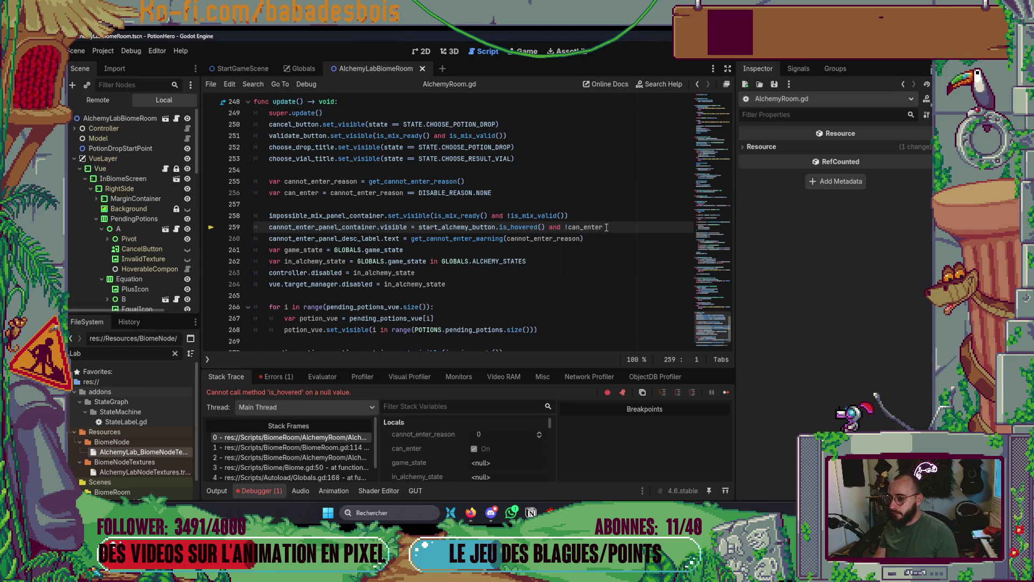
Comment out the cannot_enter_panel_container line 259, save AlchemyRoom.gd, and relaunch the game.
drag(601, 227, 250, 225)
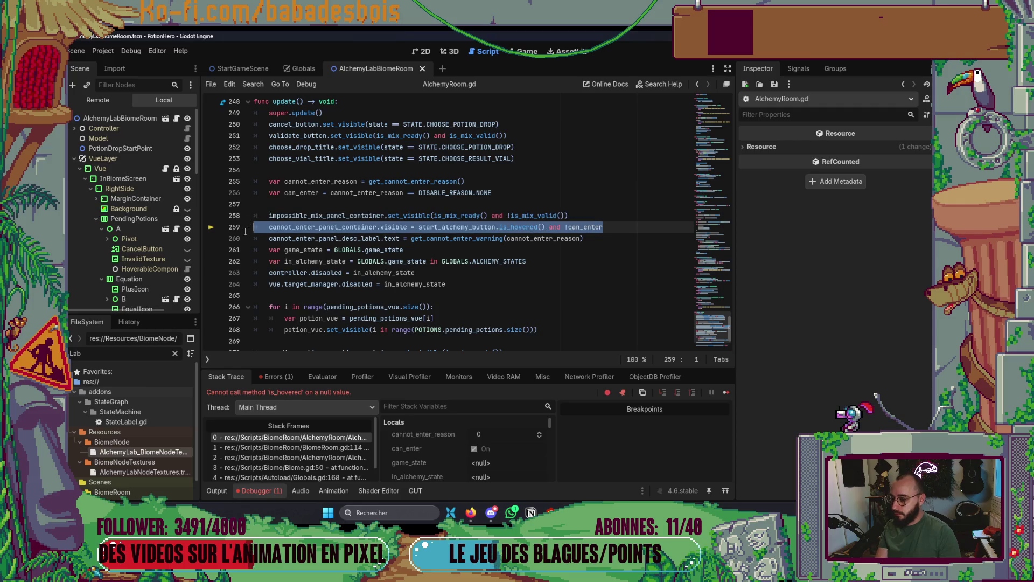
click(316, 238)
click(266, 227)
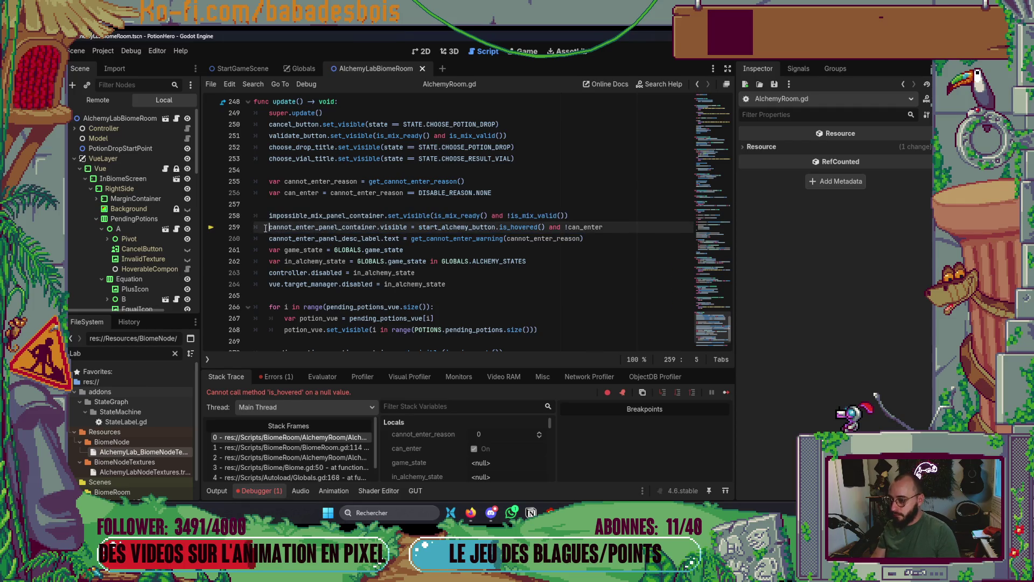
key(ctrl+k)
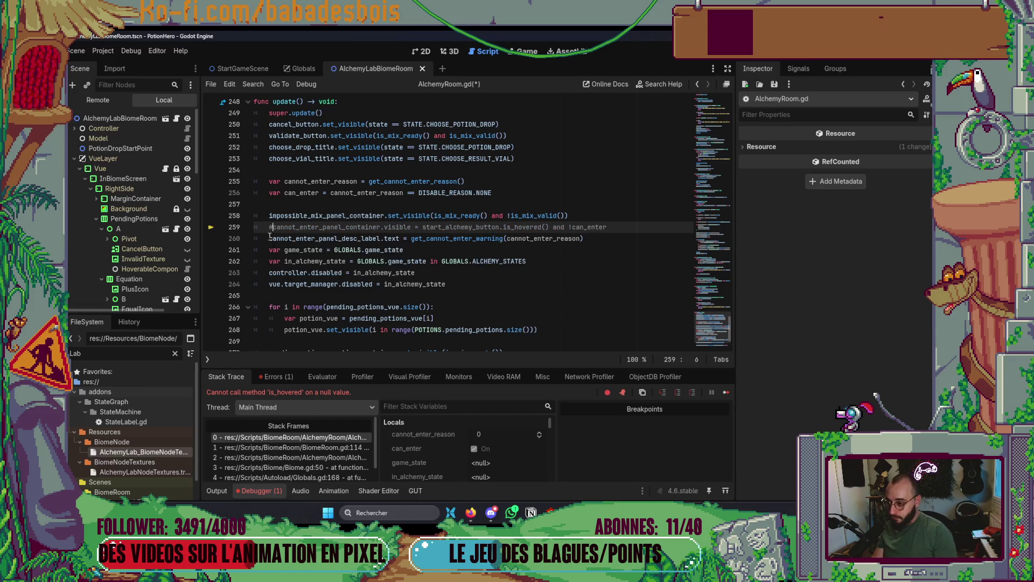
click(481, 295)
key(ctrl+s)
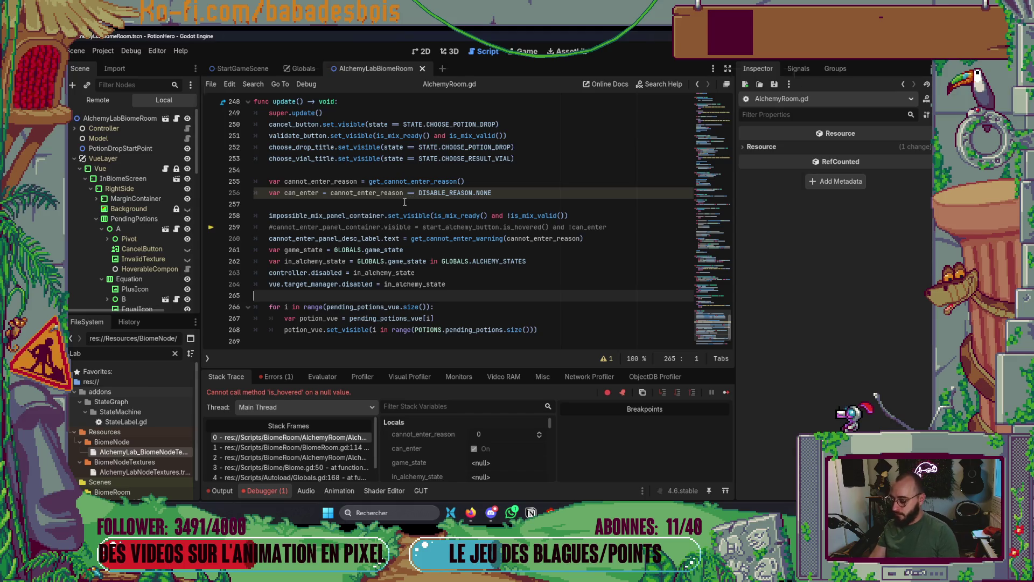
key(F5)
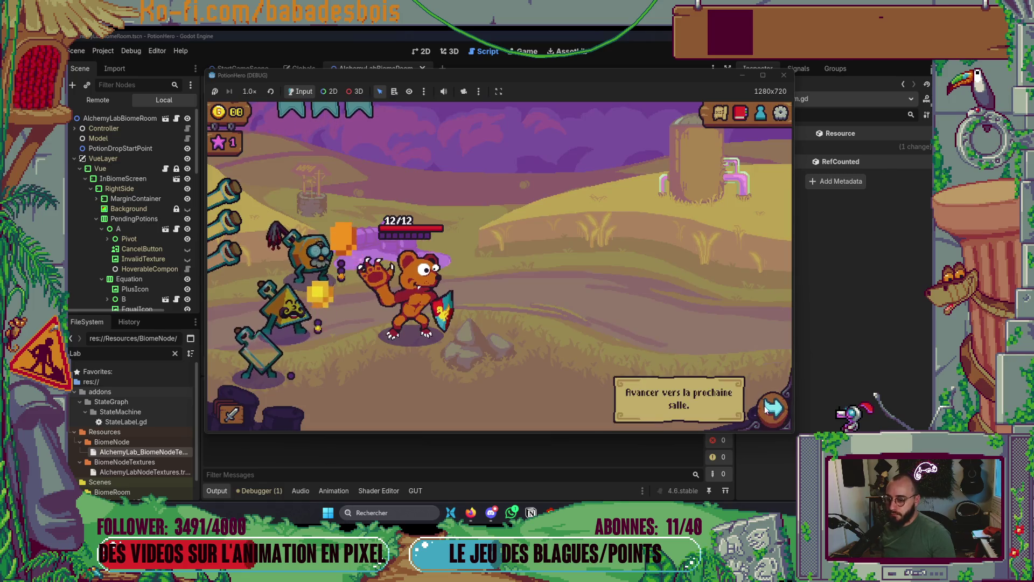
Advance to the next room and try mixing the orange and yellow lichettes at the cauldron, then remove both.
click(773, 406)
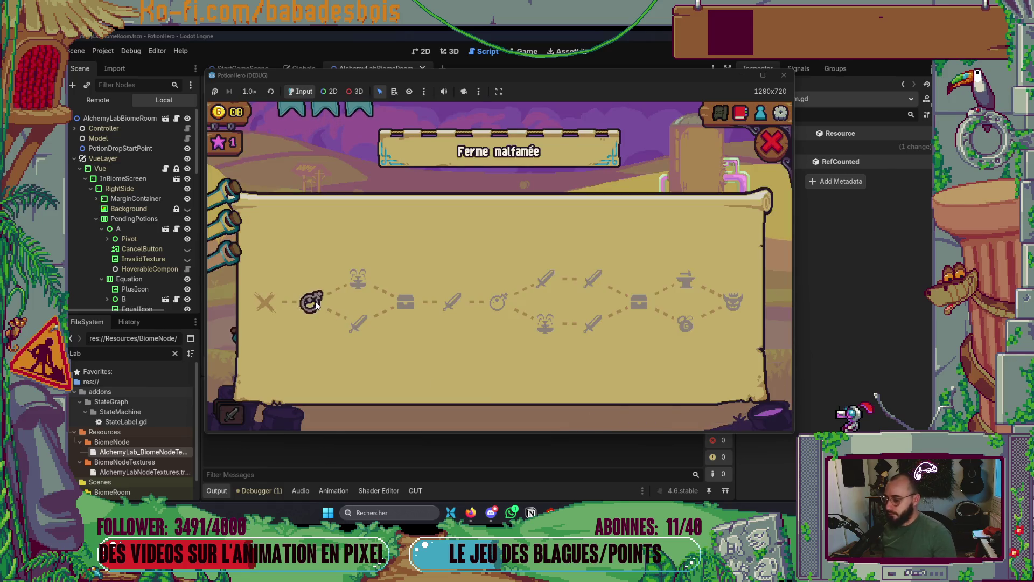
click(315, 302)
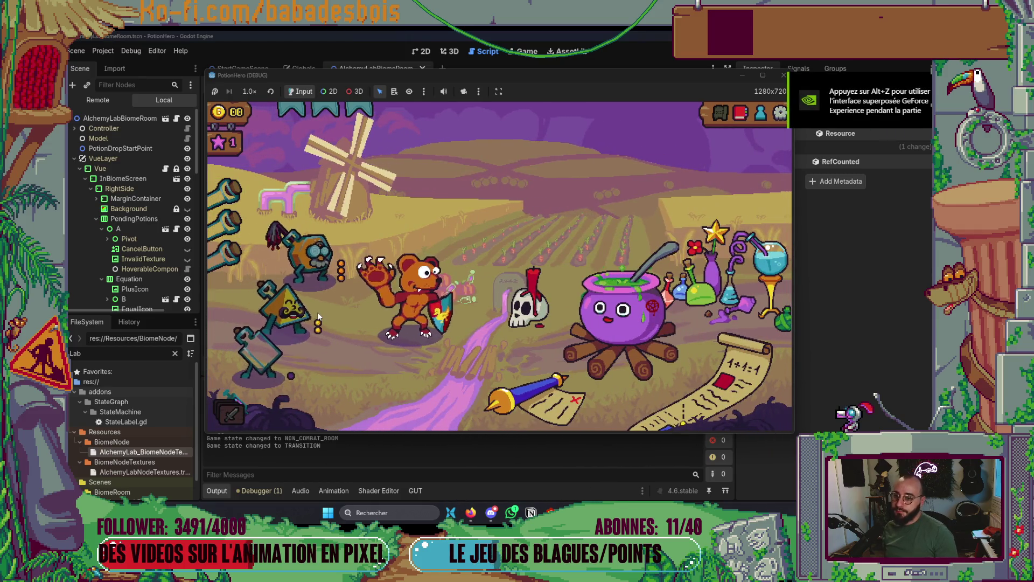
click(652, 331)
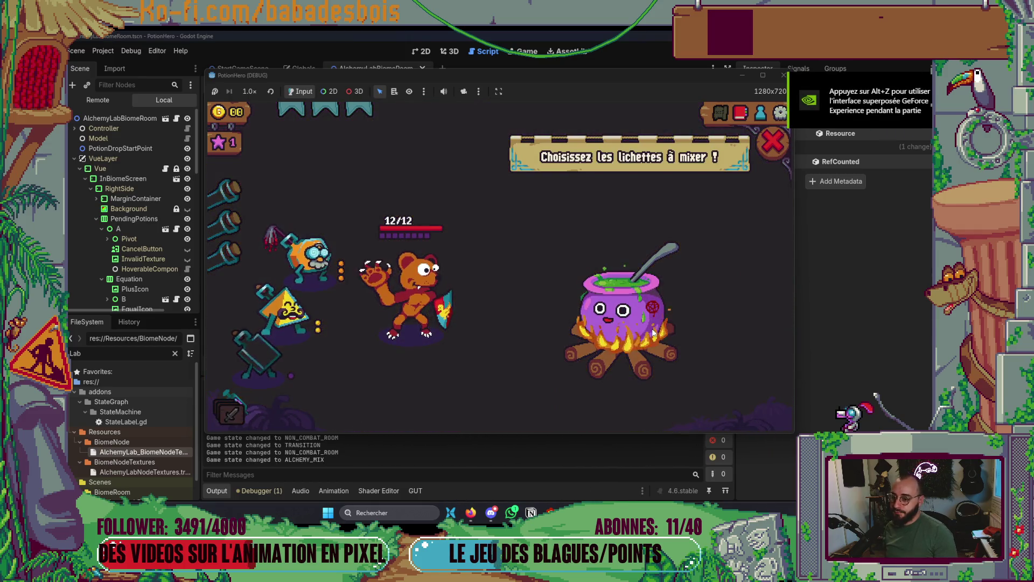
click(328, 283)
click(283, 307)
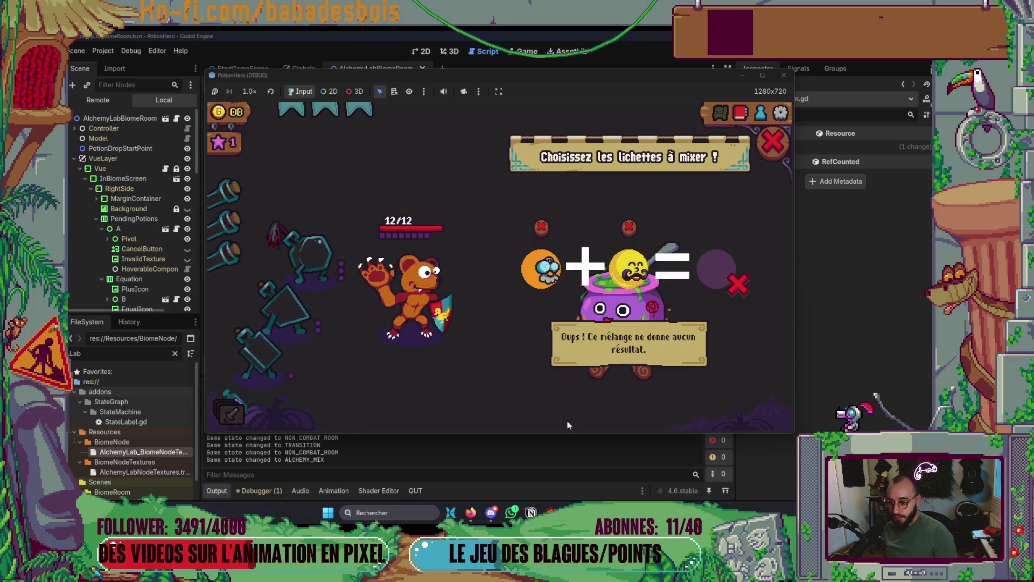
click(632, 228)
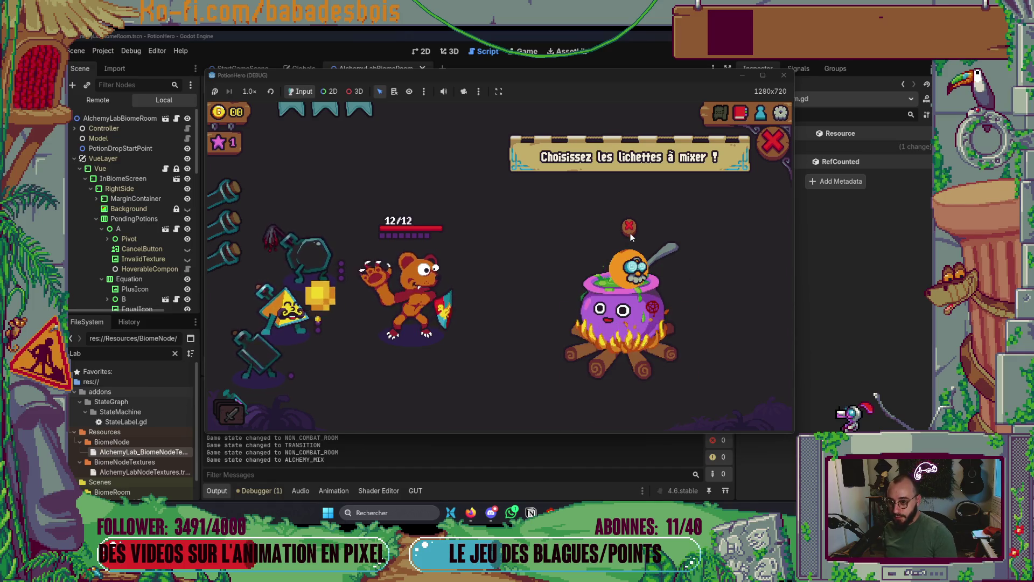
click(630, 229)
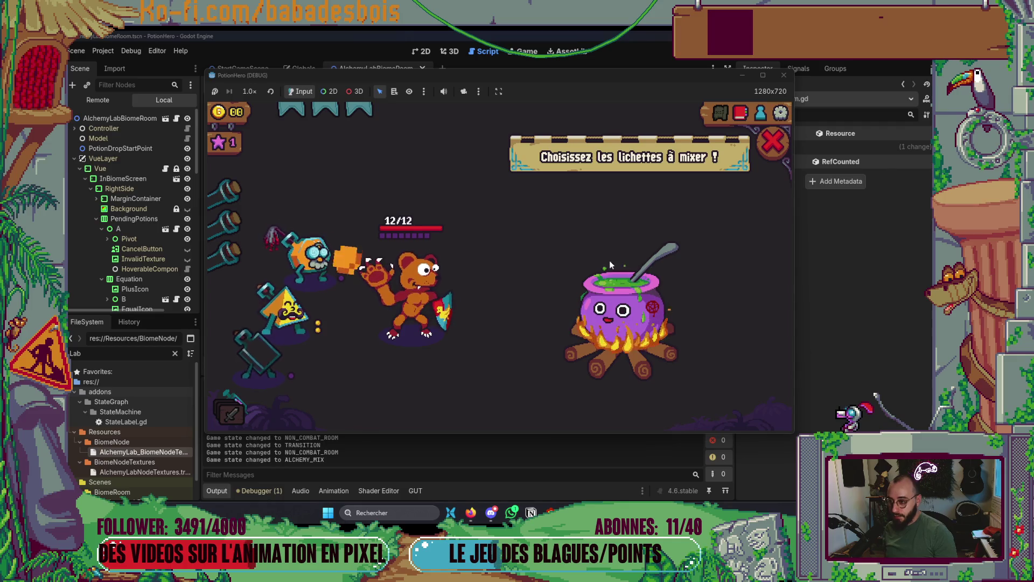
Retry the orange and yellow lichette mix twice more, taking both back out each time.
click(285, 259)
click(281, 306)
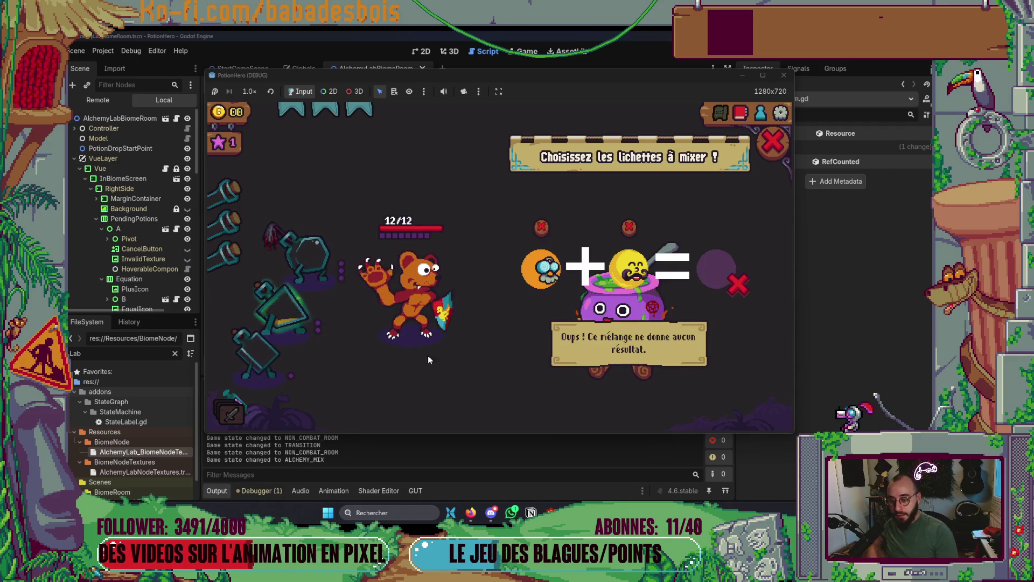
click(631, 228)
click(635, 230)
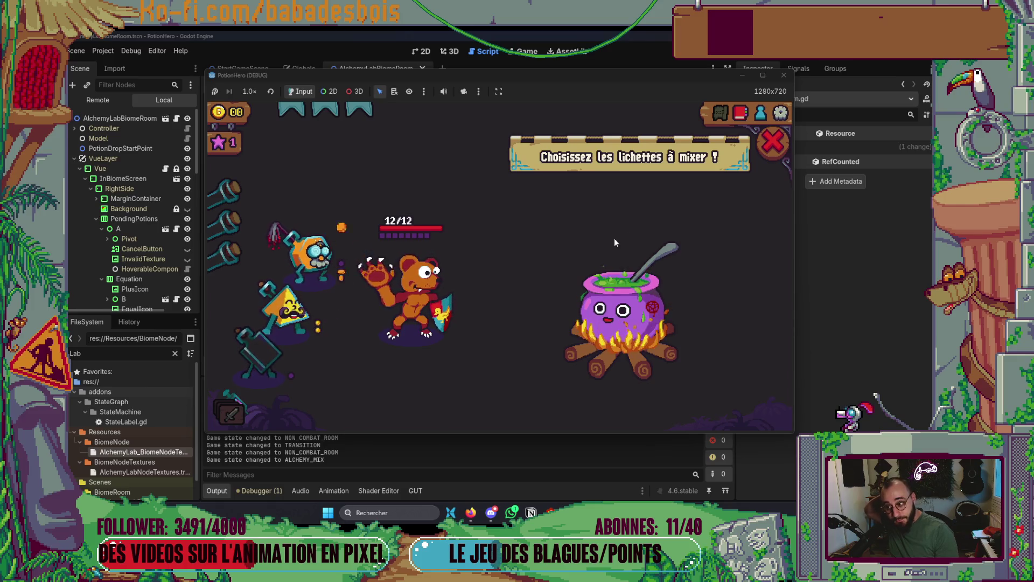
click(312, 256)
click(302, 322)
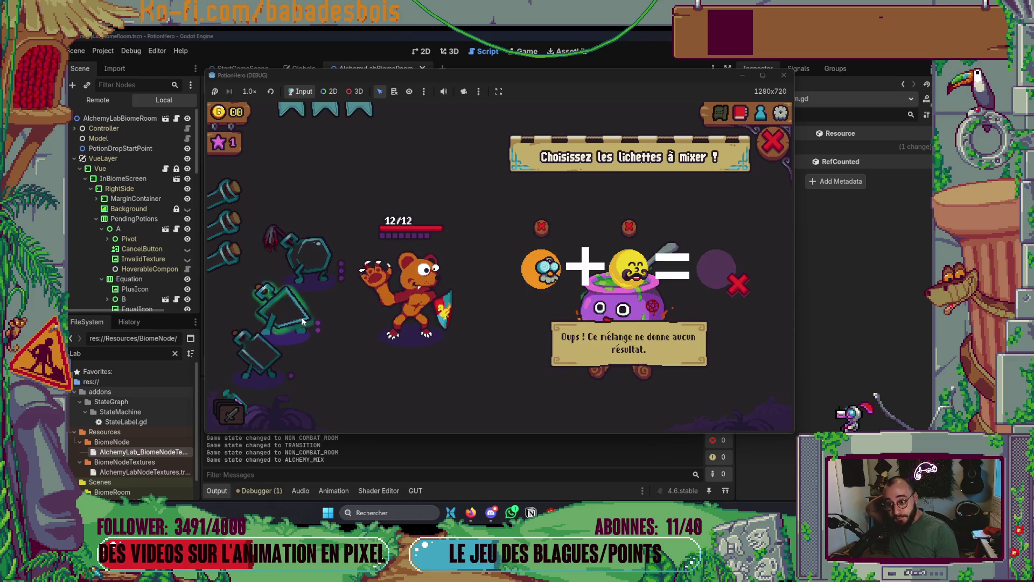
click(630, 227)
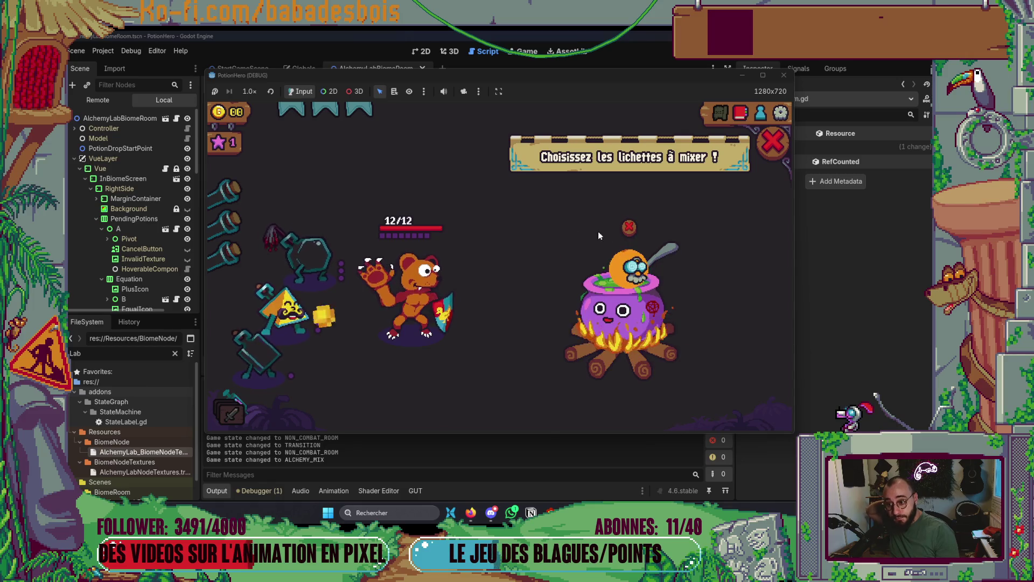
click(630, 229)
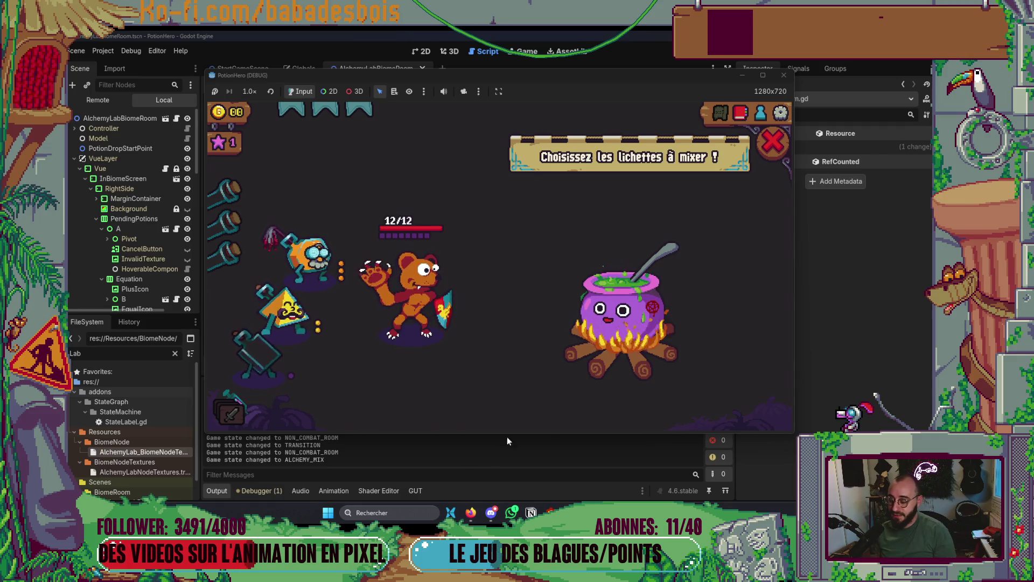
Reopen the mix screen, add the goggle and triangle lichettes, close it, and stop the game.
click(647, 324)
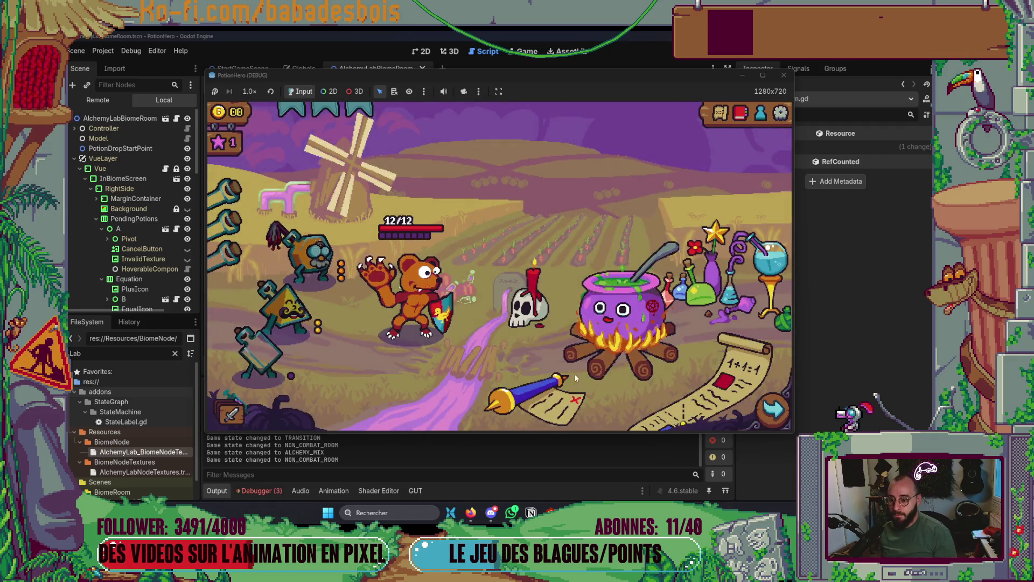
click(575, 374)
click(331, 269)
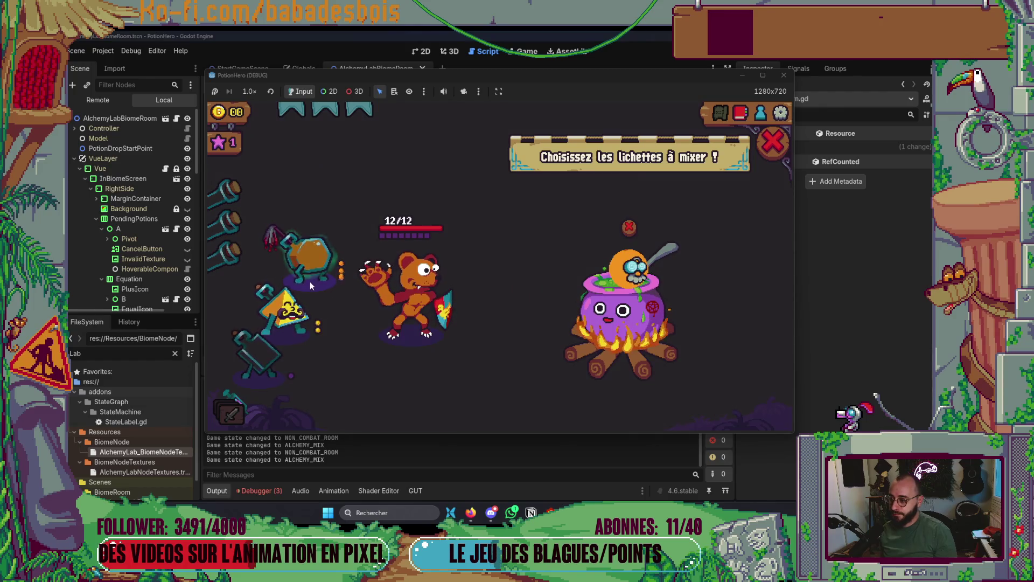
click(289, 305)
click(773, 141)
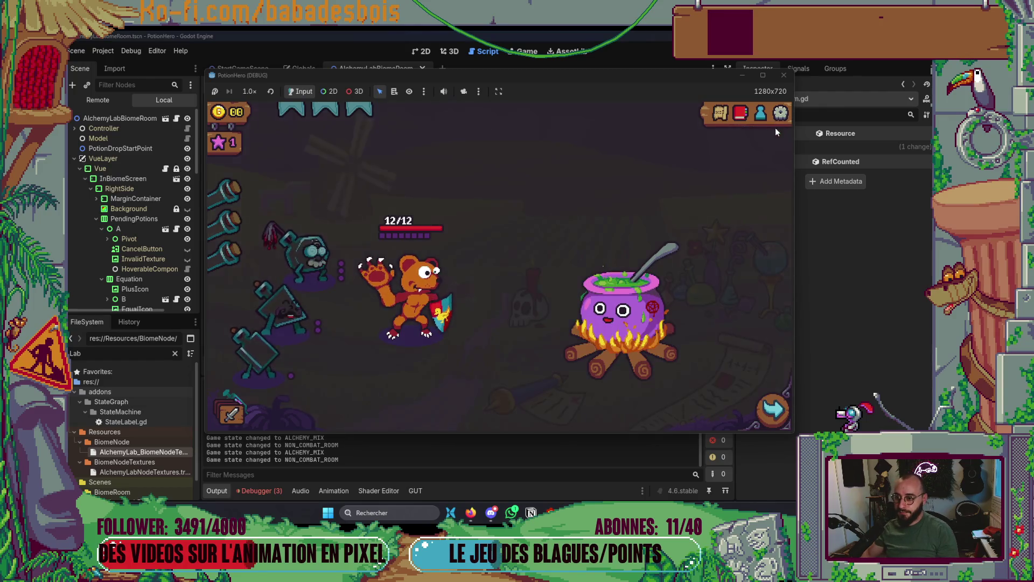
click(783, 75)
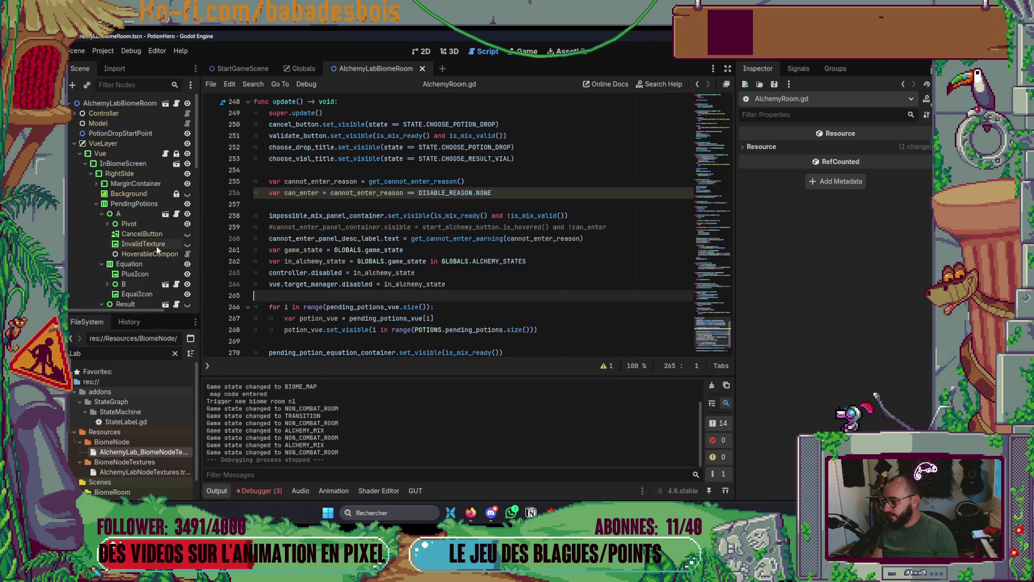
Add a MarginContainer child under RightSide and move PendingPotions into it.
scroll(156, 245, down, 3)
click(417, 51)
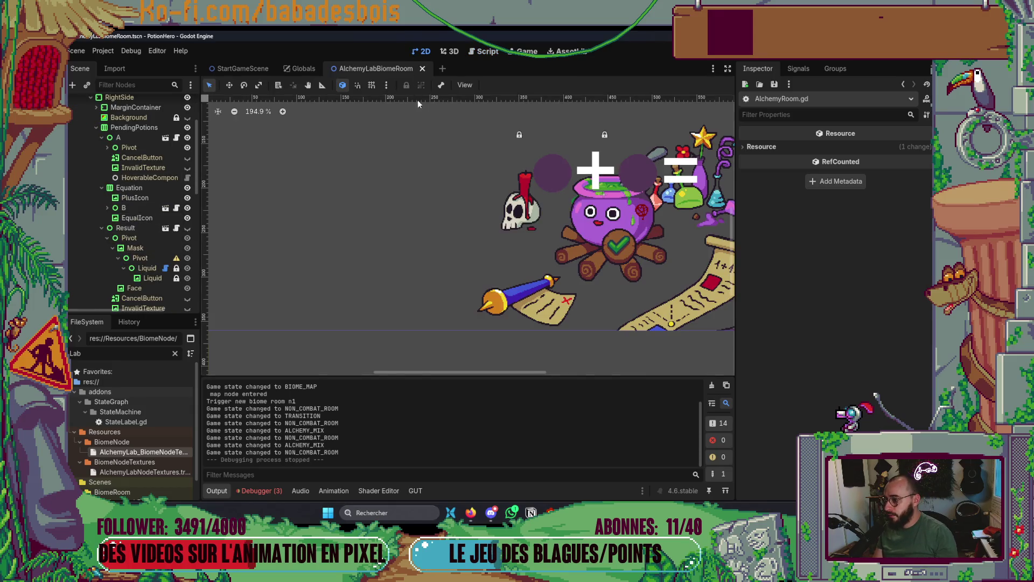
click(128, 129)
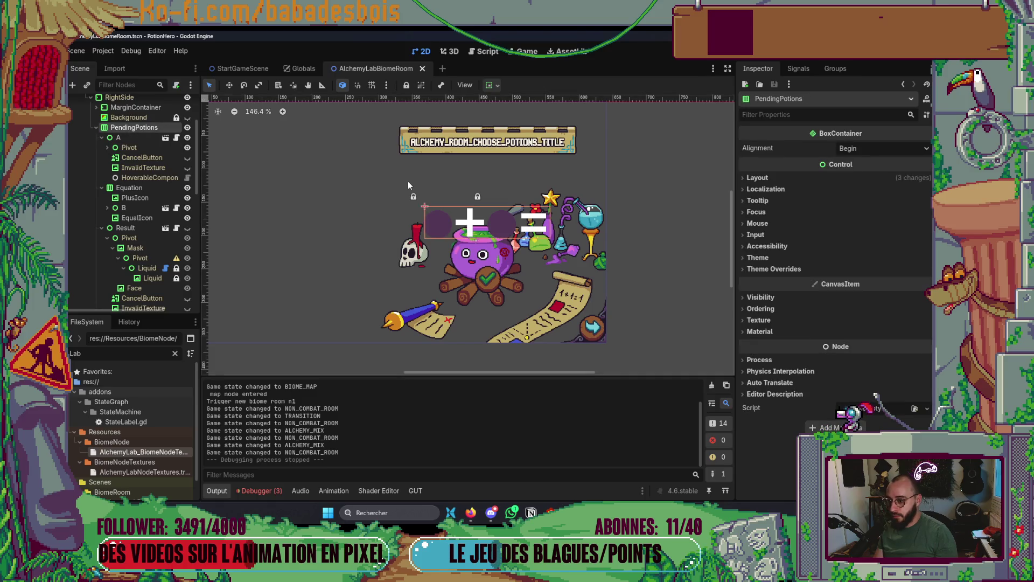
scroll(147, 150, up, 1)
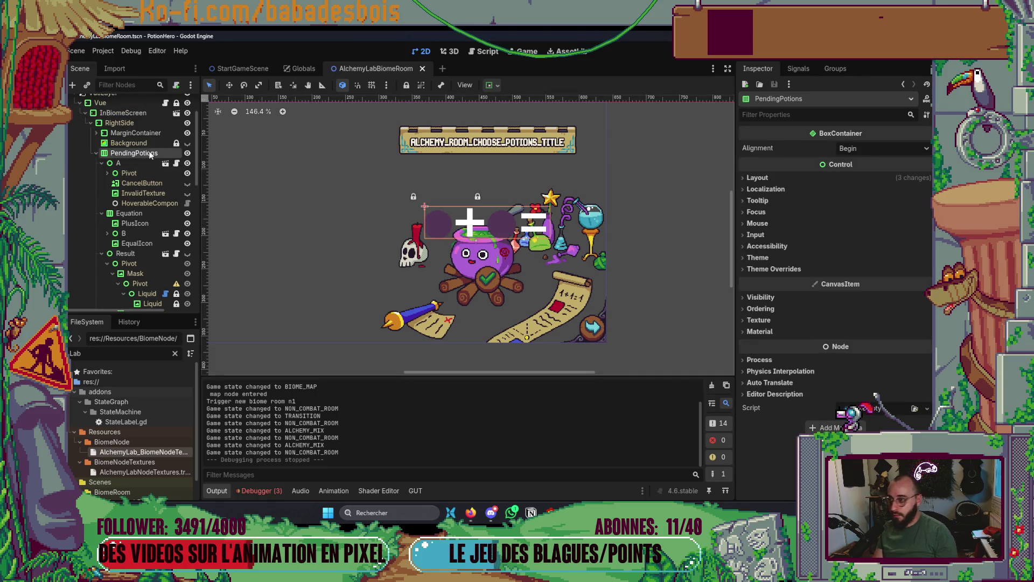
click(96, 152)
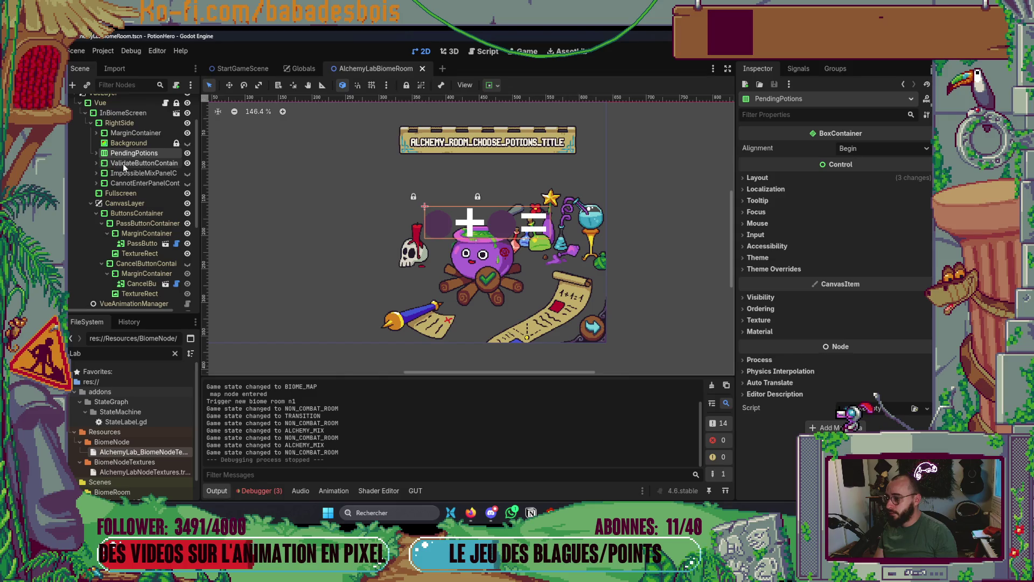
right_click(126, 124)
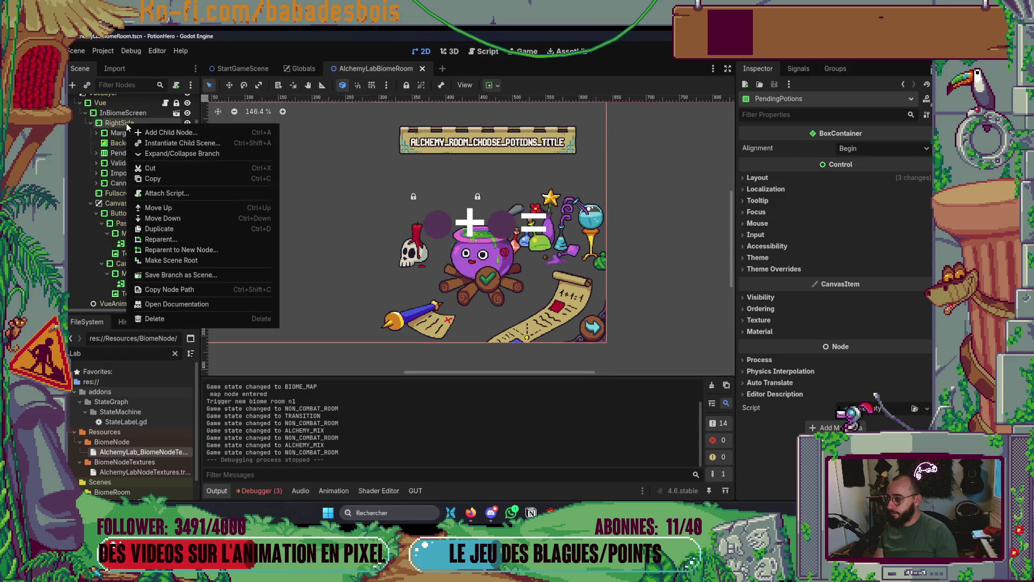
click(154, 133)
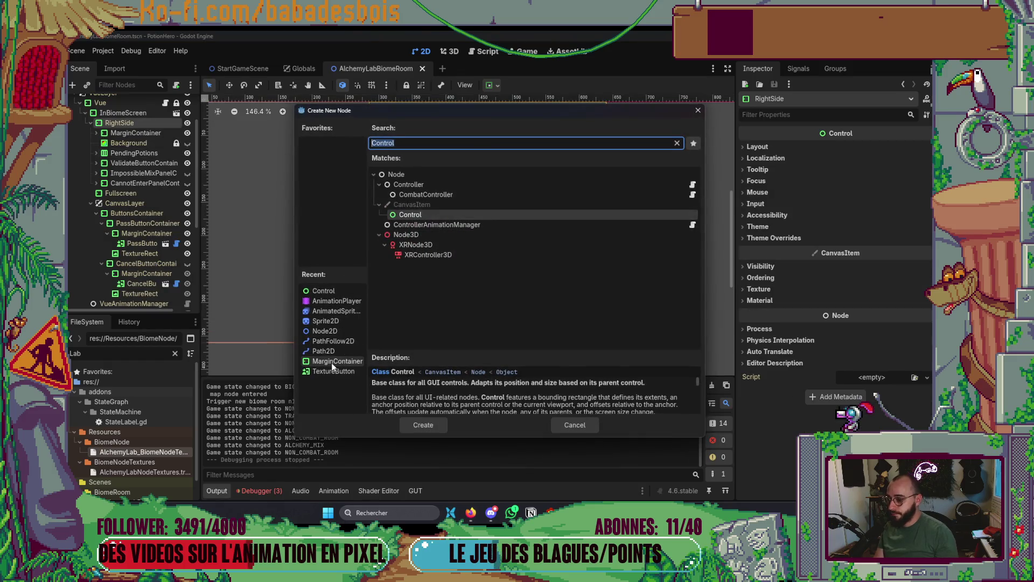
double_click(331, 363)
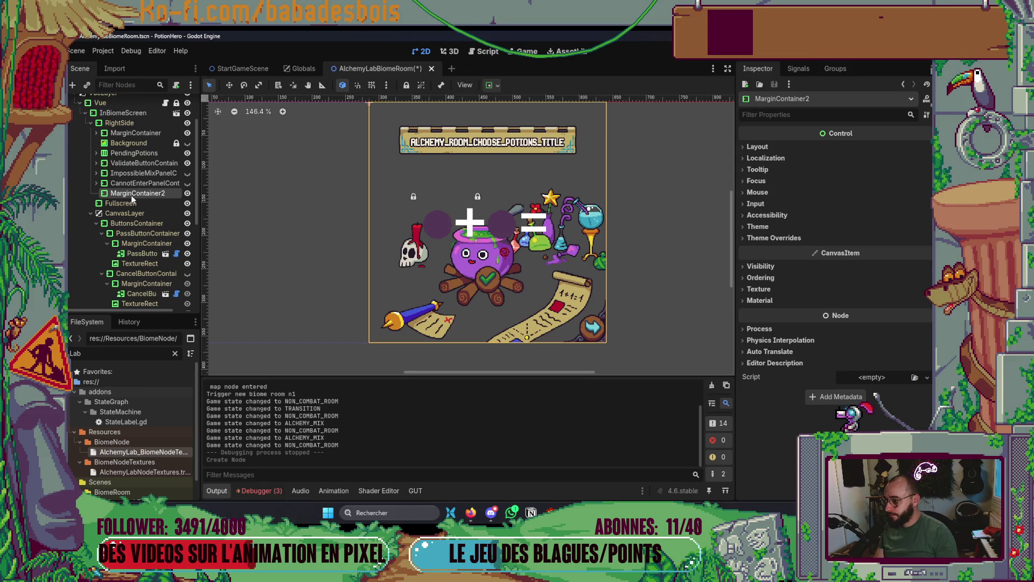
drag(137, 155, 152, 156)
Set MarginContainer2's Mouse Filter to Ignore.
click(147, 153)
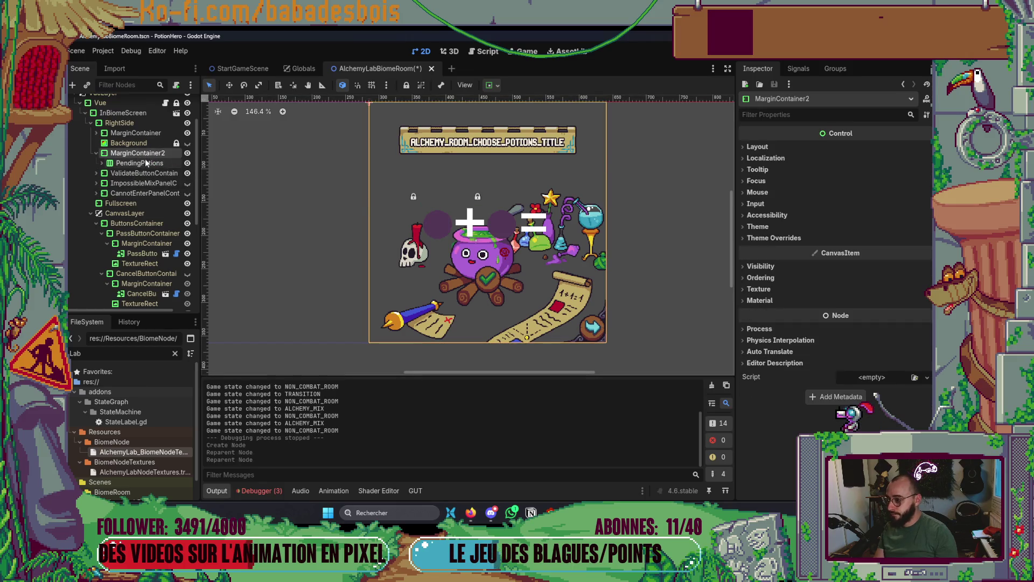
click(759, 192)
click(878, 204)
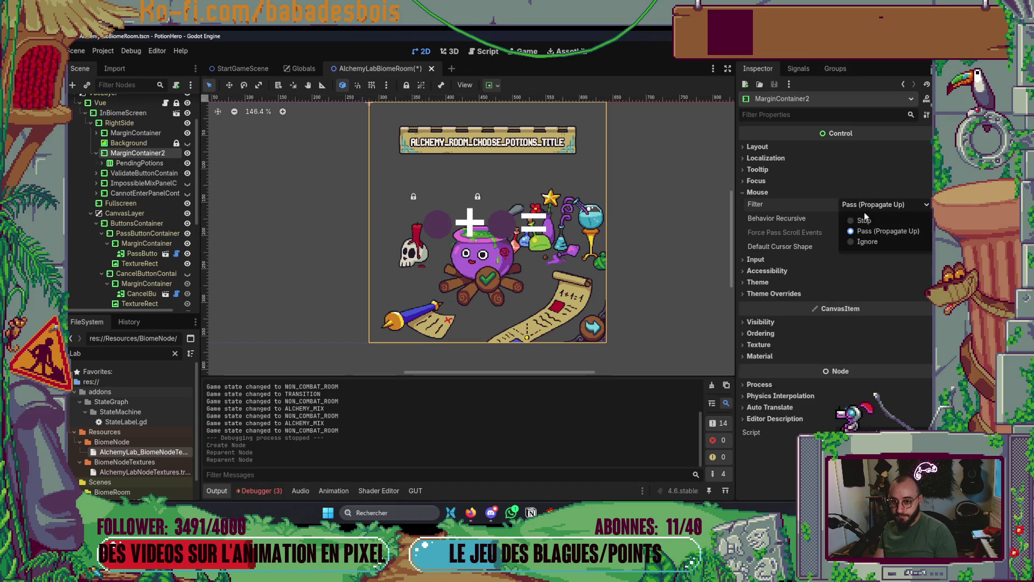
click(868, 242)
click(162, 162)
click(171, 153)
click(493, 85)
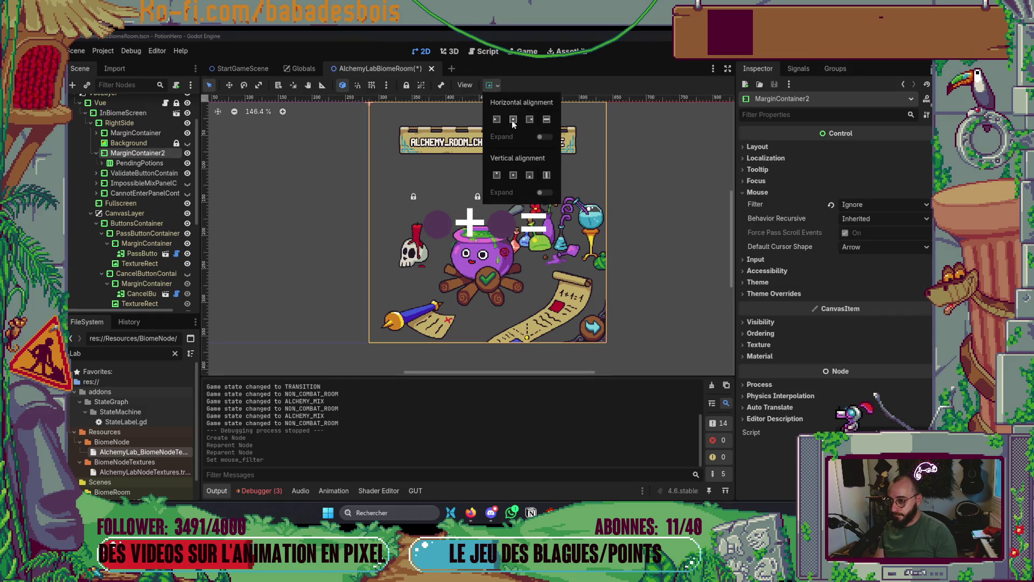
click(171, 159)
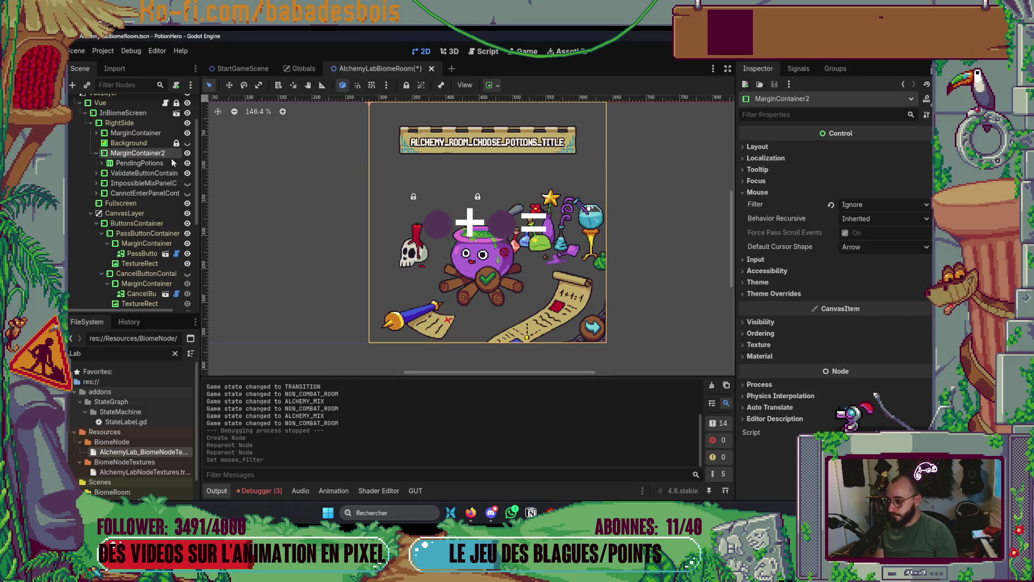
Override MarginContainer2's bottom margin constant to 95 and launch the game.
click(799, 293)
click(790, 303)
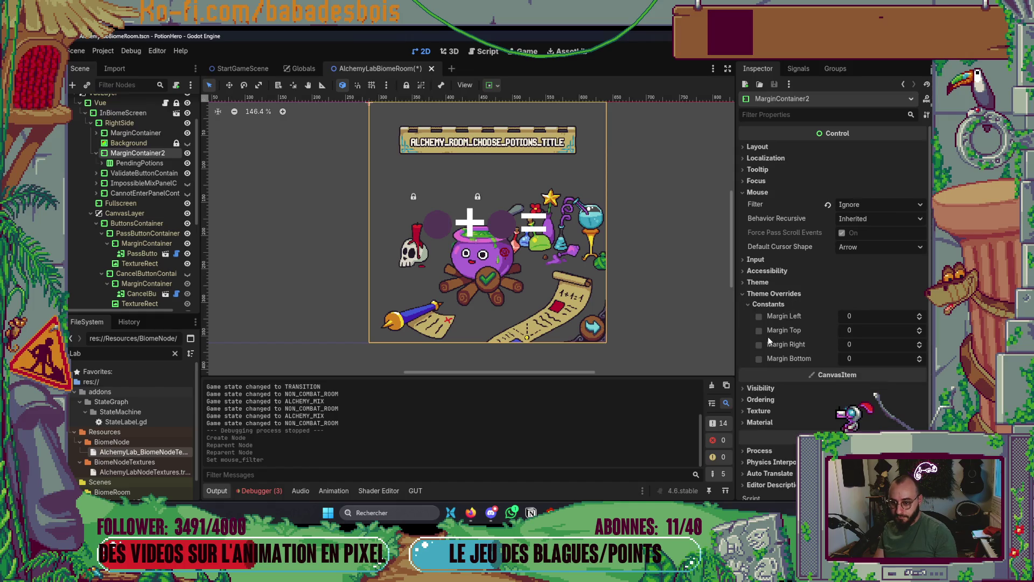
click(759, 358)
drag(878, 361, 940, 361)
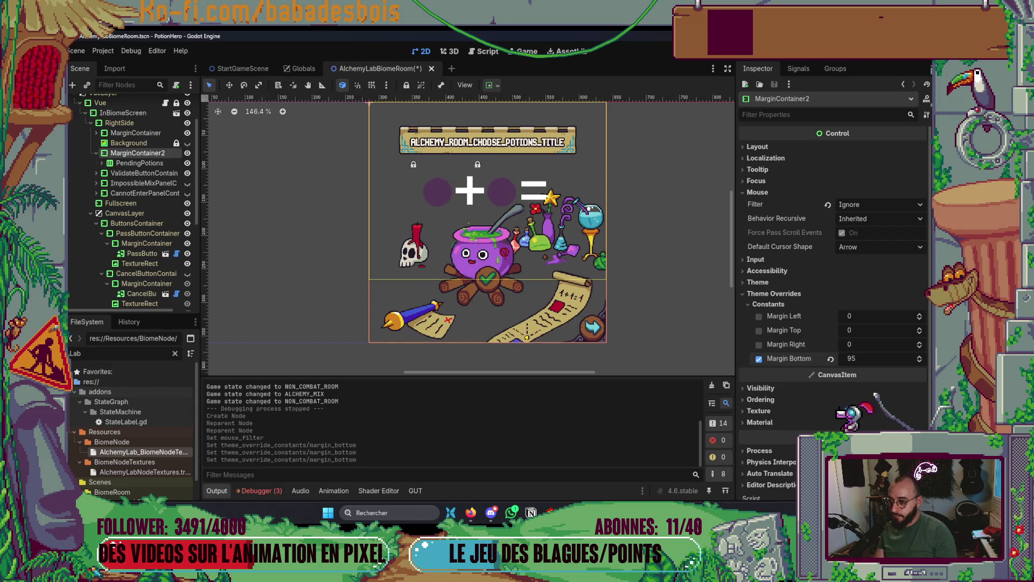
key(F5)
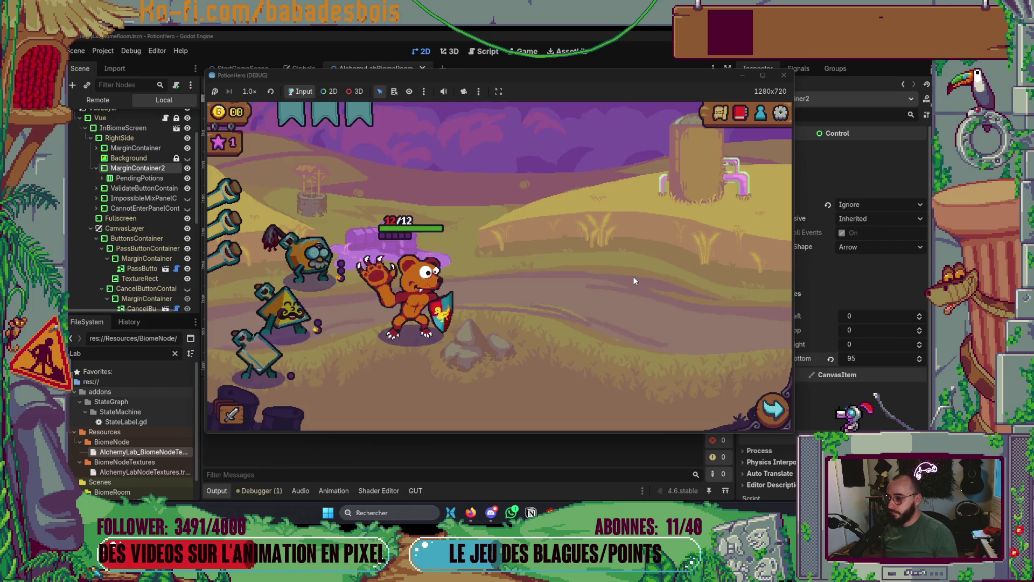
Enter the next room, open the cauldron mix, remove the yellow and orange lichettes, and close it.
click(762, 418)
click(303, 304)
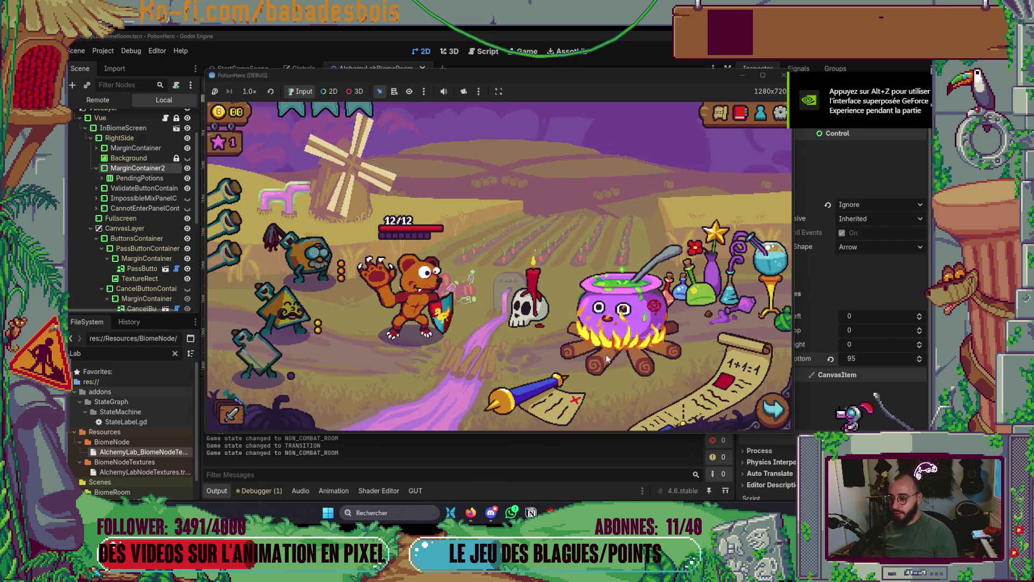
click(662, 326)
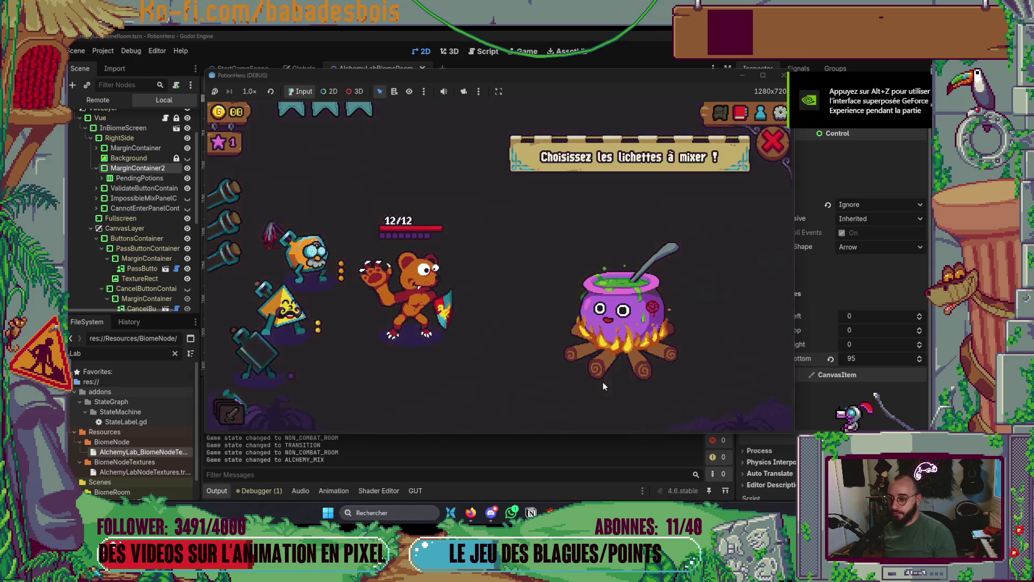
click(283, 306)
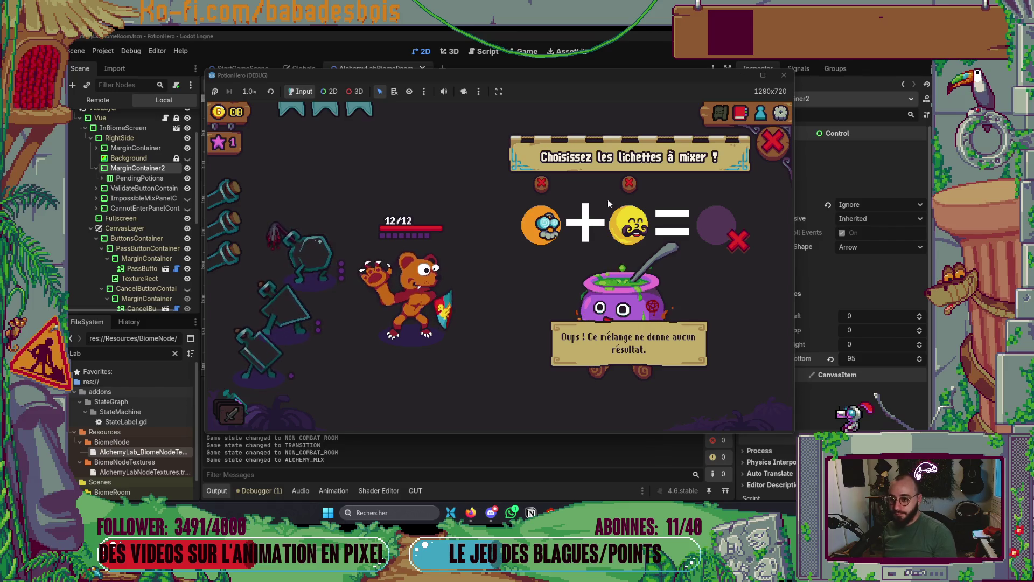
click(629, 185)
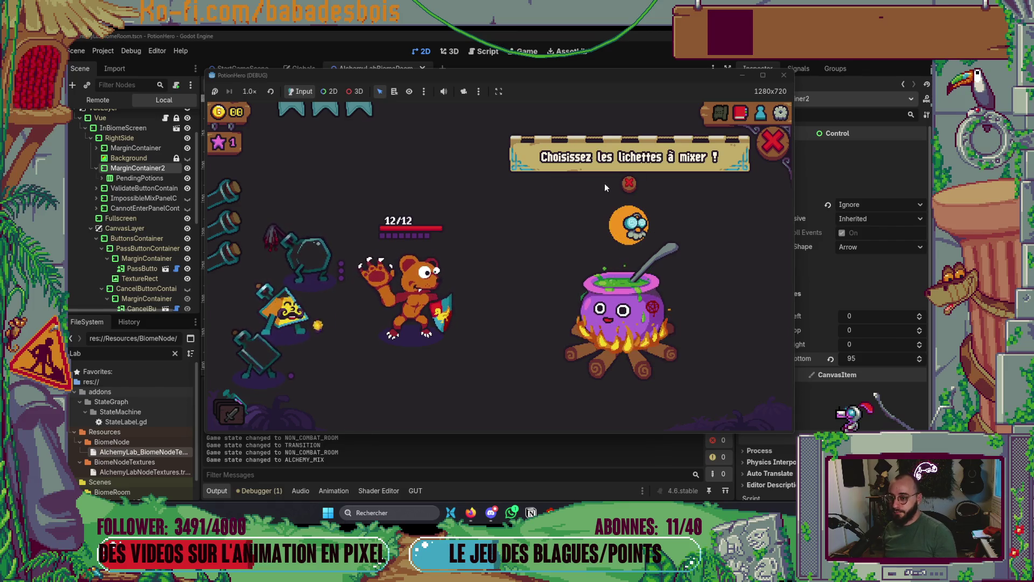
click(629, 185)
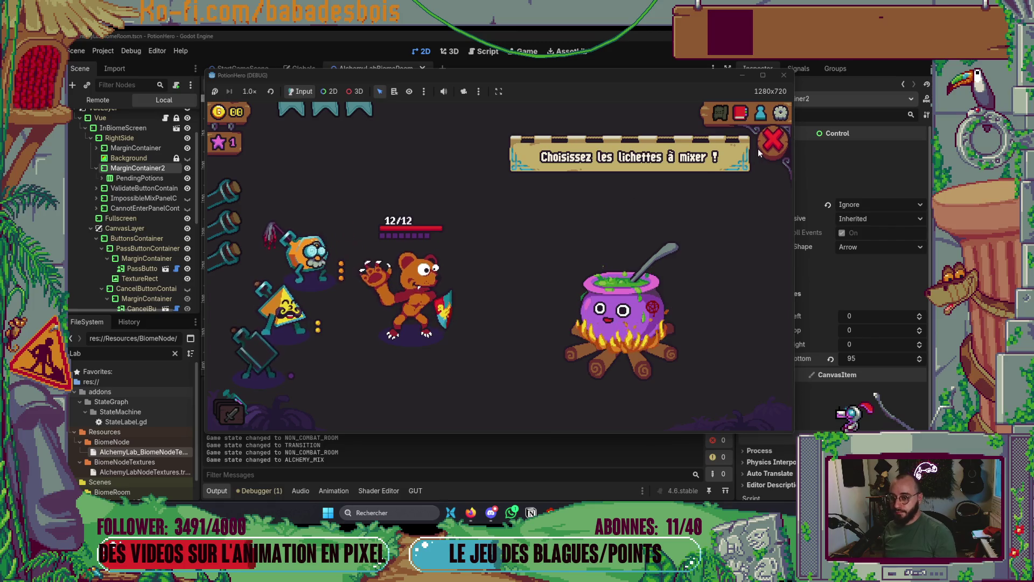
click(759, 147)
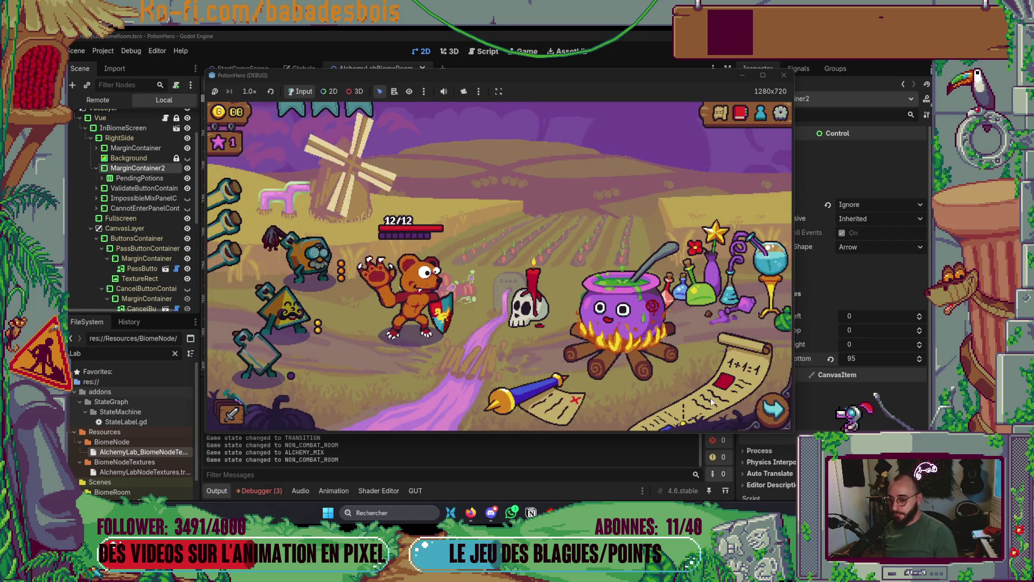
Reopen the mix, add the goggle and mustache lichettes, then clear the failed mix and close it.
mouse_move(315, 251)
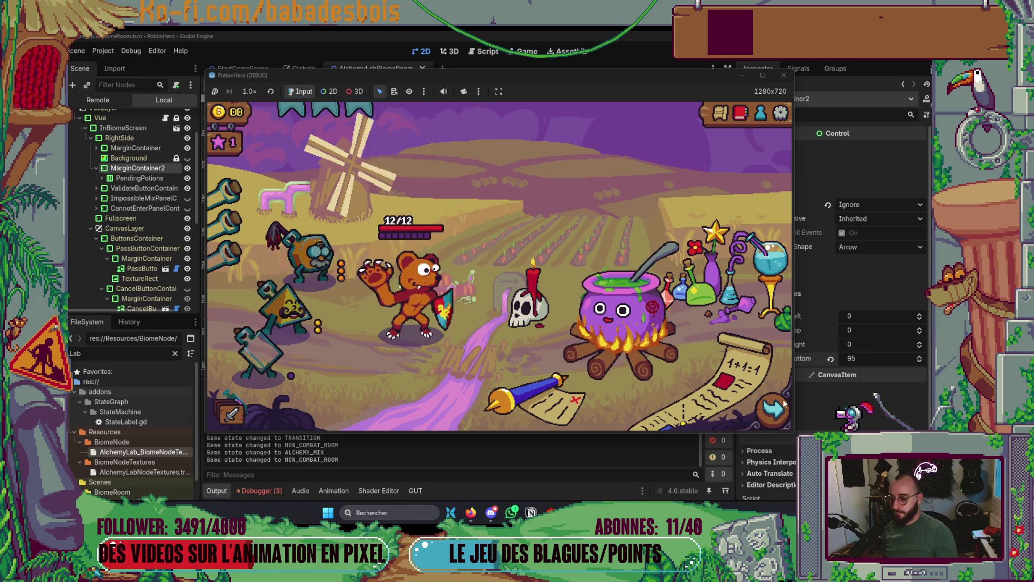
click(600, 311)
click(316, 253)
click(286, 315)
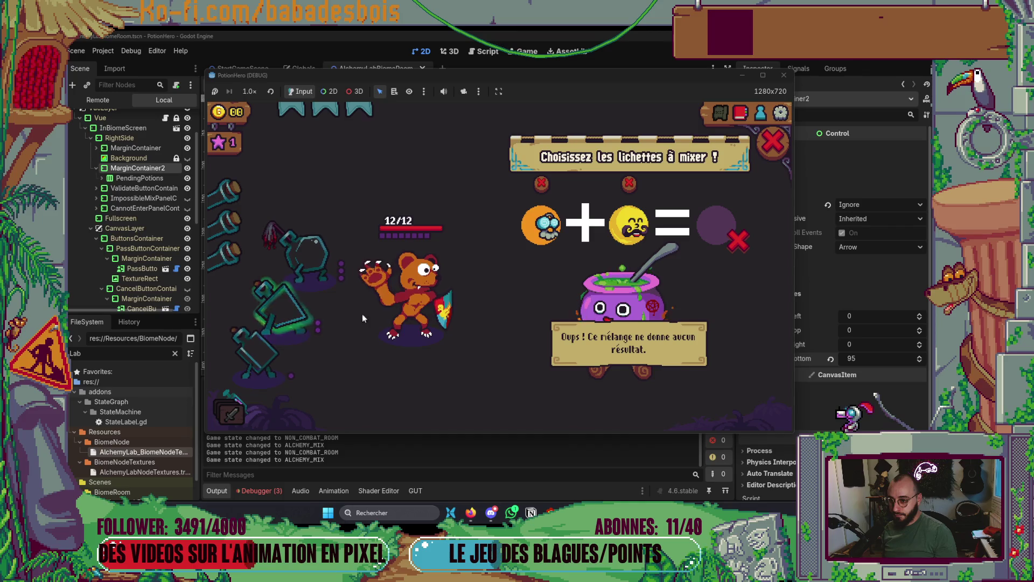
mouse_move(531, 229)
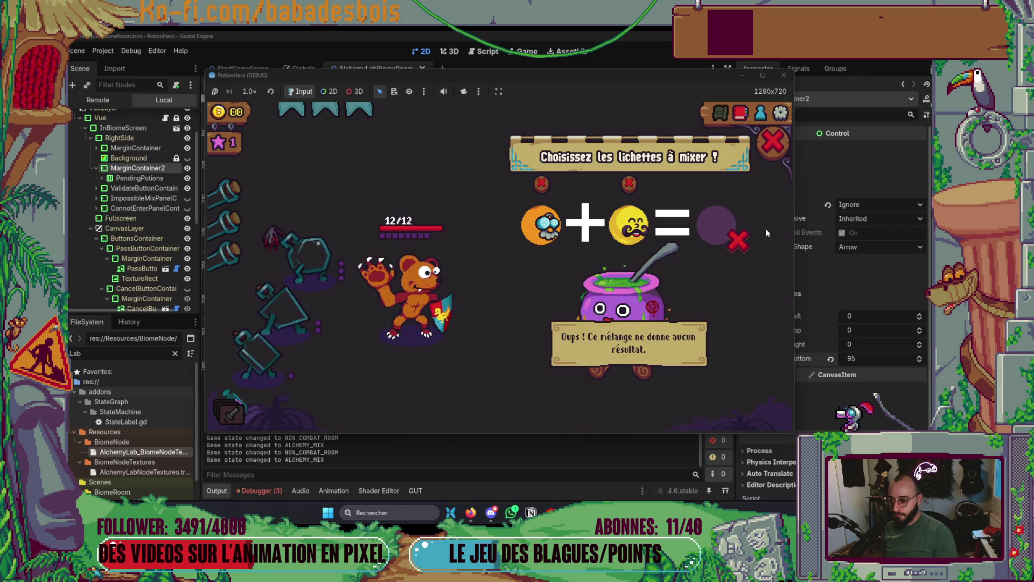
click(631, 183)
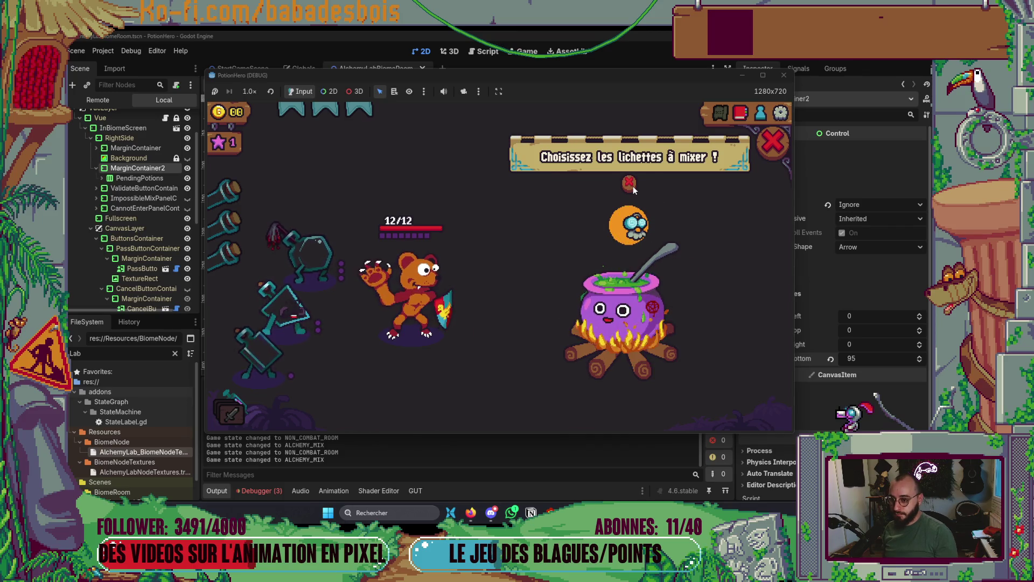
click(631, 184)
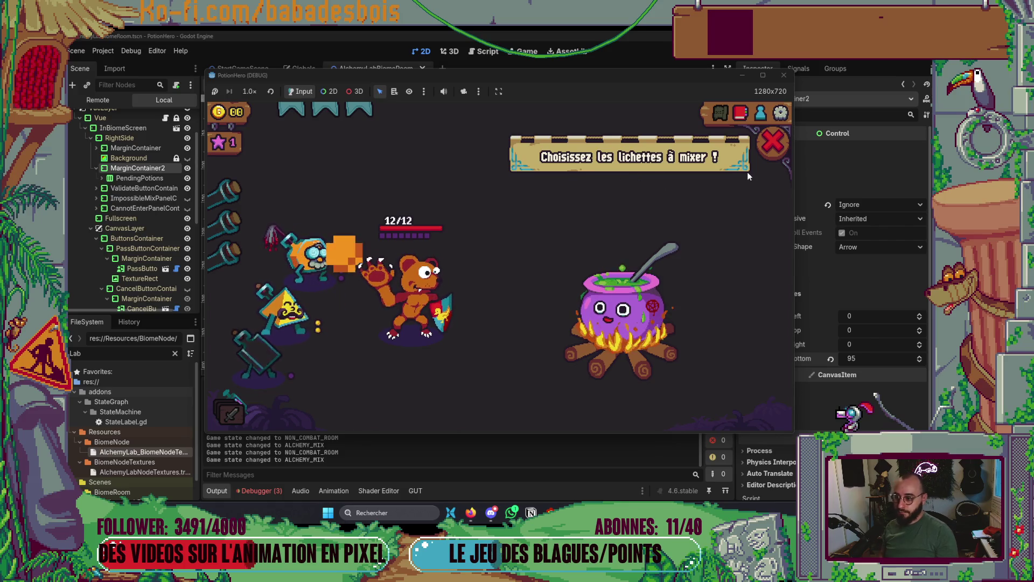
click(764, 146)
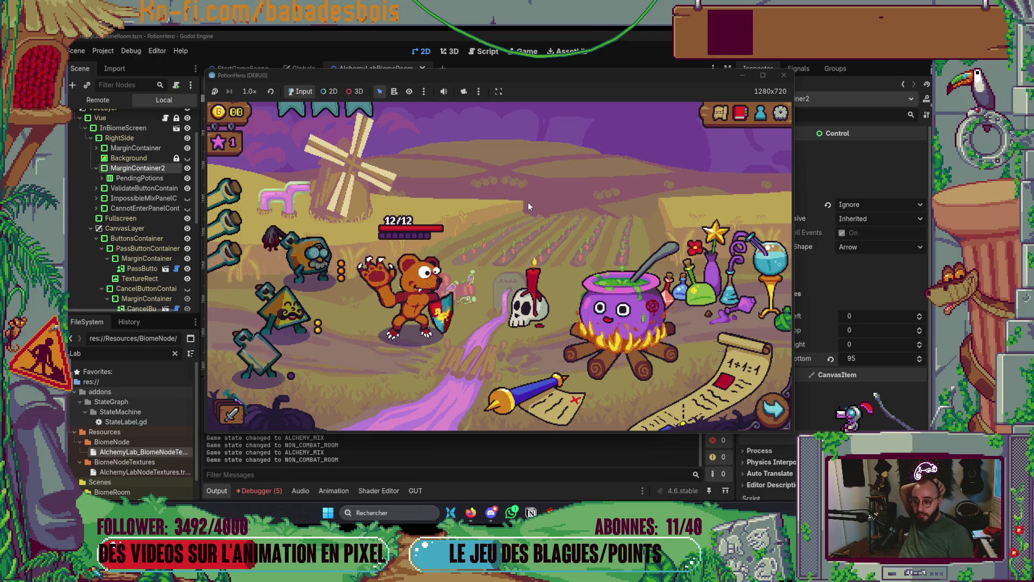
Open and close the mix screen again, toggle the browser away, and reopen the mix screen.
click(707, 264)
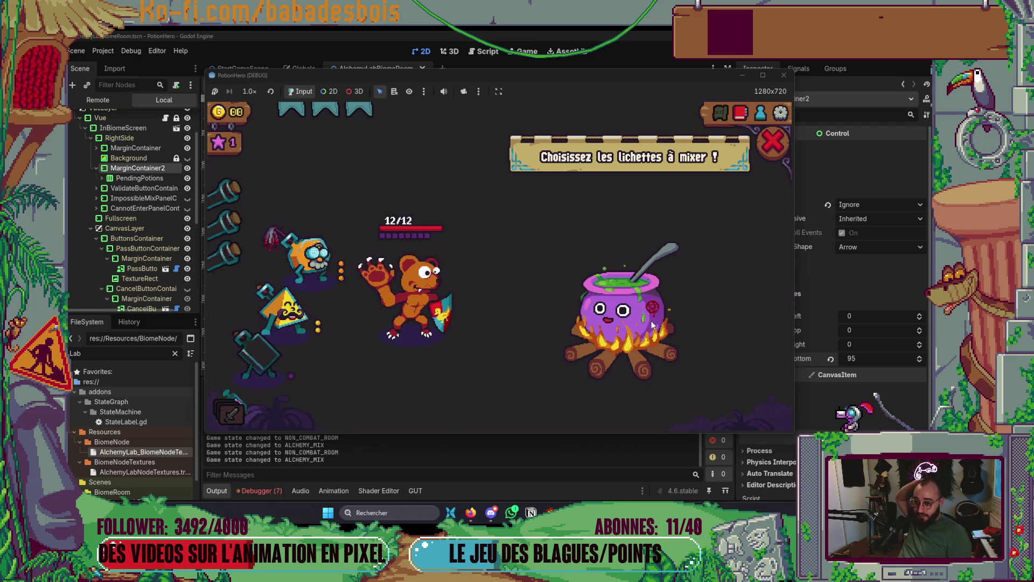
click(771, 140)
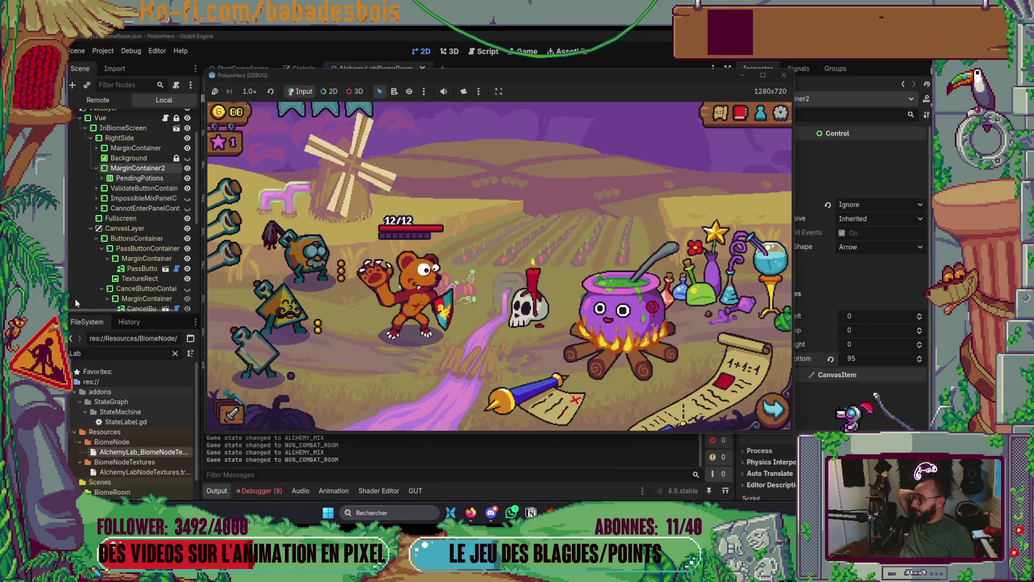
click(471, 513)
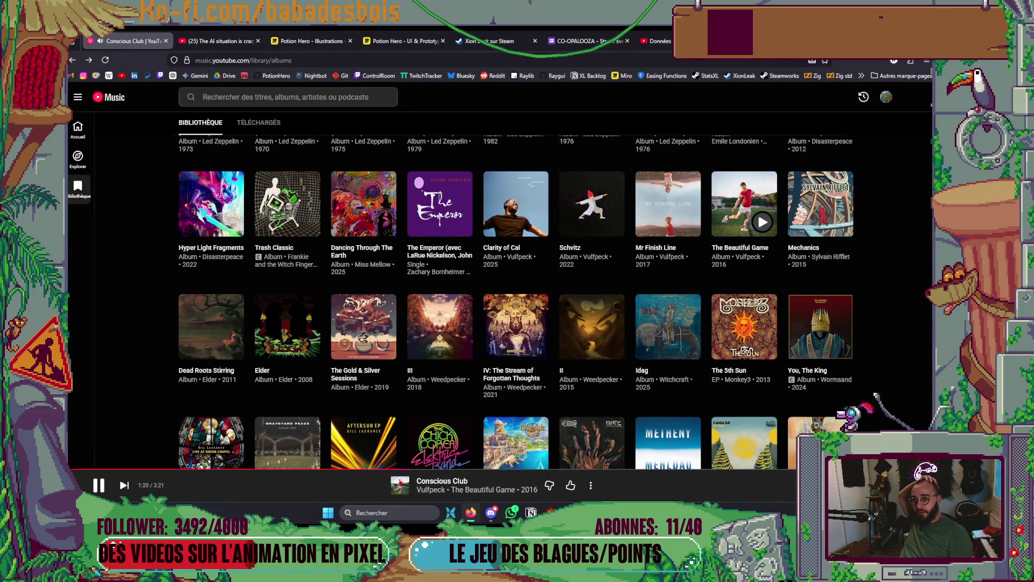
click(471, 513)
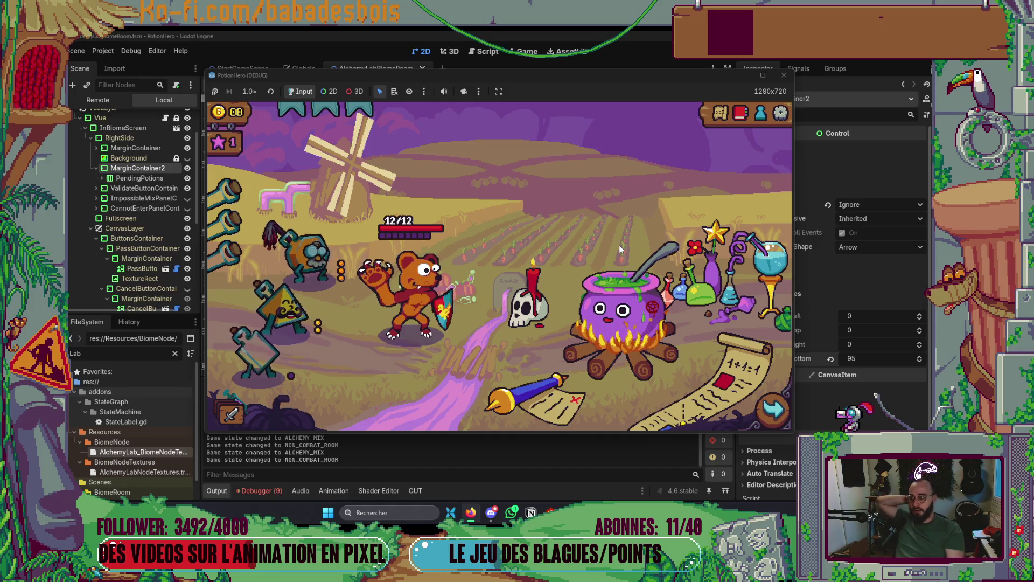
click(609, 305)
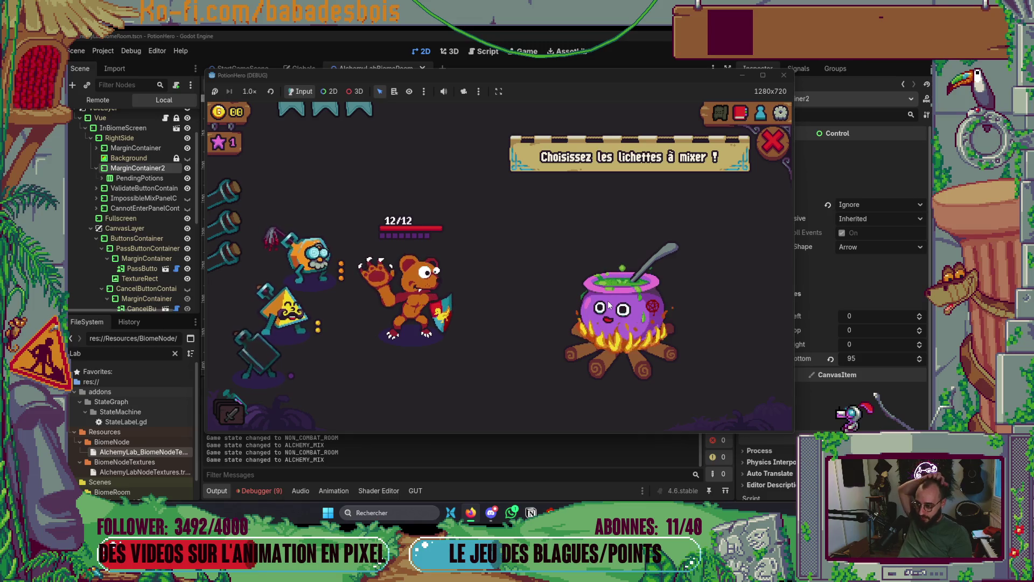
Stop the game and make the Background colour opaque, adjusting its intensity, saturation and value.
click(783, 75)
scroll(152, 253, down, 3)
click(153, 237)
click(880, 146)
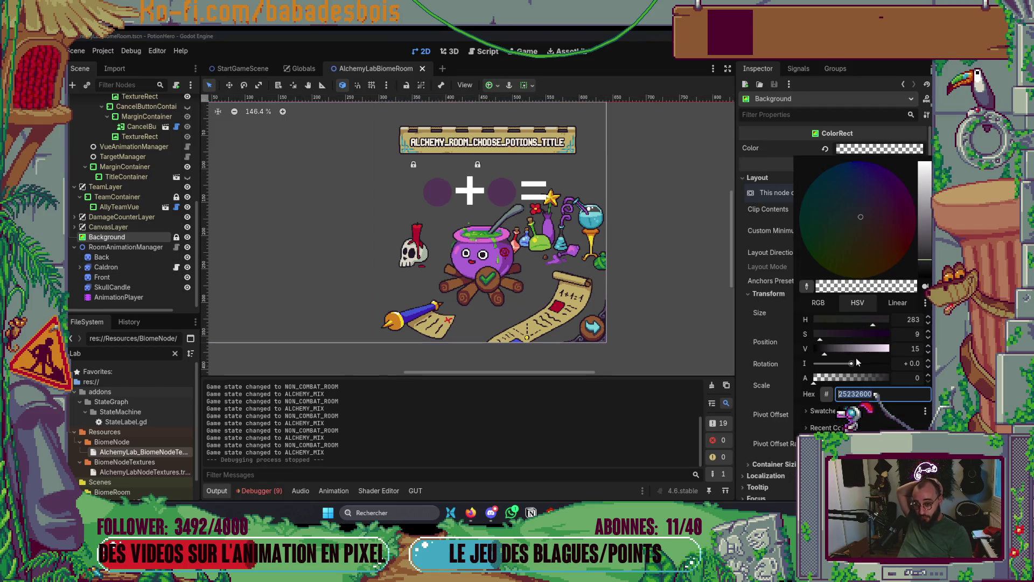
drag(851, 365, 918, 365)
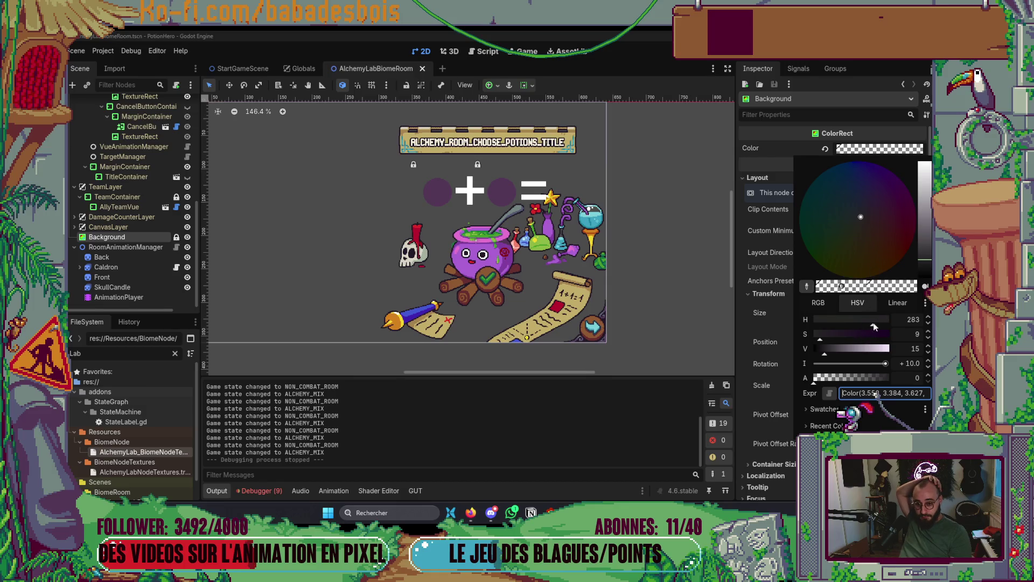
drag(845, 338, 838, 338)
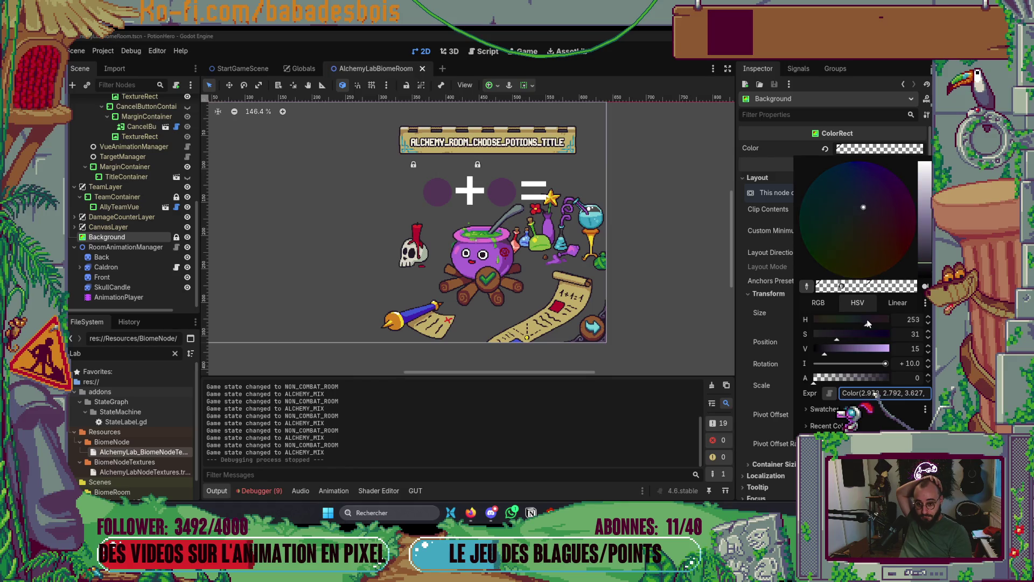
drag(833, 339, 828, 338)
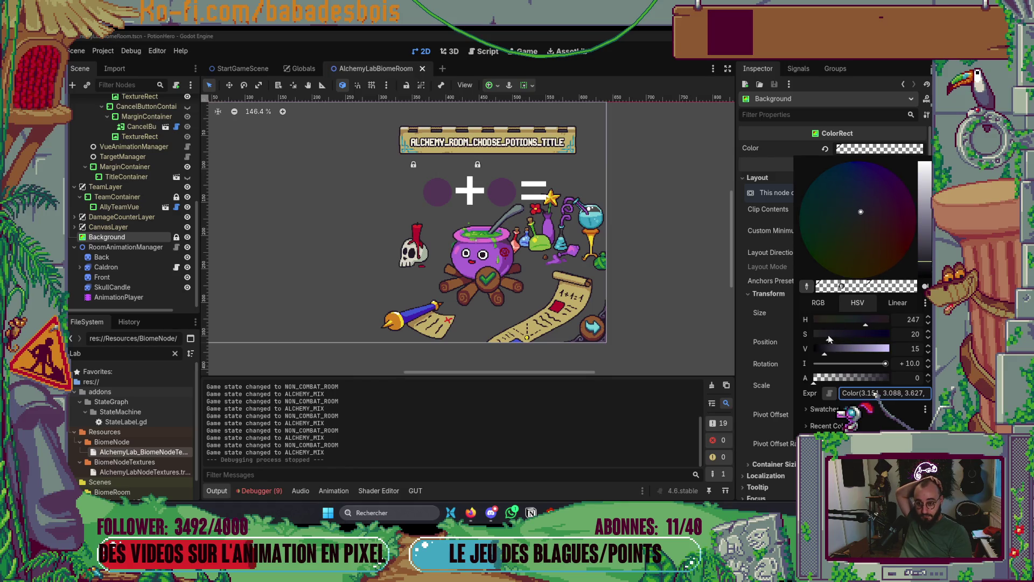
drag(857, 381, 890, 381)
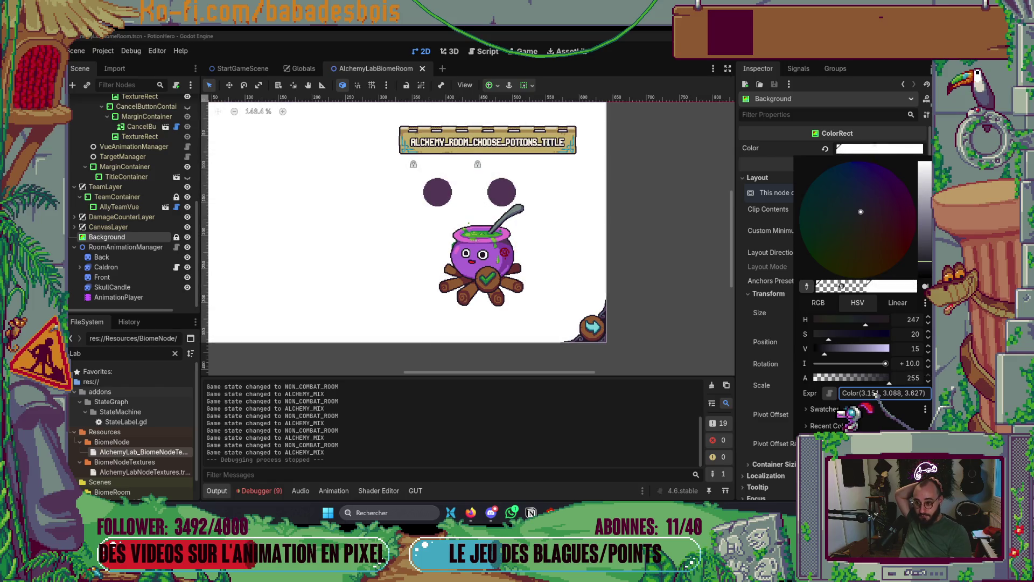
drag(832, 349, 825, 348)
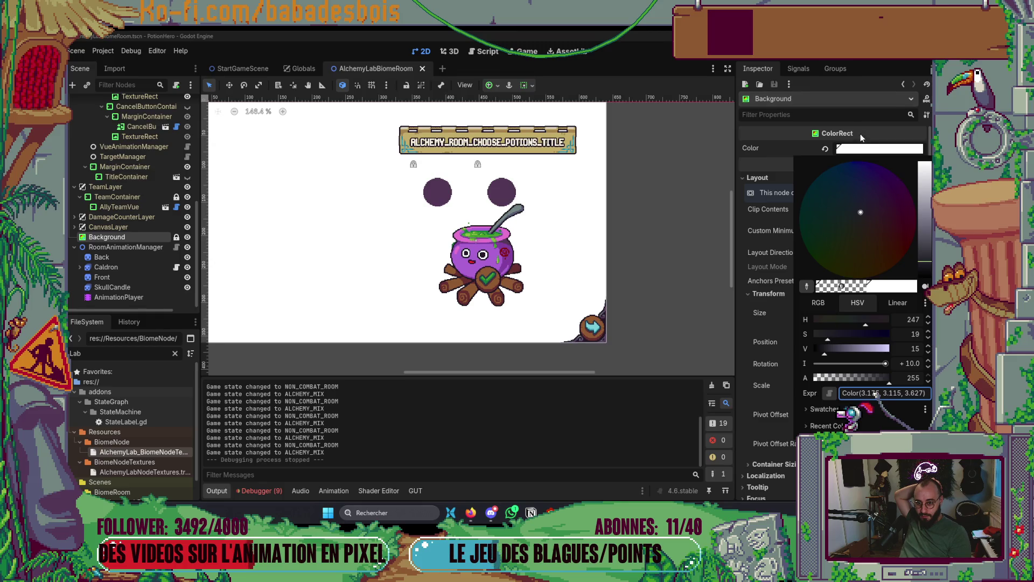
click(902, 363)
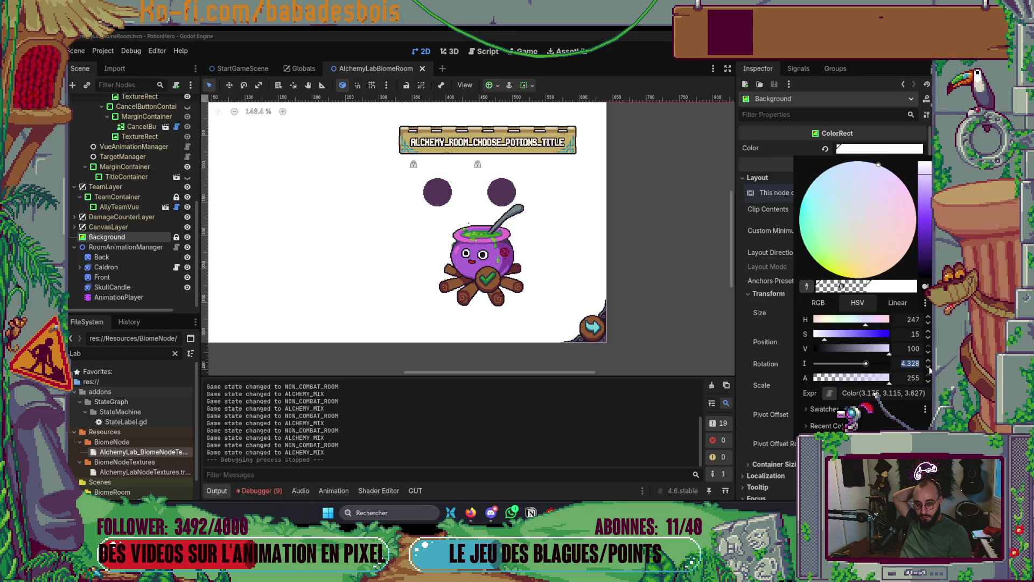
key(Escape)
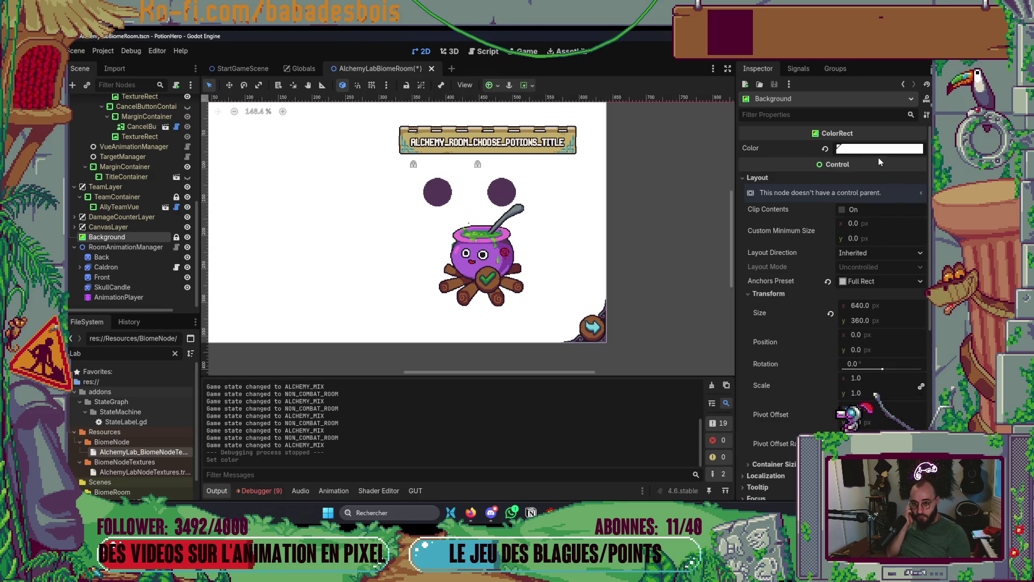
Lower the Background colour's intensity and darken it to near-black 0a0a0f.
click(886, 150)
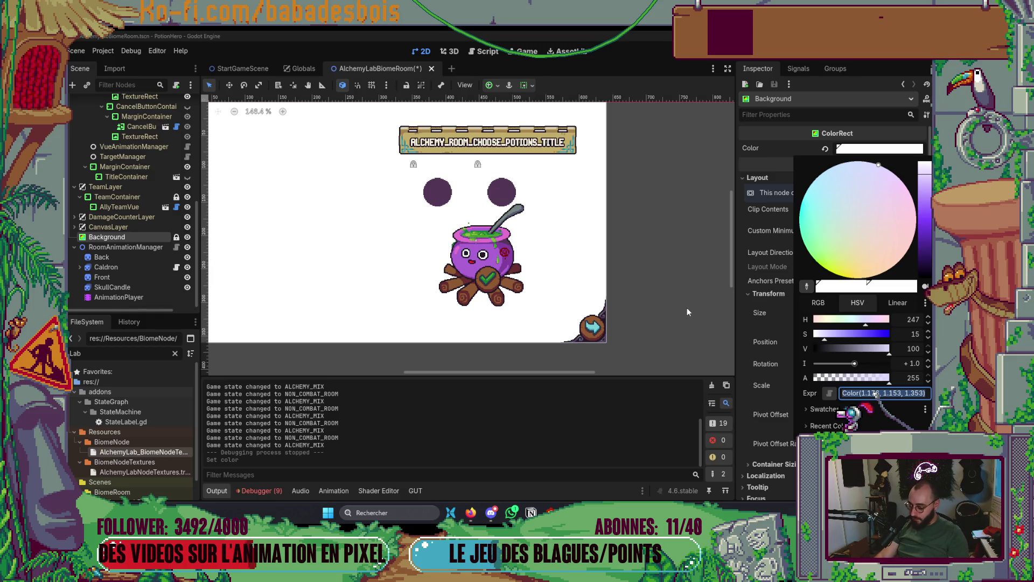
drag(855, 364, 716, 367)
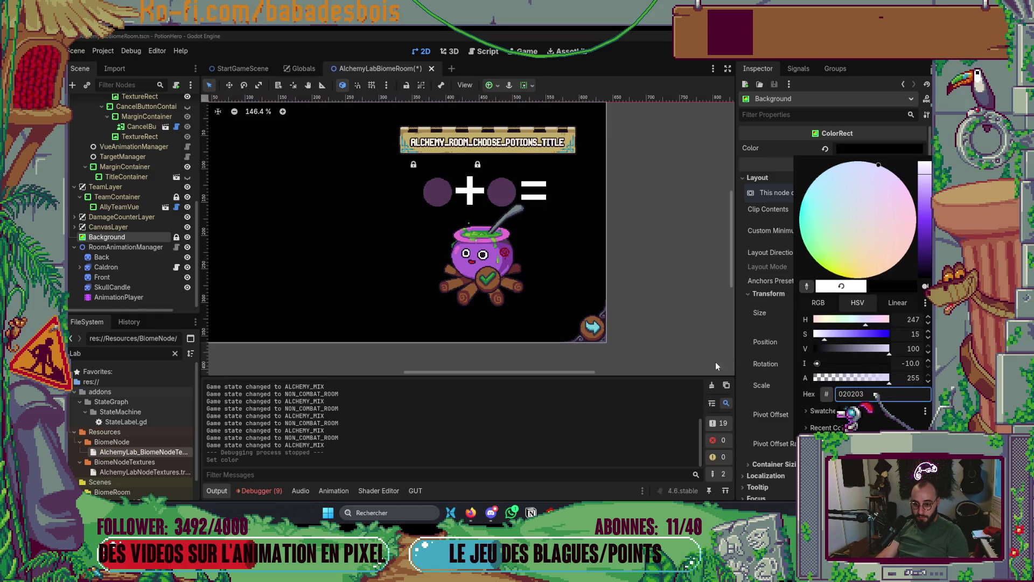
click(587, 343)
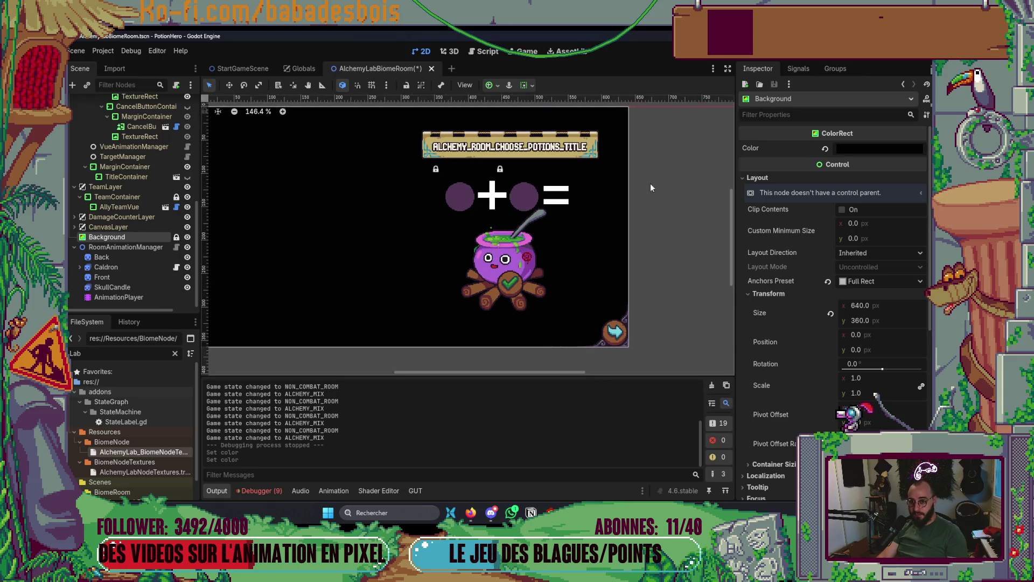
click(901, 151)
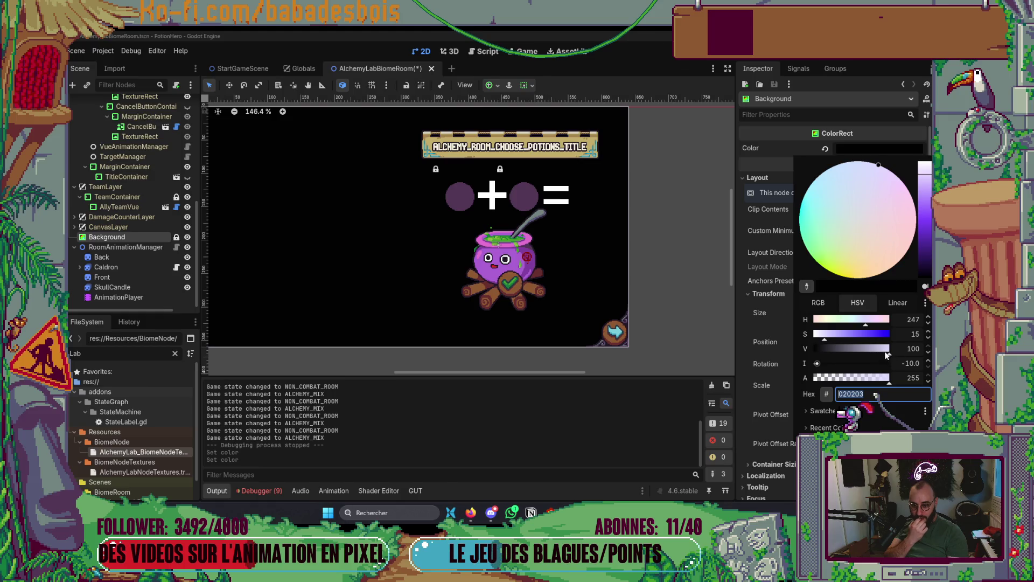
mouse_move(889, 354)
mouse_down()
mouse_move(842, 353)
mouse_move(835, 336)
mouse_up()
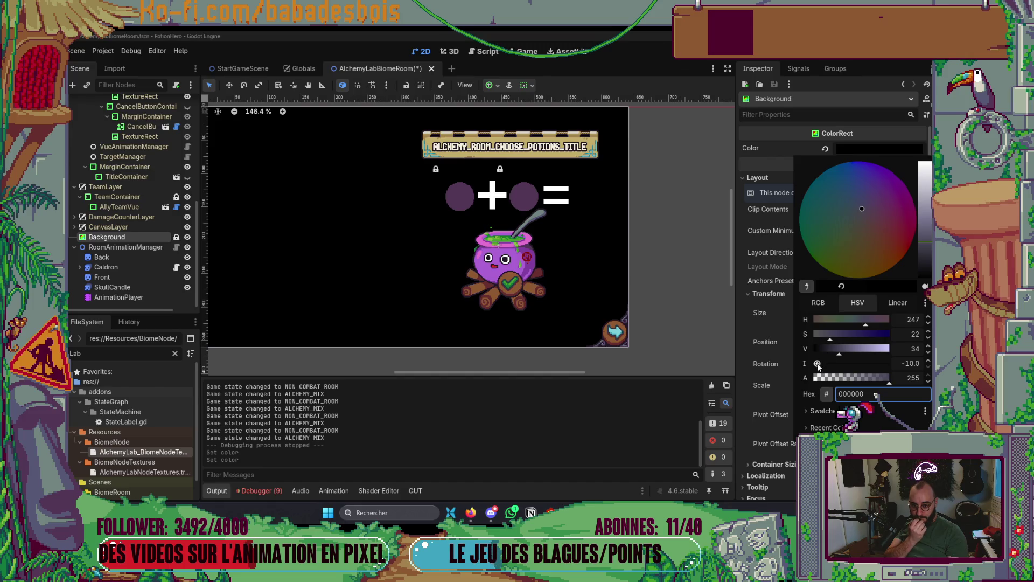
click(899, 365)
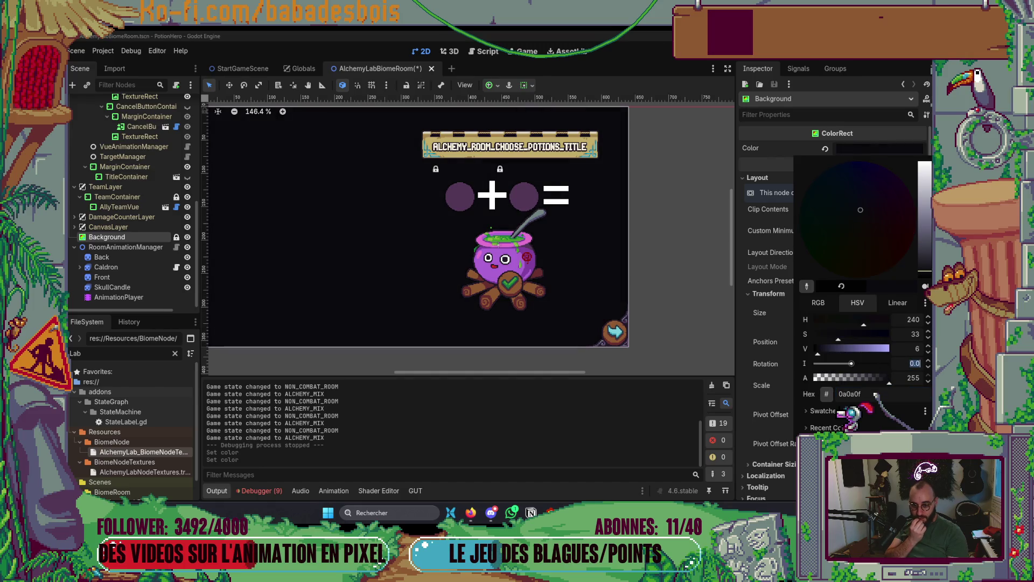
Tune the Background to dark purple 262336, save the scene, and relaunch the game.
click(862, 148)
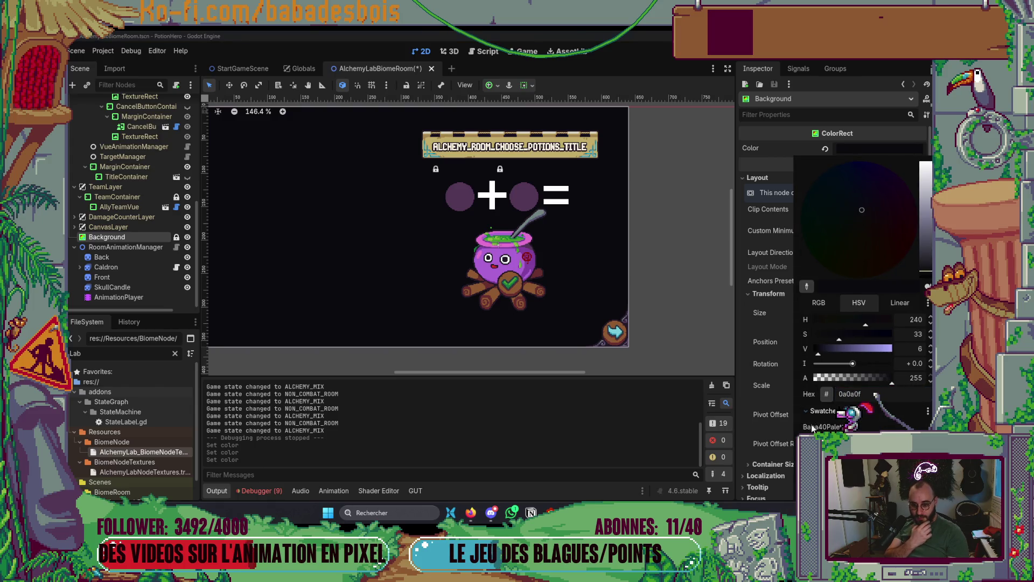
click(813, 433)
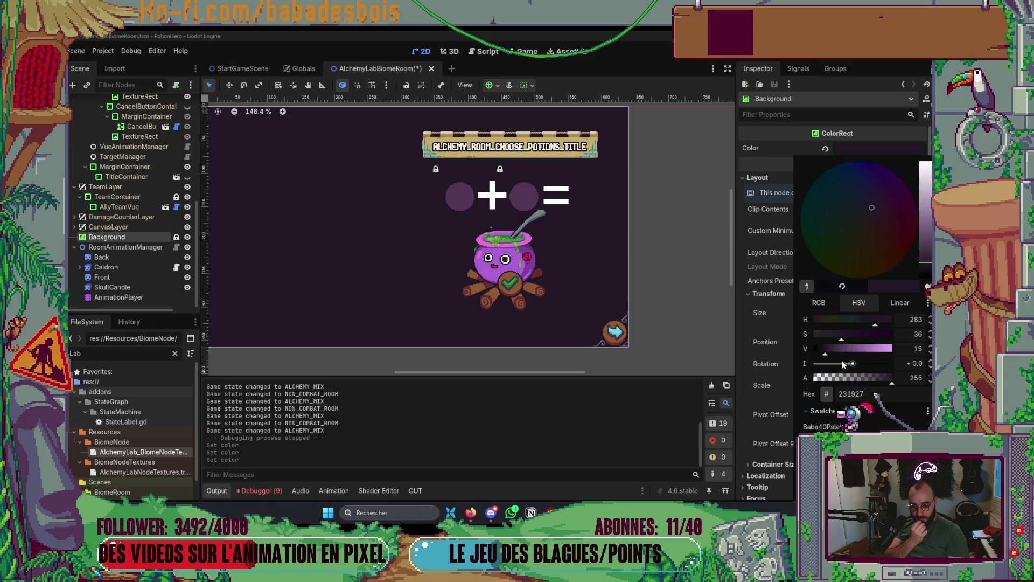
mouse_move(887, 380)
mouse_down()
mouse_move(840, 379)
mouse_move(894, 379)
mouse_up()
drag(869, 318, 868, 319)
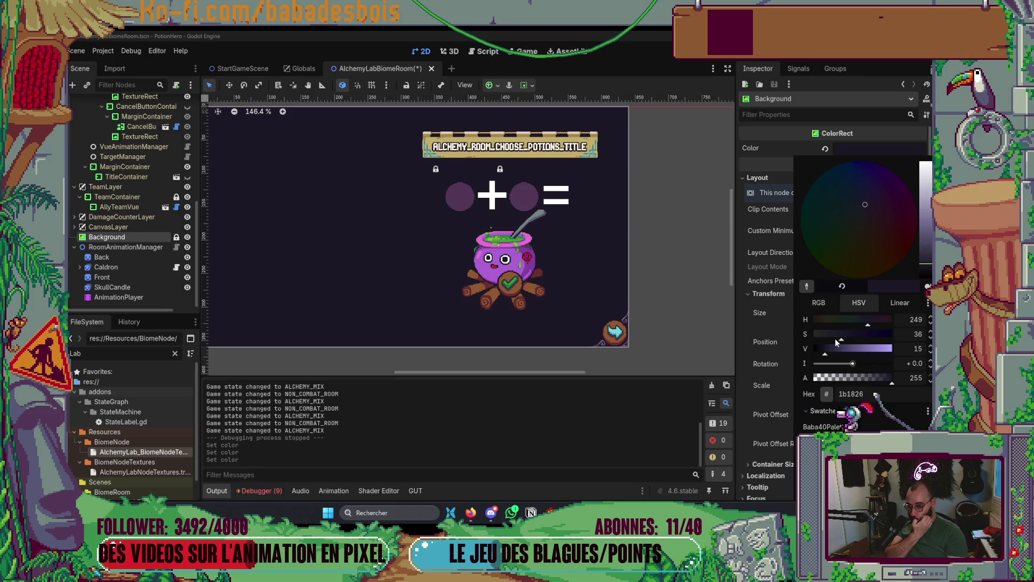
drag(842, 334, 839, 335)
click(829, 349)
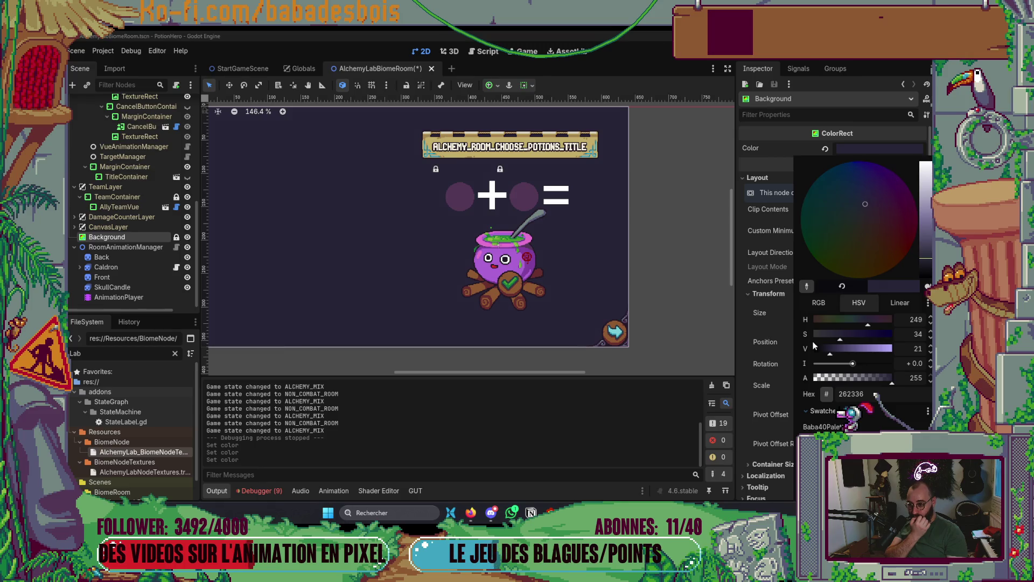
click(501, 306)
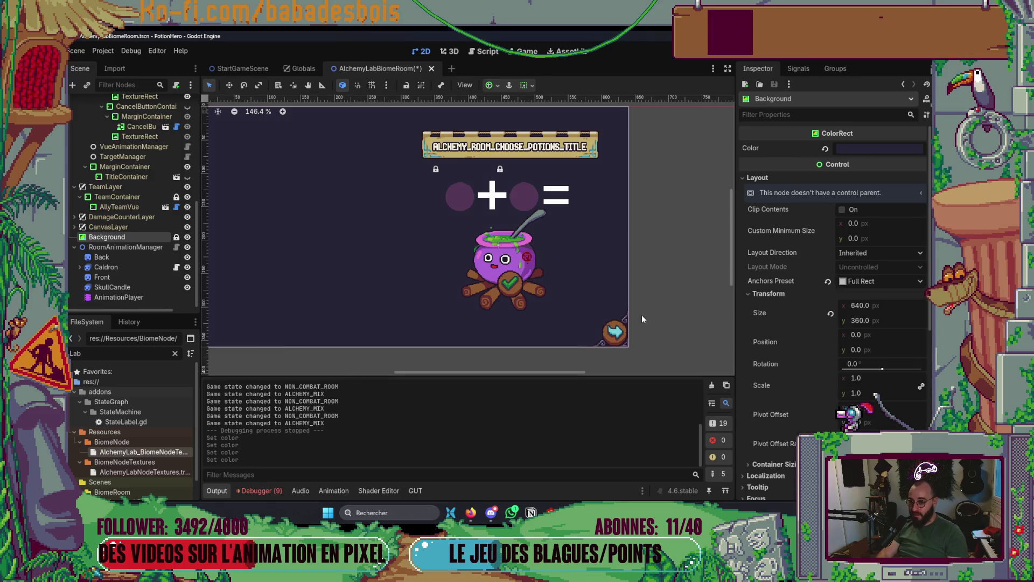
click(868, 150)
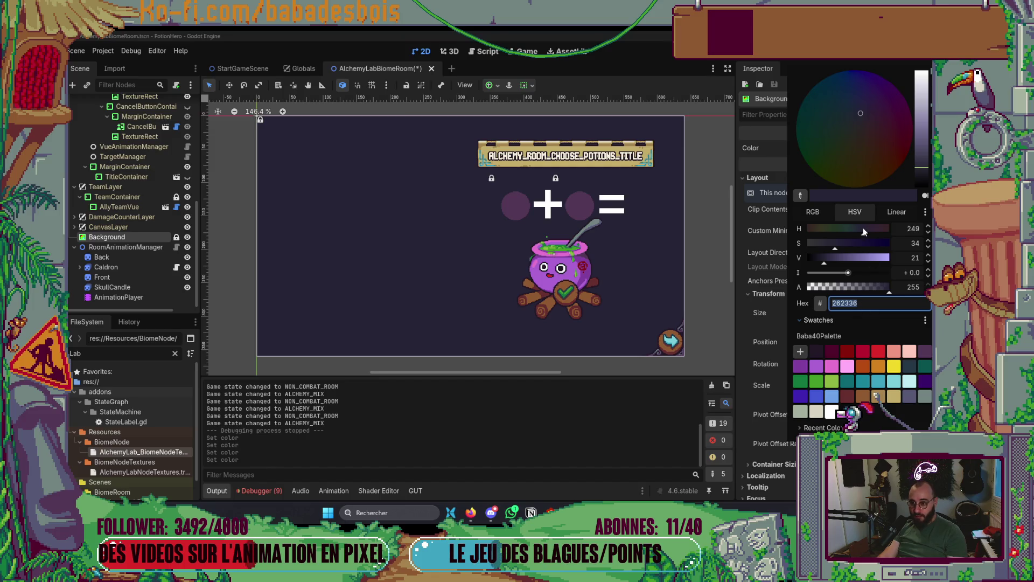
click(684, 267)
key(ctrl+s)
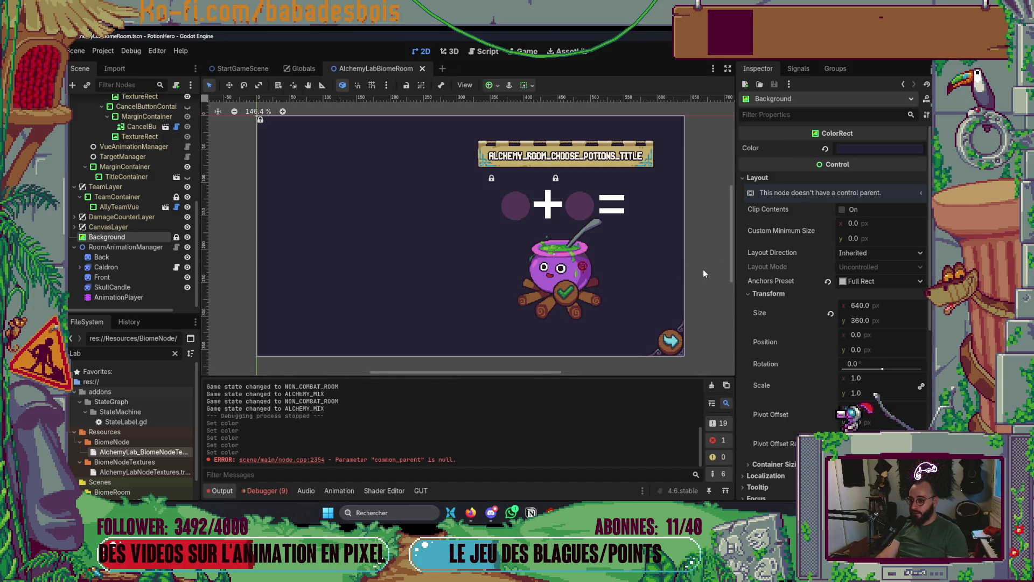
key(F5)
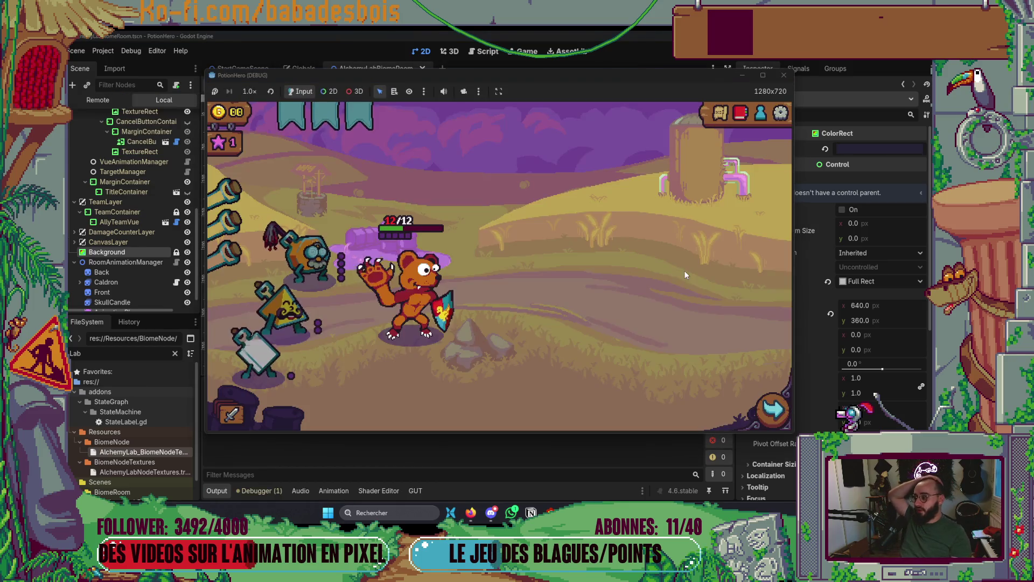
Stop the test run, set the Background colour's alpha to 0, and relaunch the game.
click(774, 409)
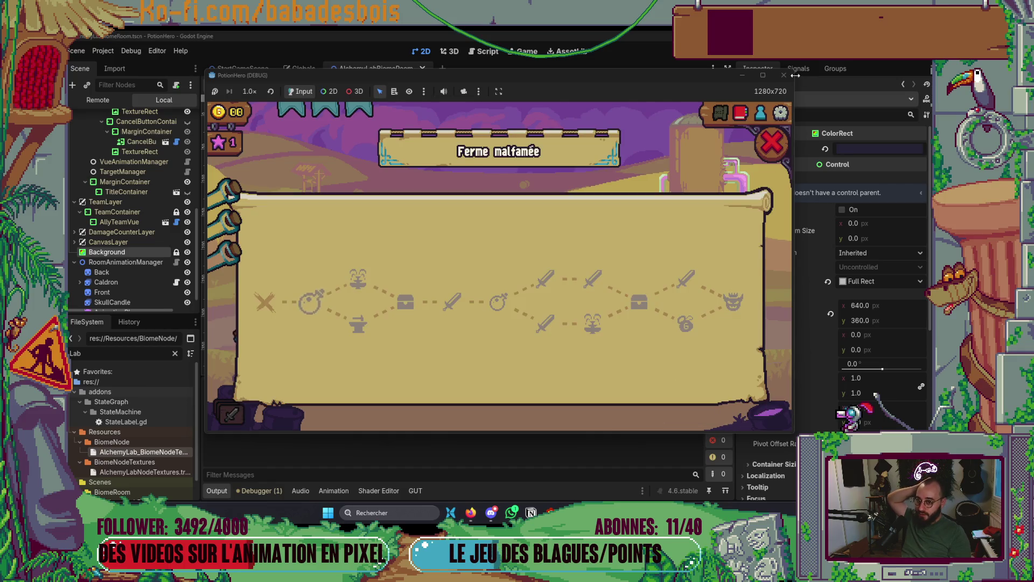
click(783, 75)
click(893, 152)
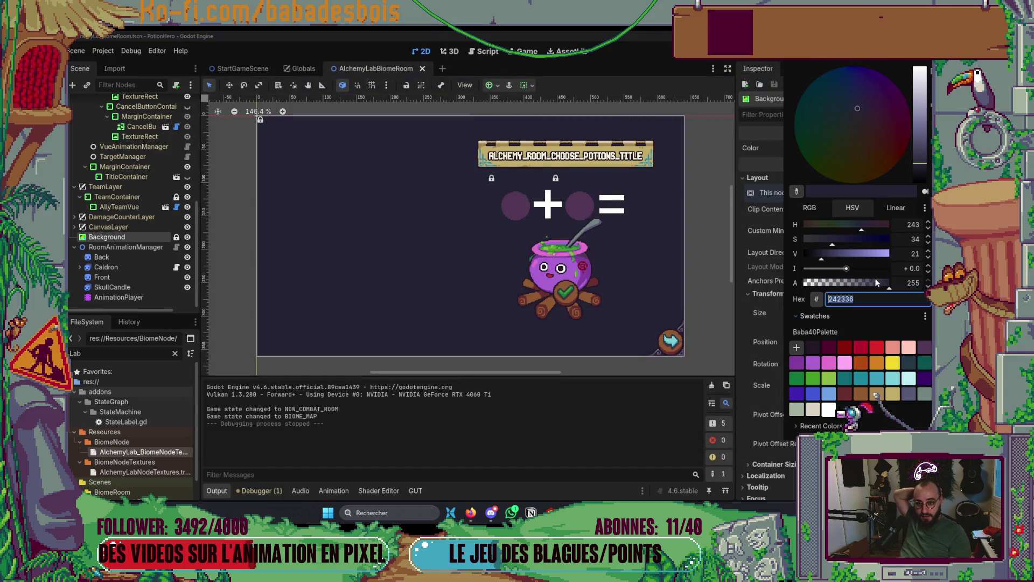
drag(877, 283, 803, 282)
click(702, 232)
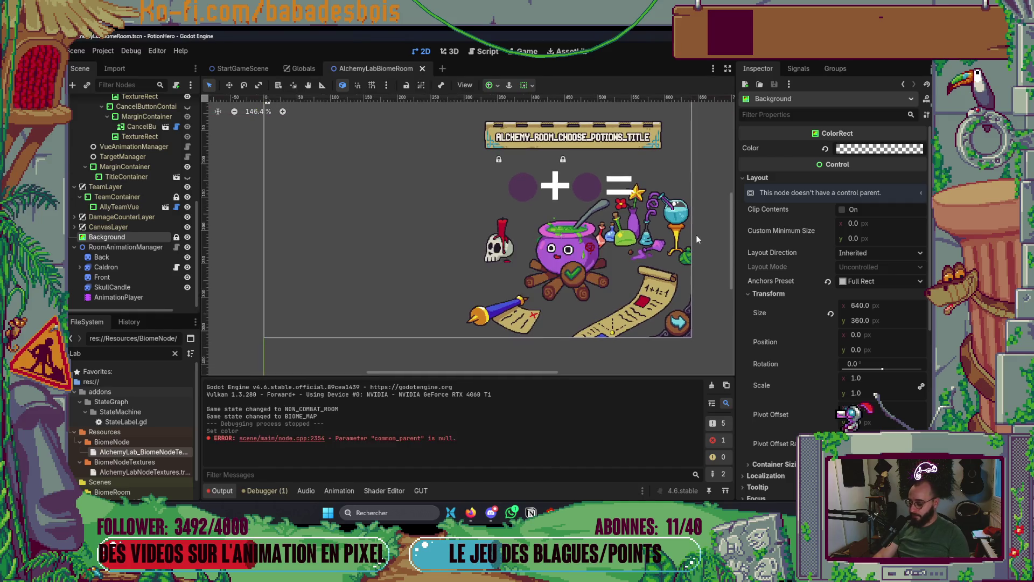
key(F5)
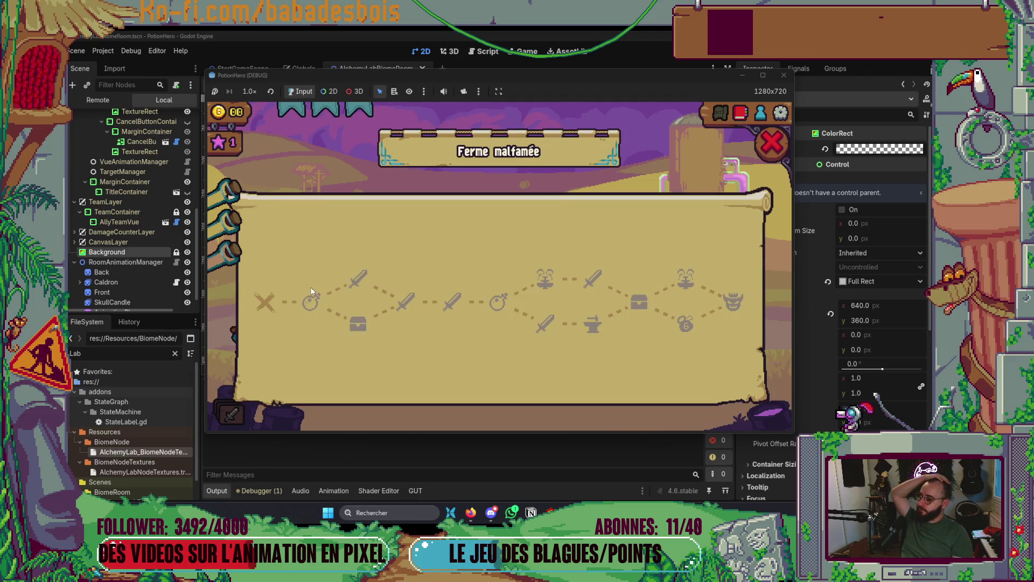
Enter the farm room from the map and repeatedly open and close the cauldron mixing screen.
click(314, 299)
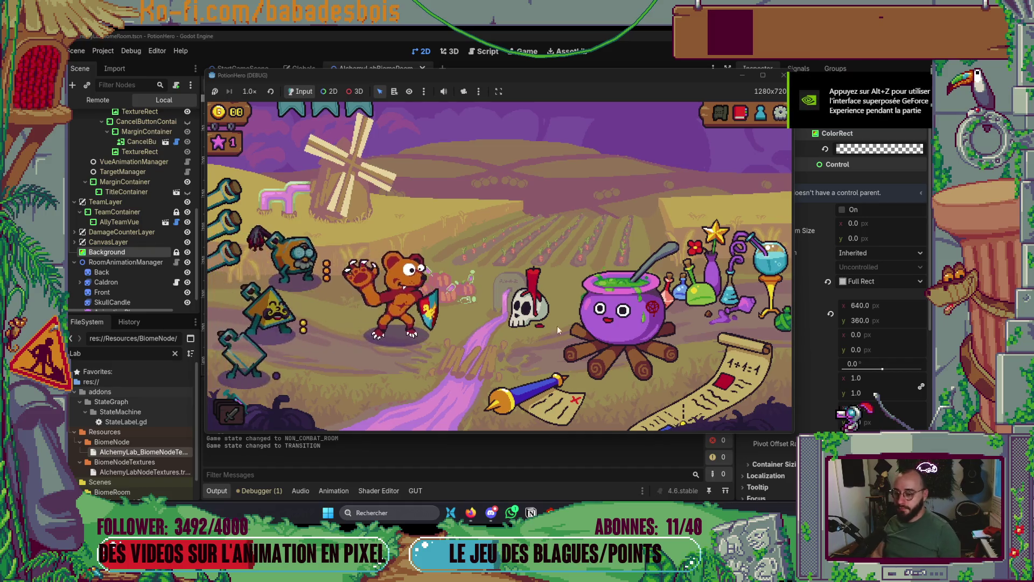
click(630, 341)
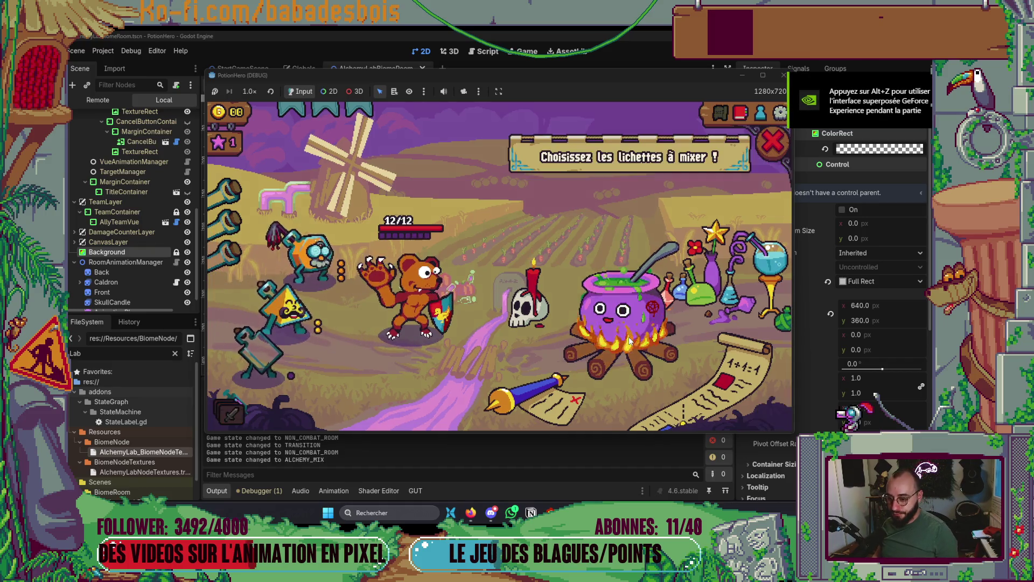
click(778, 145)
click(627, 336)
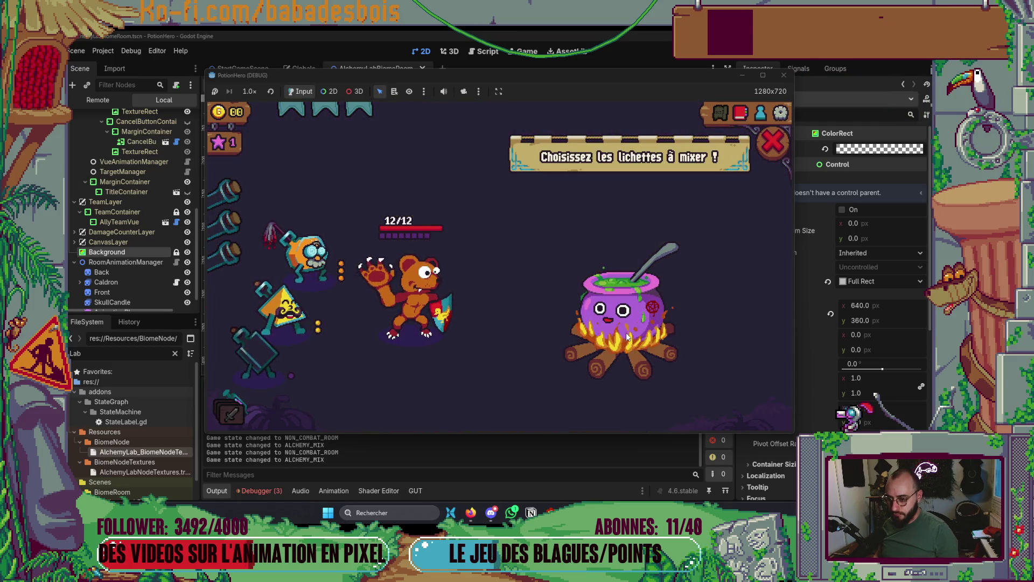
click(774, 142)
click(631, 339)
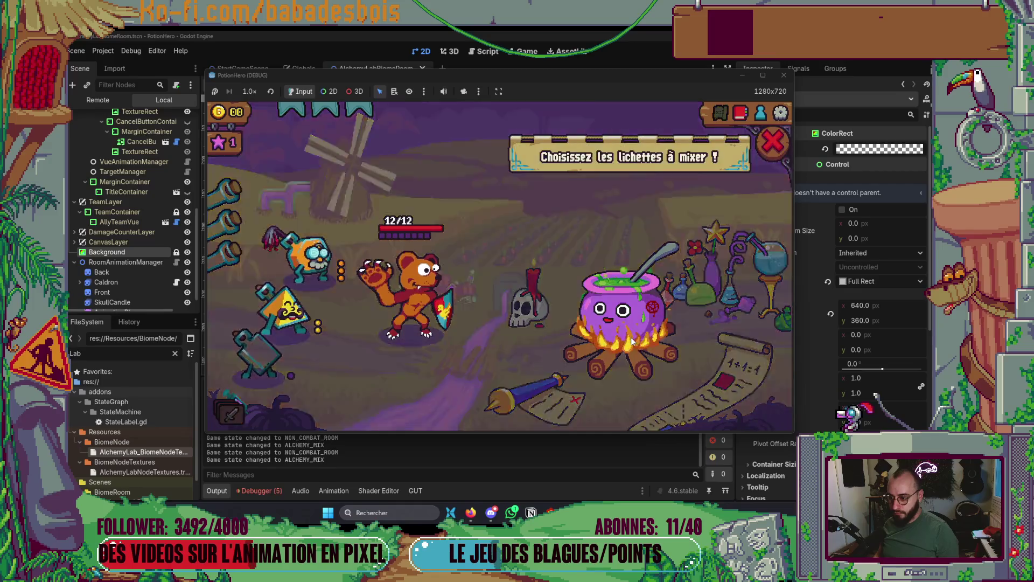
click(776, 142)
click(649, 316)
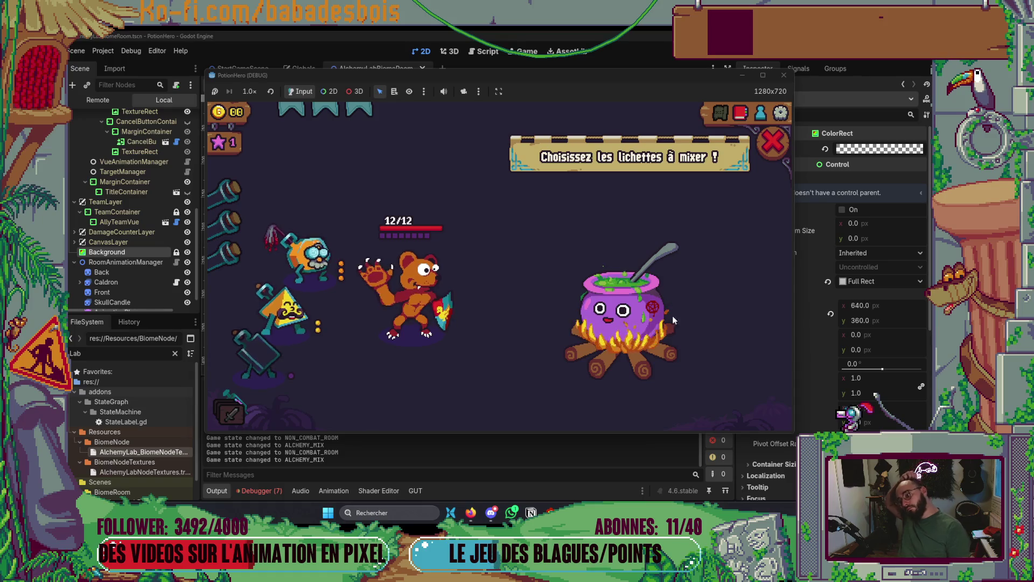
click(778, 138)
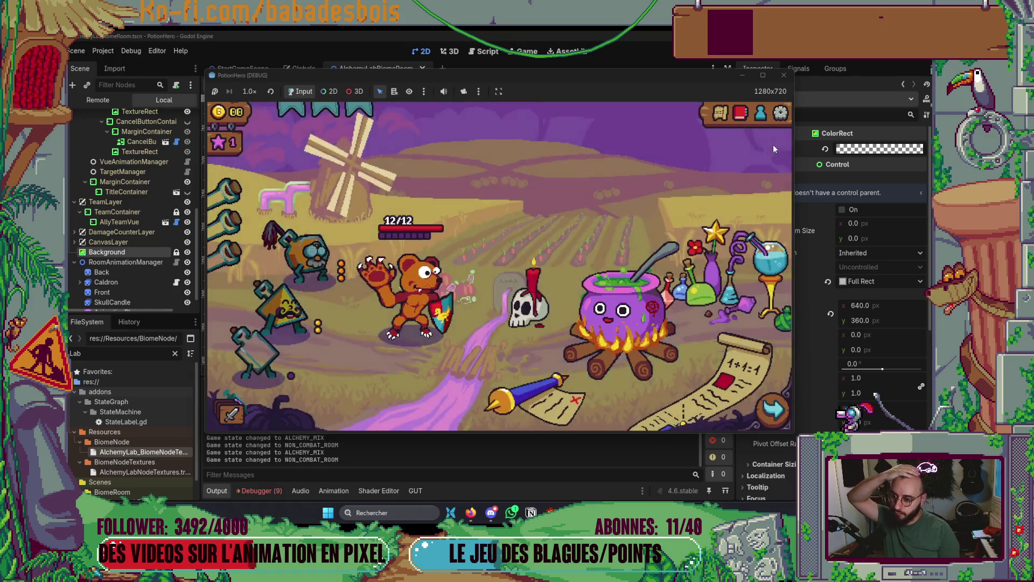
click(644, 347)
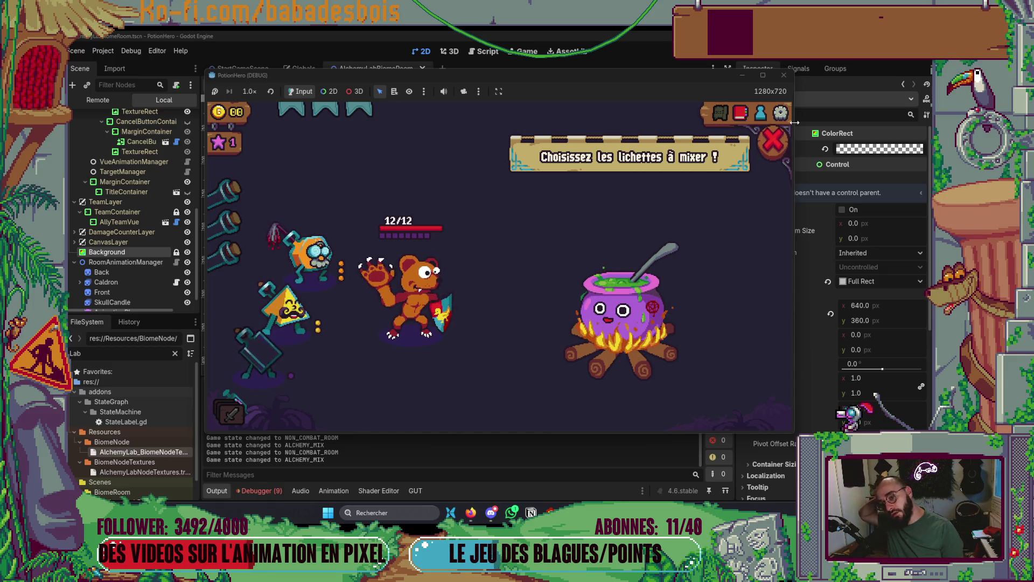
click(772, 143)
click(634, 306)
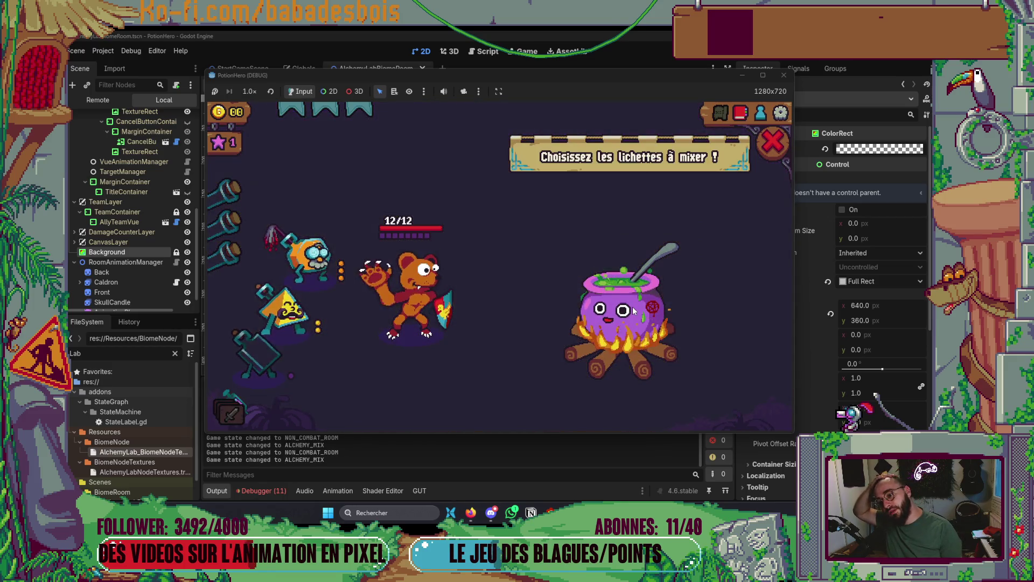
click(772, 139)
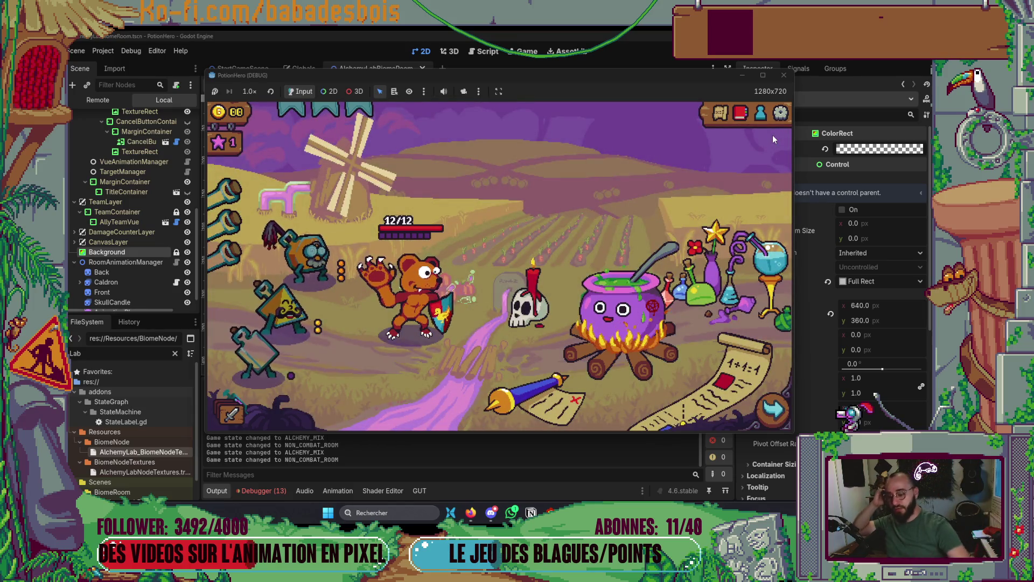
click(597, 329)
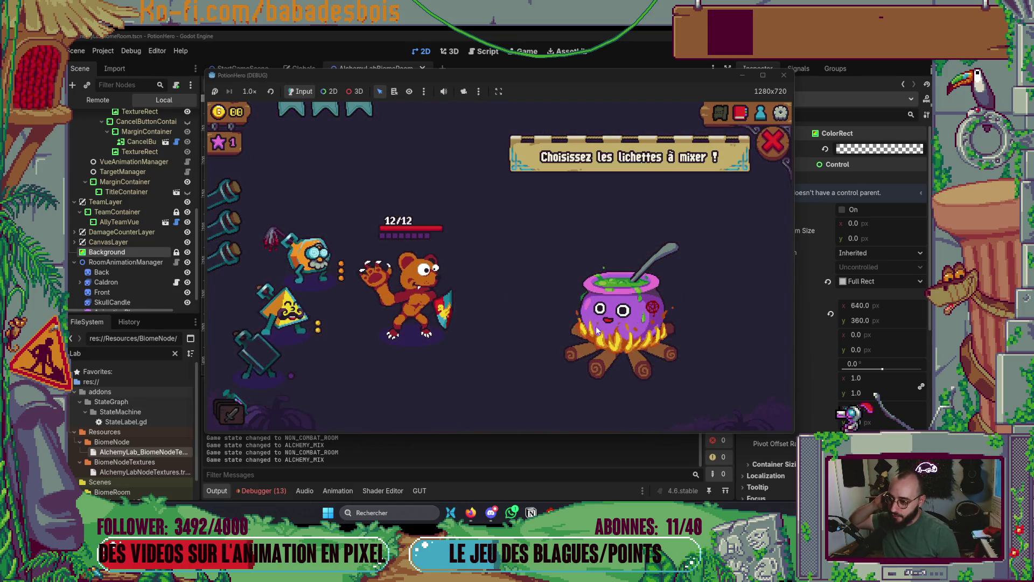
Add, remove and re-add the orange and yellow lichettes in the cauldron mix.
click(311, 261)
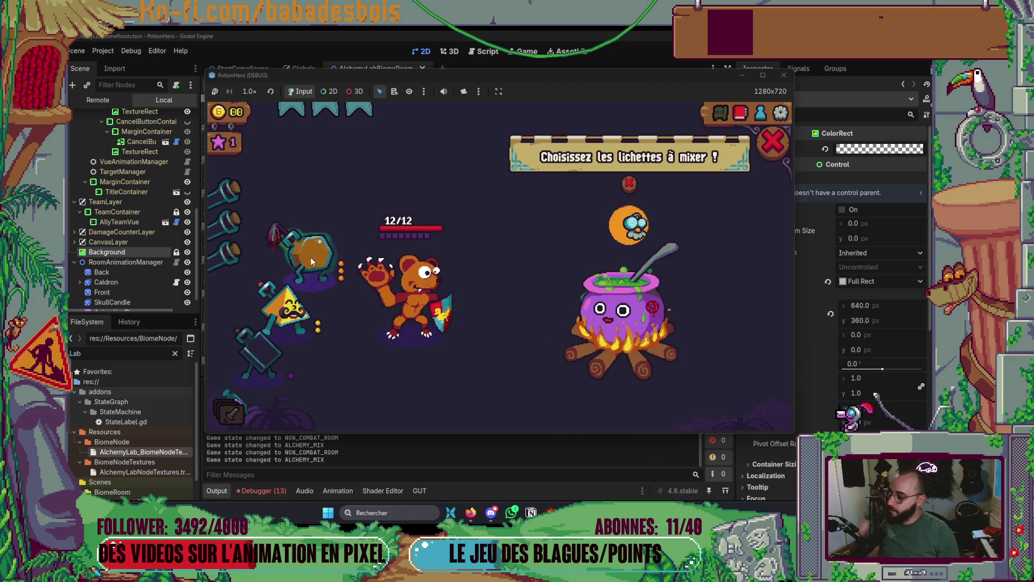
click(287, 309)
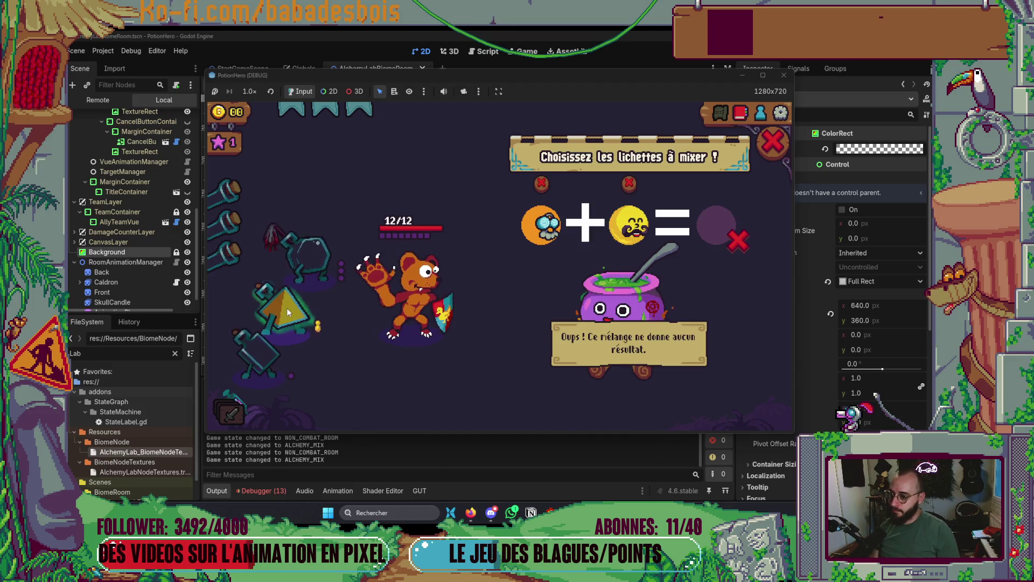
click(538, 186)
click(629, 186)
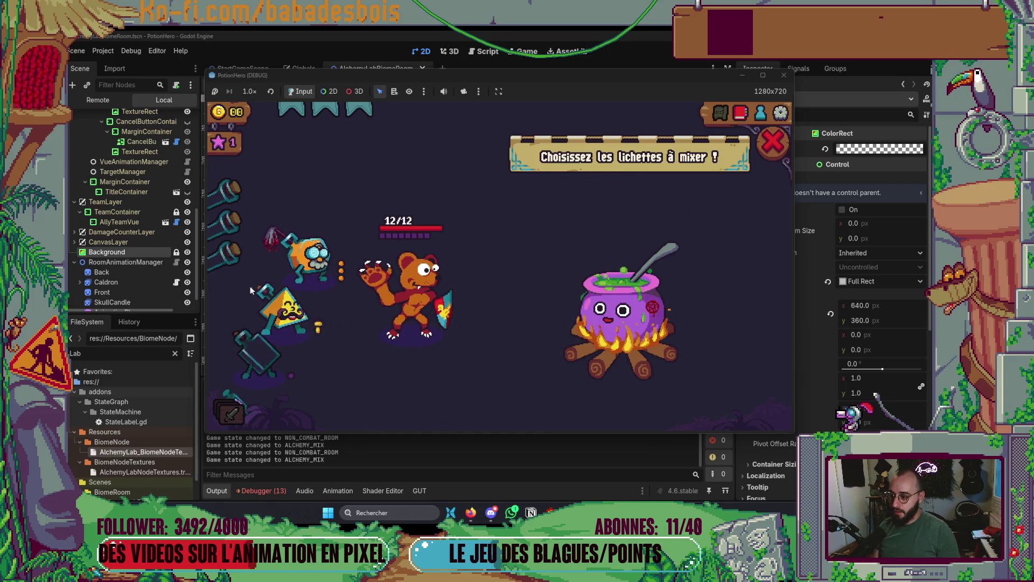
click(307, 253)
click(286, 309)
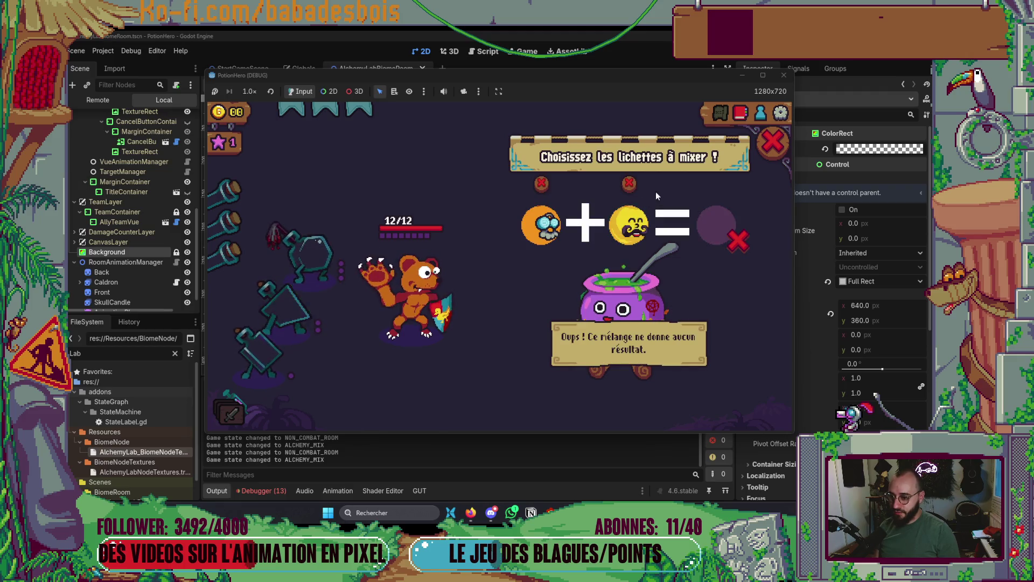
click(629, 225)
mouse_move(623, 226)
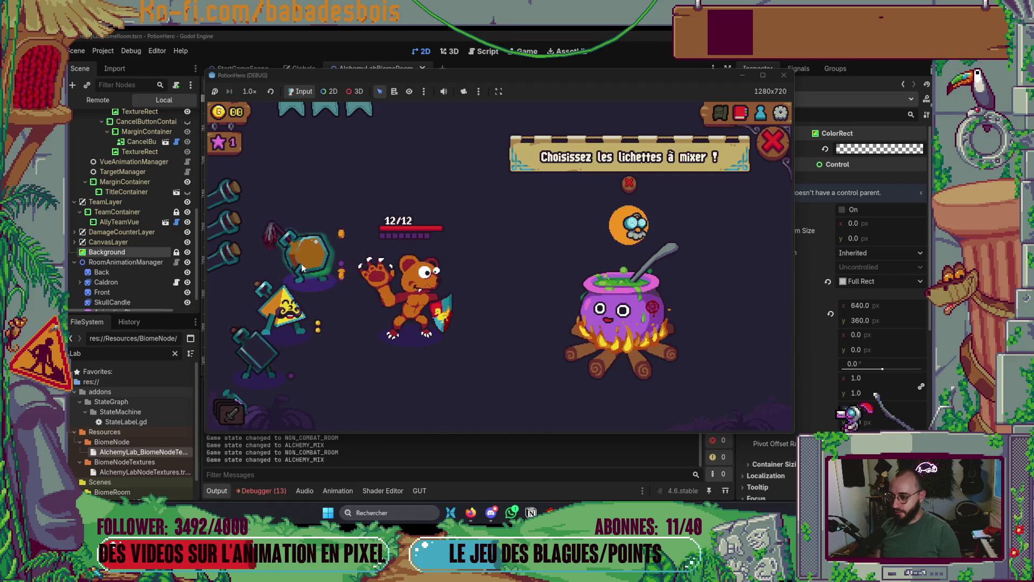
click(289, 302)
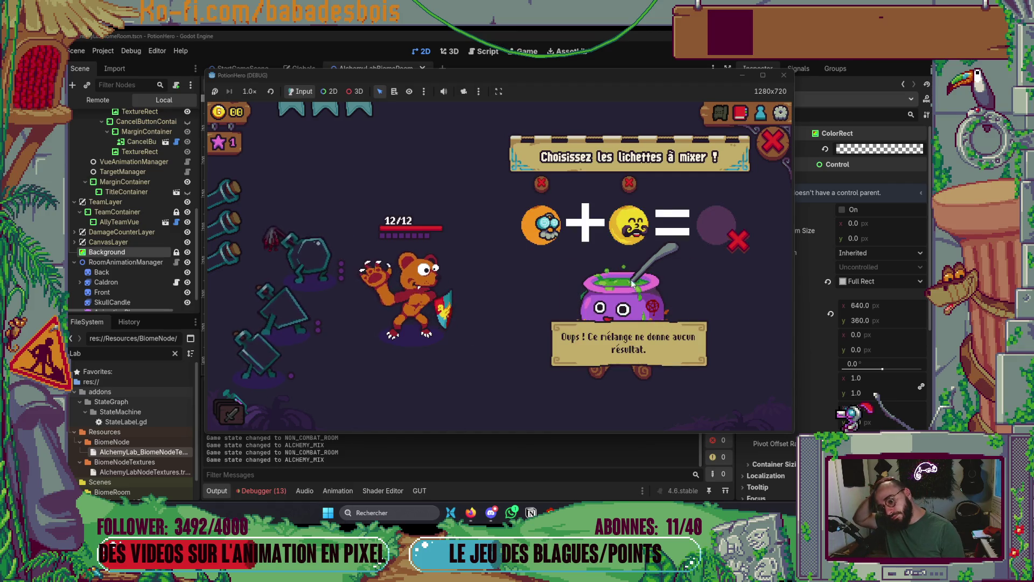
click(285, 307)
click(313, 256)
click(773, 141)
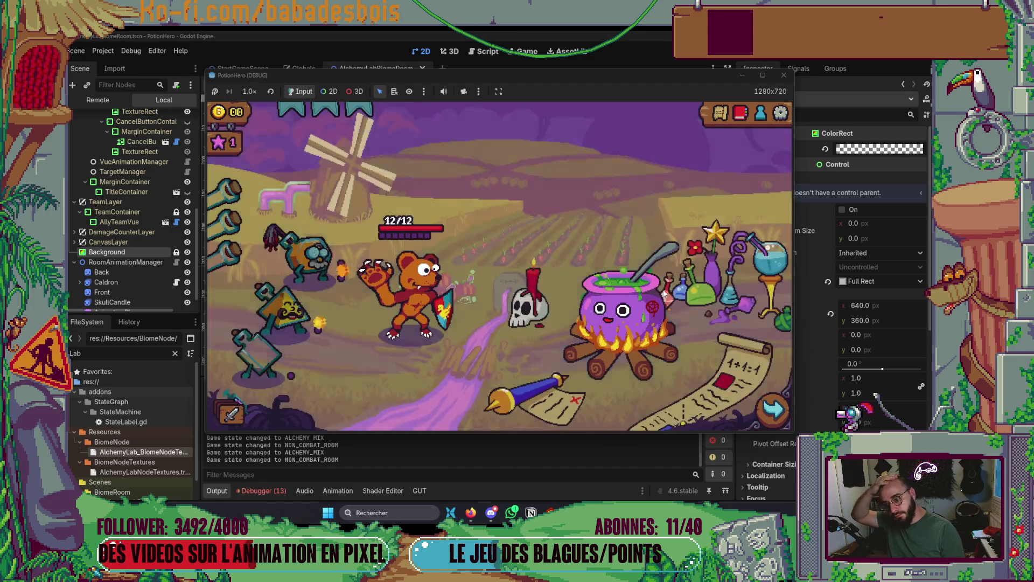
Mix the orange and yellow lichettes, getting 'Oups ! Ce mélange ne donne aucun résultat.'.
click(579, 310)
click(306, 254)
click(282, 317)
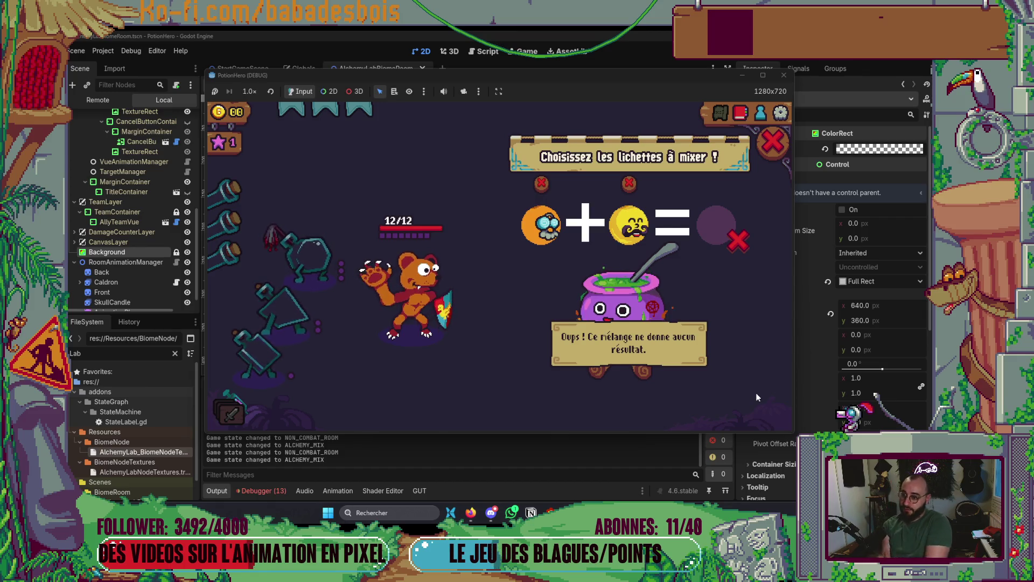
click(772, 144)
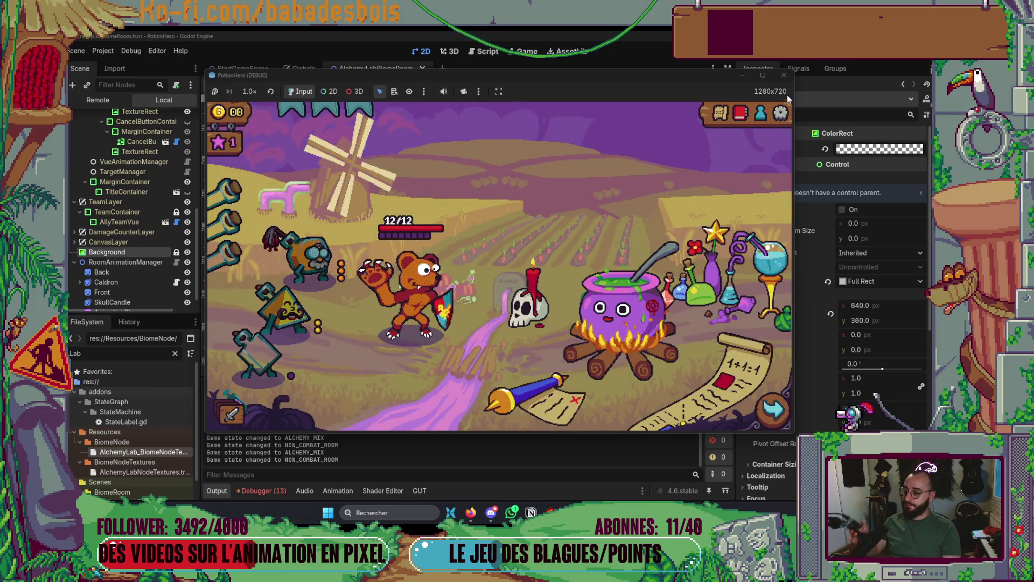
Stop the game and open the cancel_pending_potion error at AlchemyRoom.gd line 136.
click(784, 75)
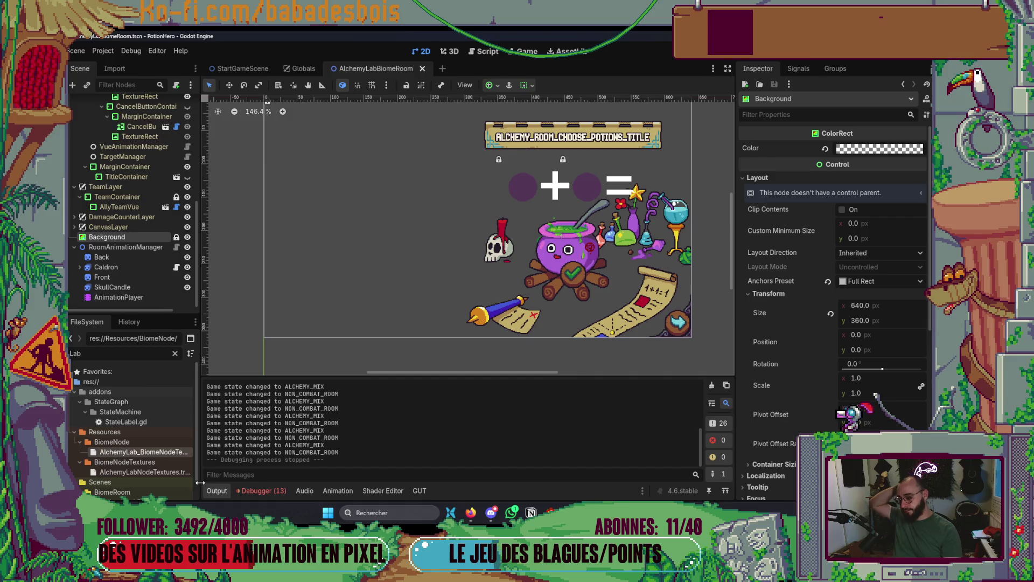
click(216, 490)
click(278, 490)
click(280, 376)
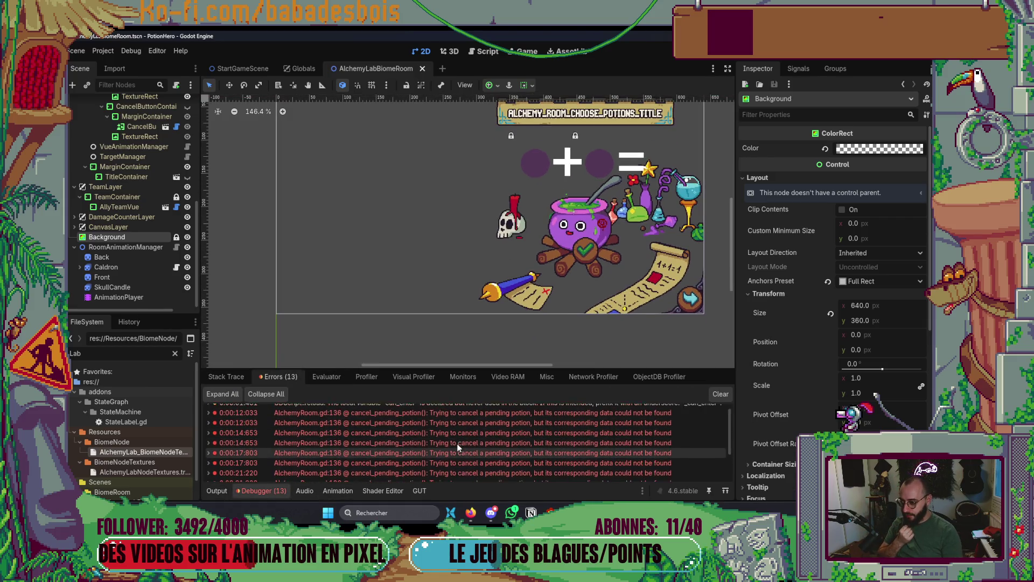
double_click(518, 422)
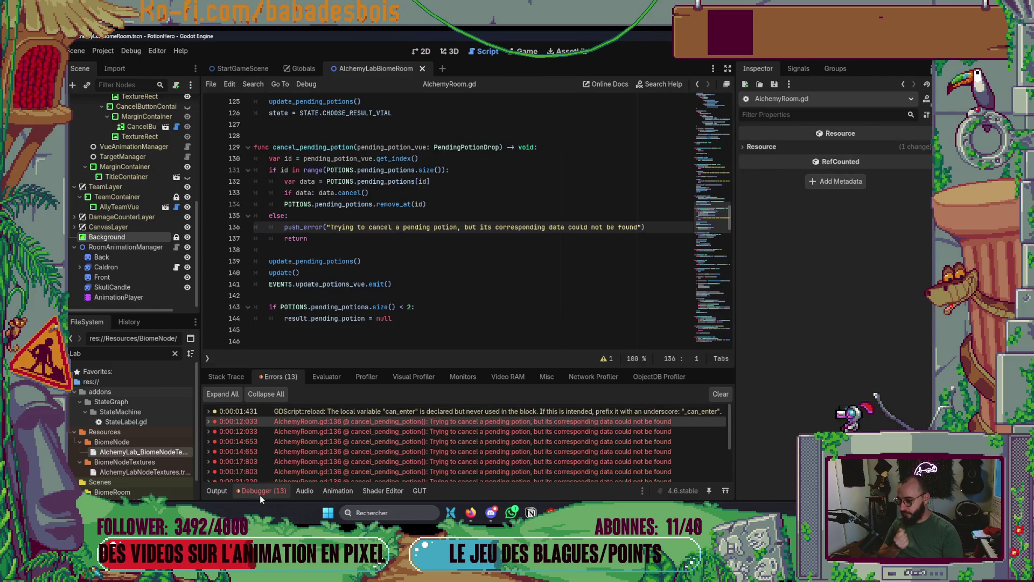
Collapse the debugger and return to the AlchemyLabBiomeRoom scene's 2D view.
click(260, 491)
click(492, 344)
click(425, 51)
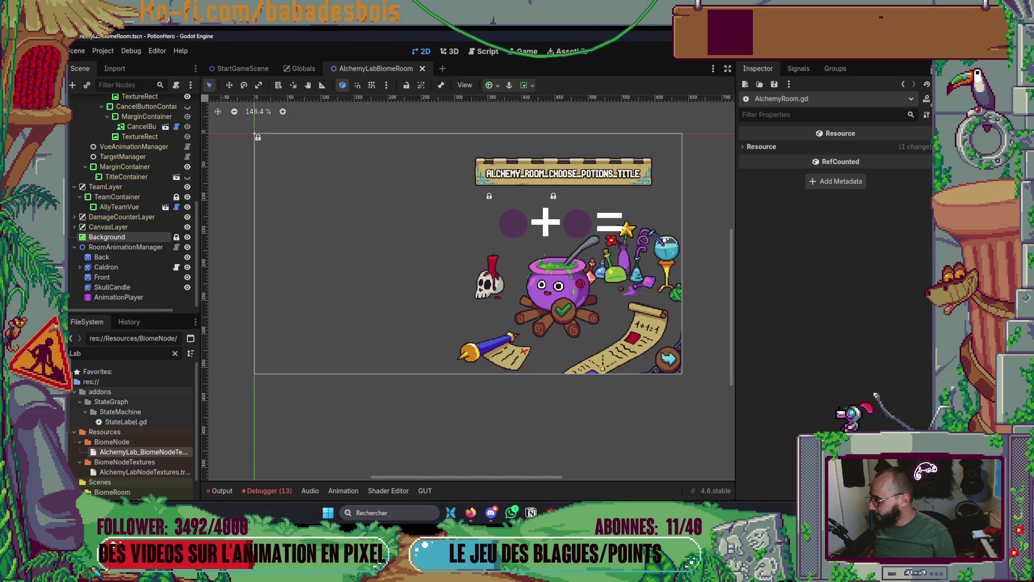
key(alt+Tab)
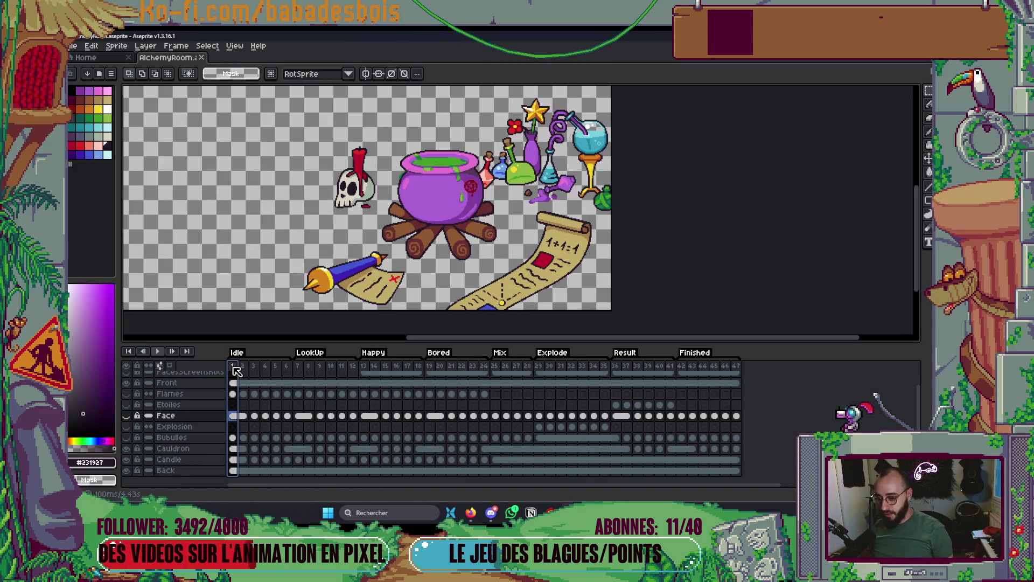
Zoom over the AlchemyRoom sprite in Aseprite, then bring the YouTube Music library forward.
scroll(606, 256, down, 4)
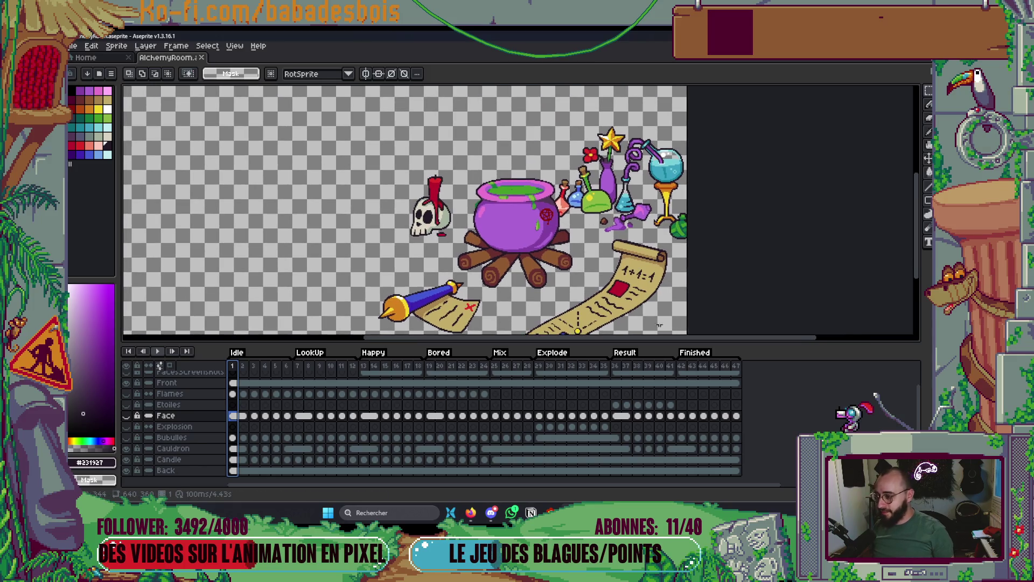
scroll(606, 256, up, 1)
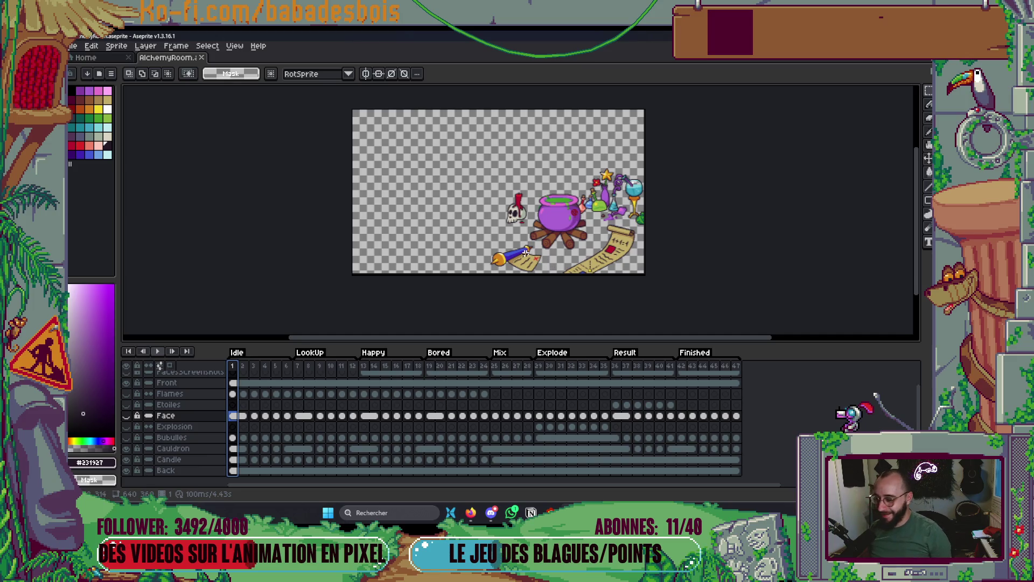
click(470, 514)
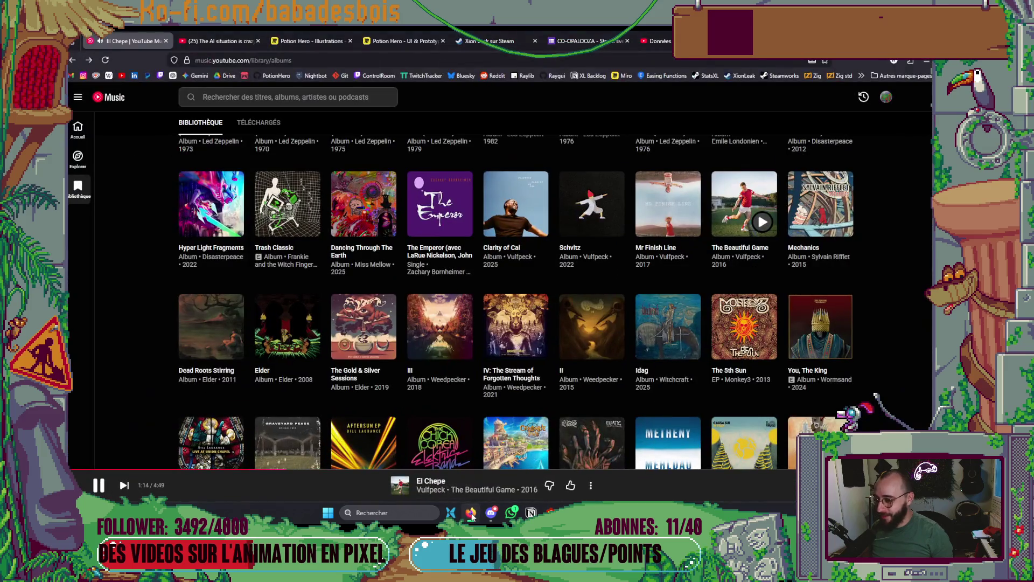